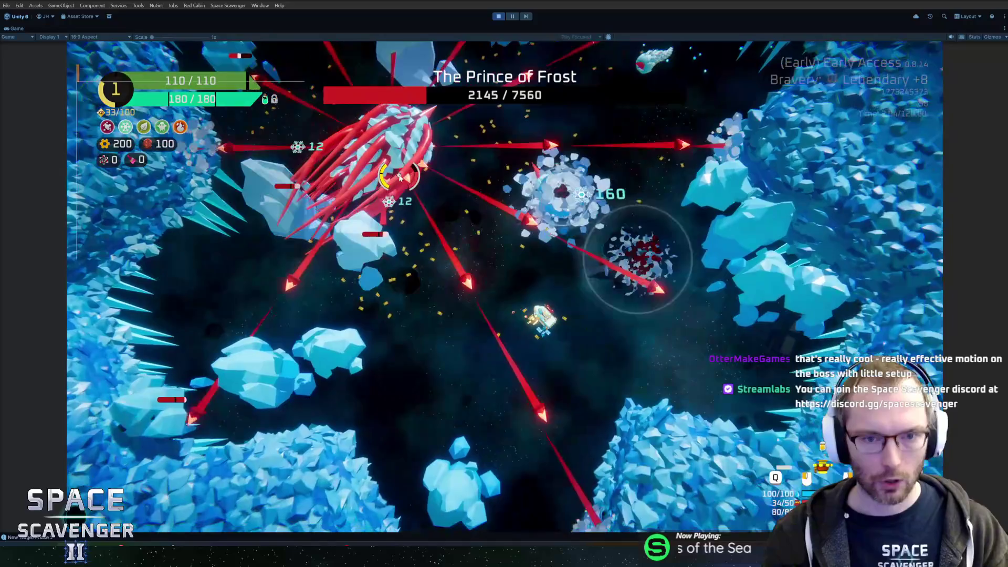
Pause and spawn a Snow Catapult with 'spawn snowcatapult', then run 'ship upgrade all'
key("Escape")
key("Escape")
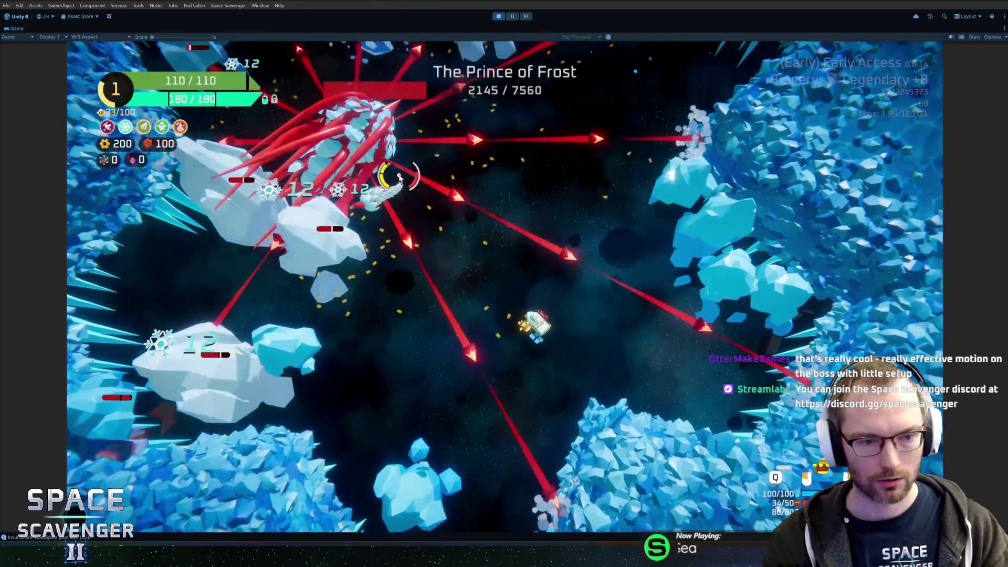
key("grave")
type("spawn snowcatapult")
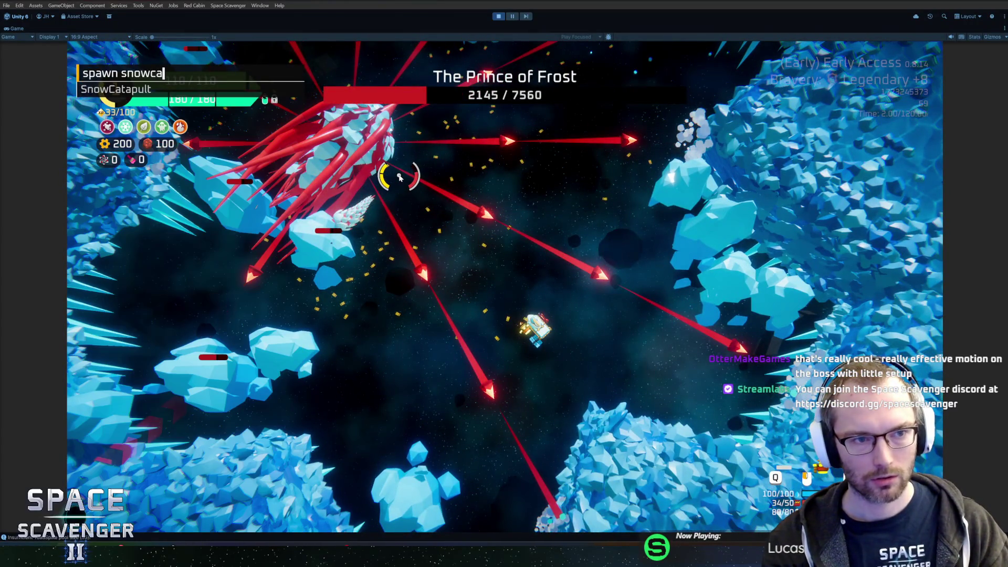
key("Return")
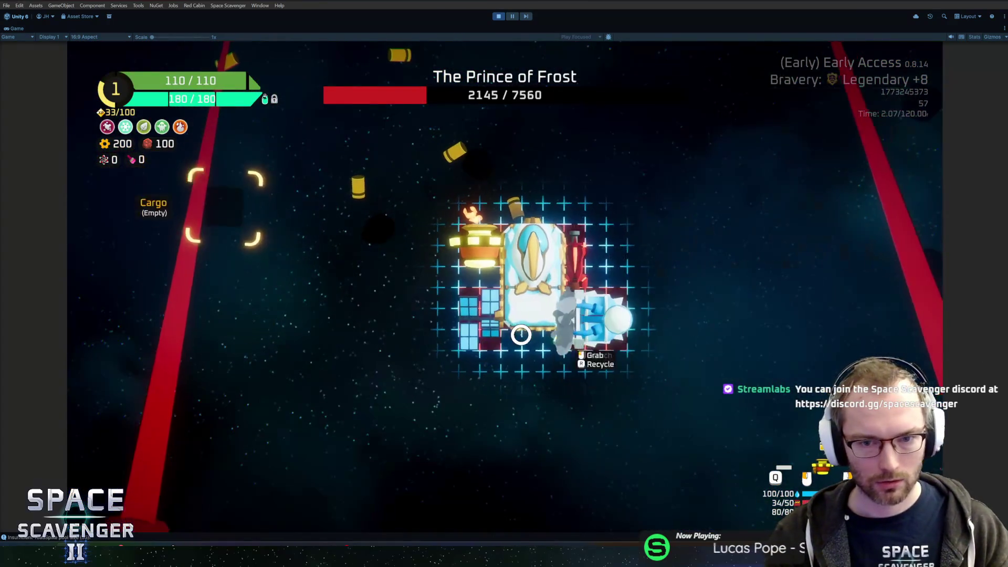
left_click(521, 335)
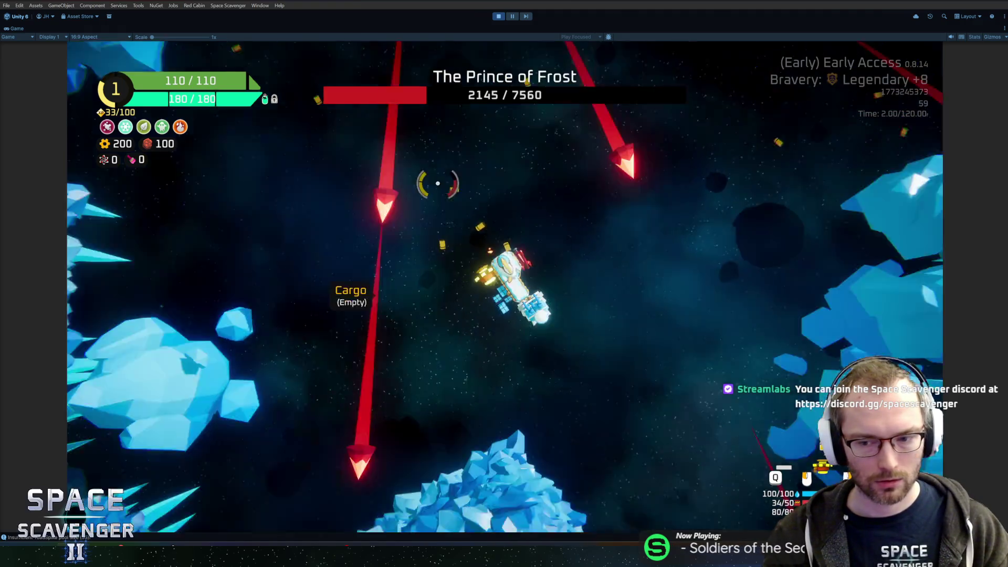
key("grave")
type("ship upgrade all")
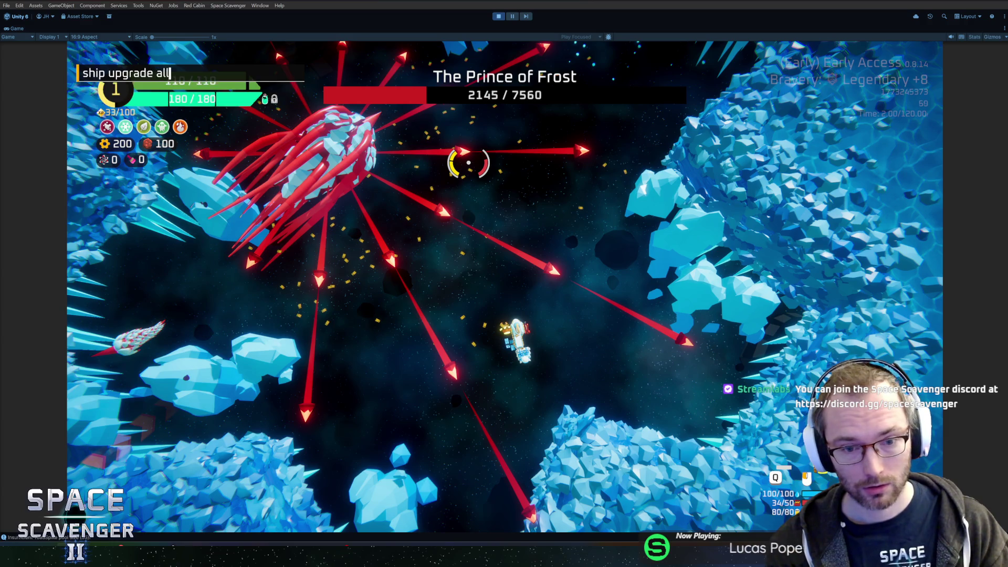
key("Return")
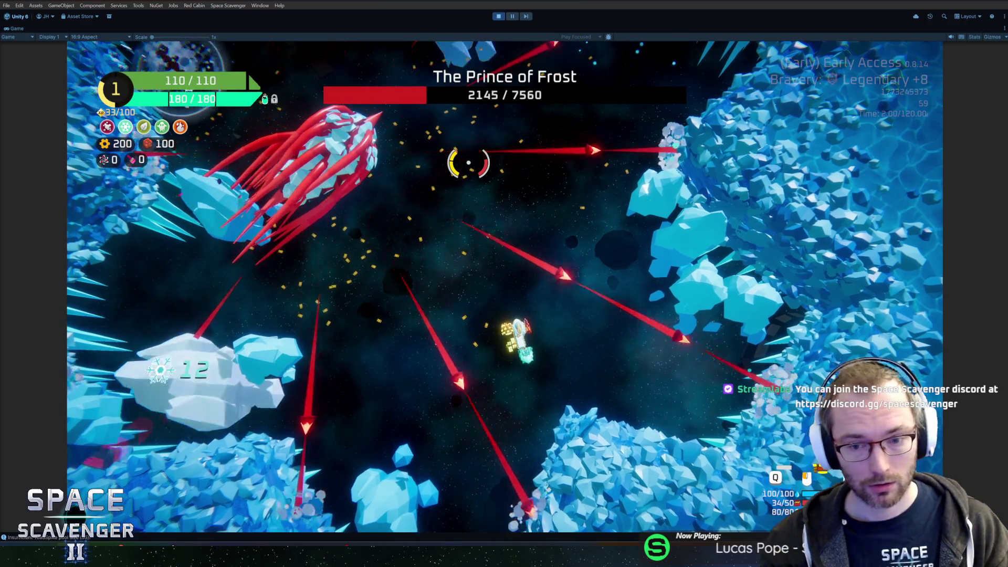
Close the build screen and fire at the Prince of Frost until its health reaches 0/7560
key("Escape")
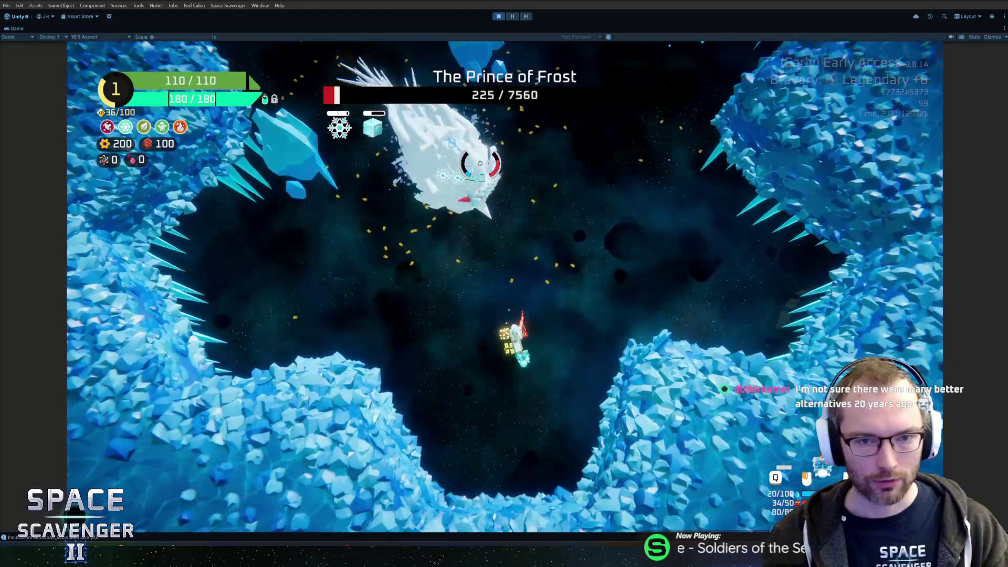
left_click(479, 164)
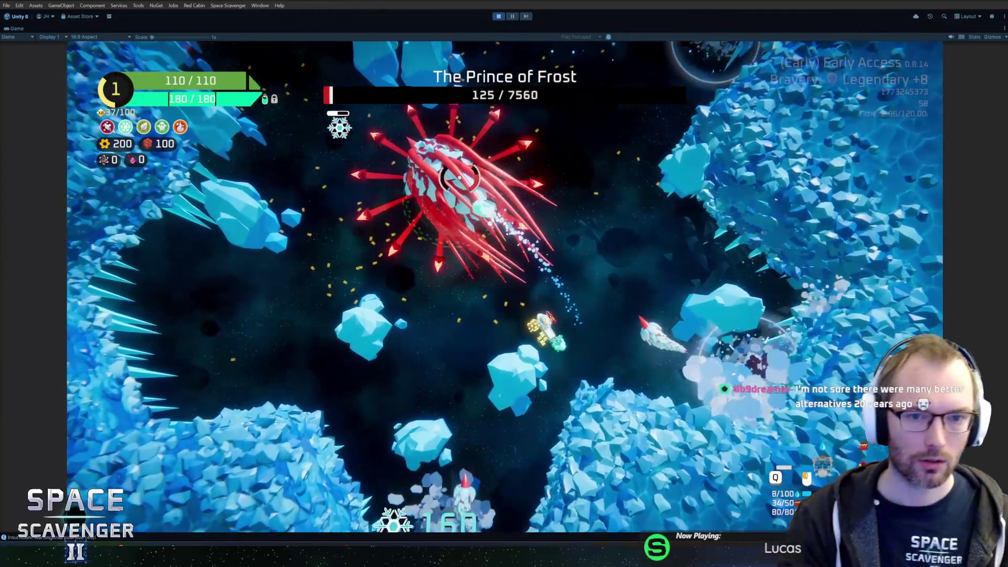
left_click(481, 185)
left_click(481, 184)
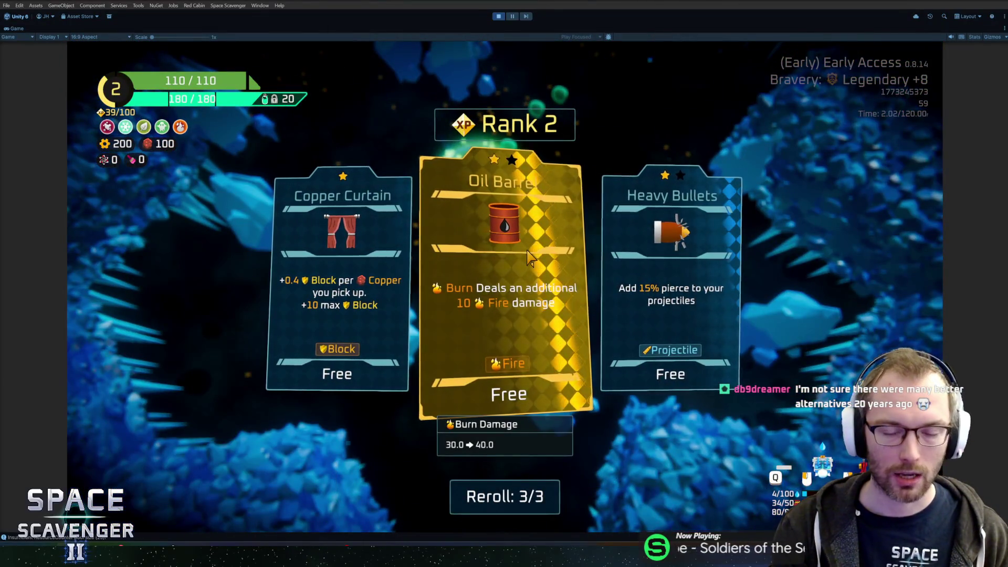
Take the Oil Barrel upgrade, fly up to the Heavy Crate, and exit play mode with Ctrl+P
left_click(531, 269)
key("w")
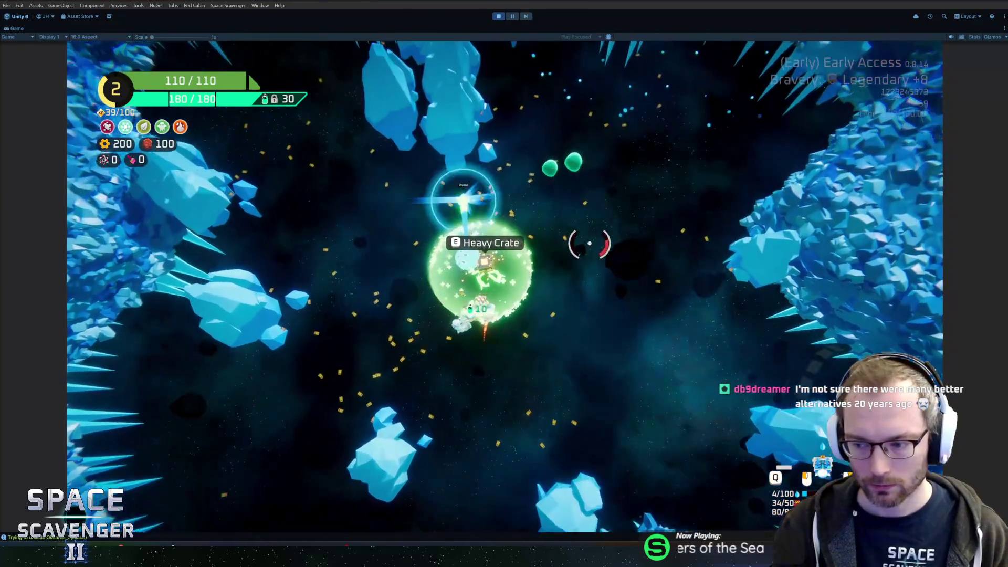
key("w")
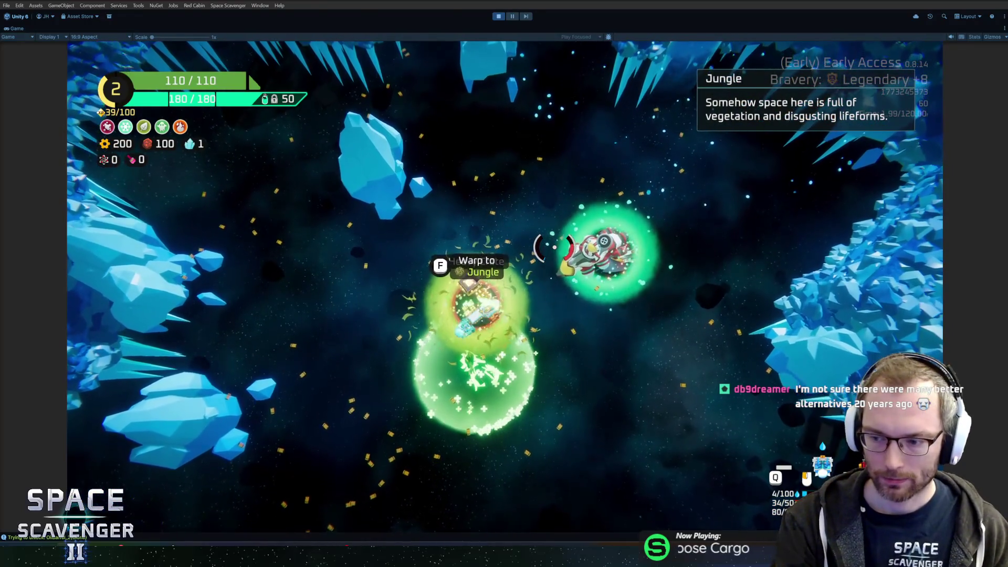
key("ctrl+p")
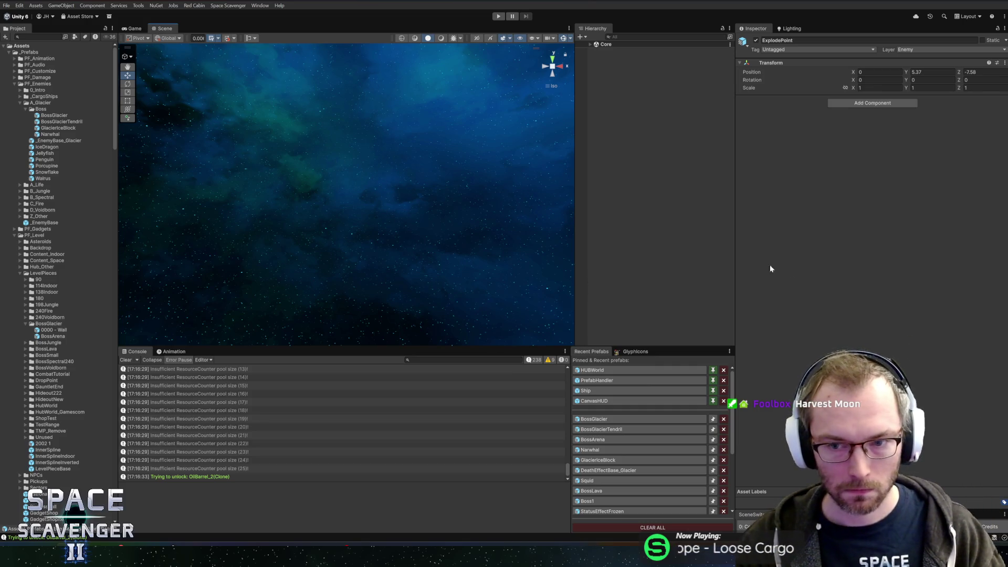
Widen the scene, console and prefab panels and narrow the project panel
left_click_drag(738, 267, 766, 269)
left_click_drag(576, 272, 615, 272)
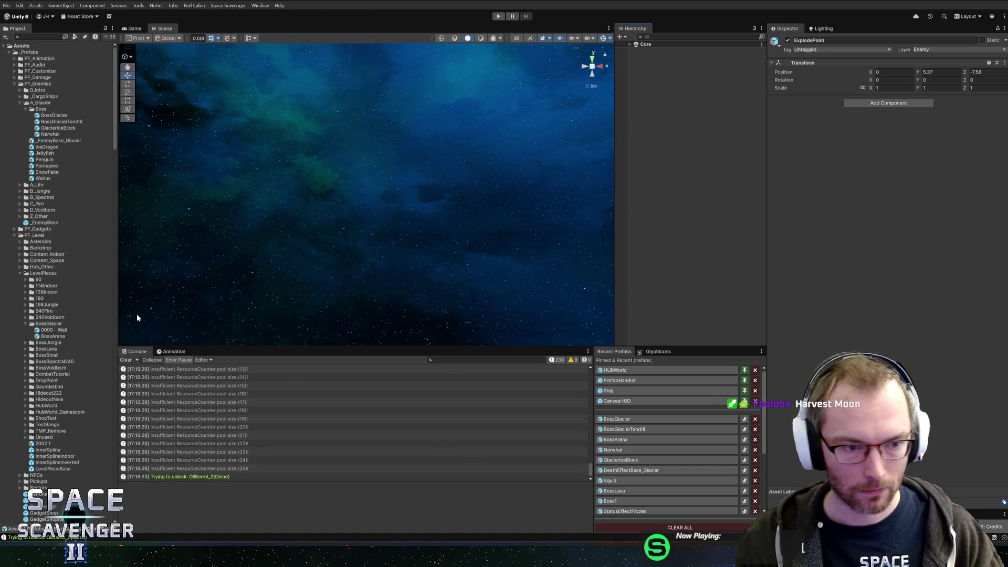
left_click_drag(117, 301, 130, 303)
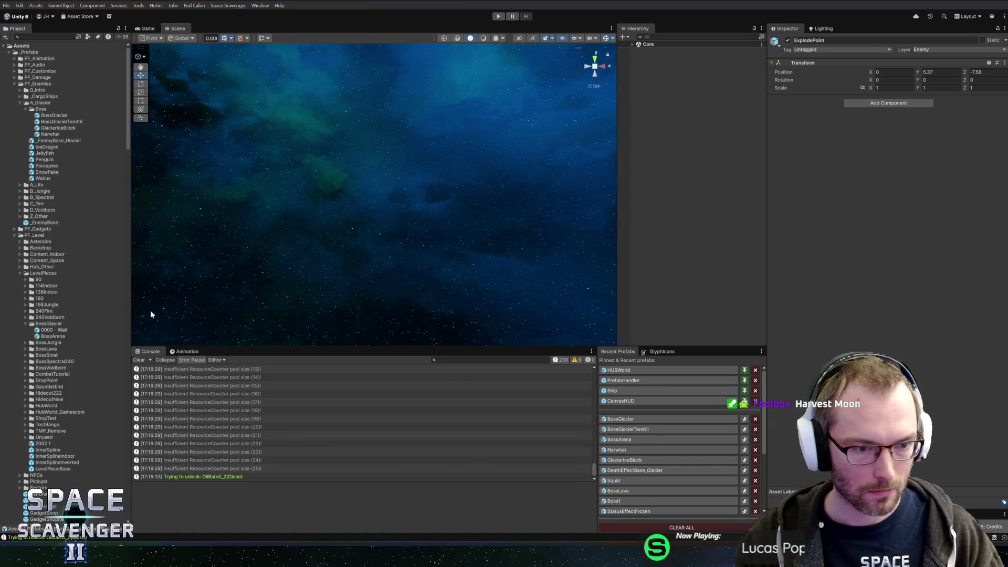
Clear the console, open the BossGlacier prefab and select TendrilRight1
left_click(139, 360)
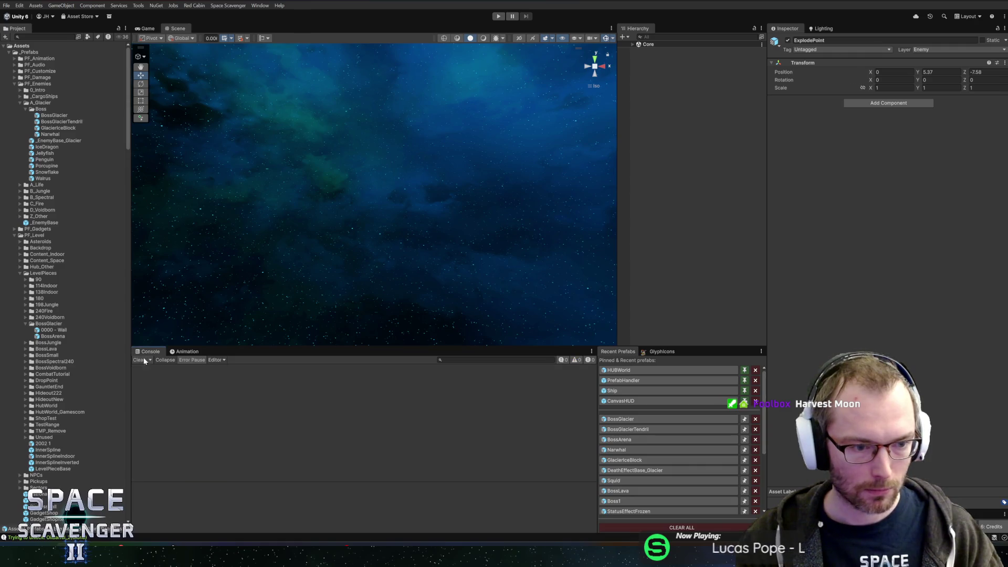
left_click(649, 418)
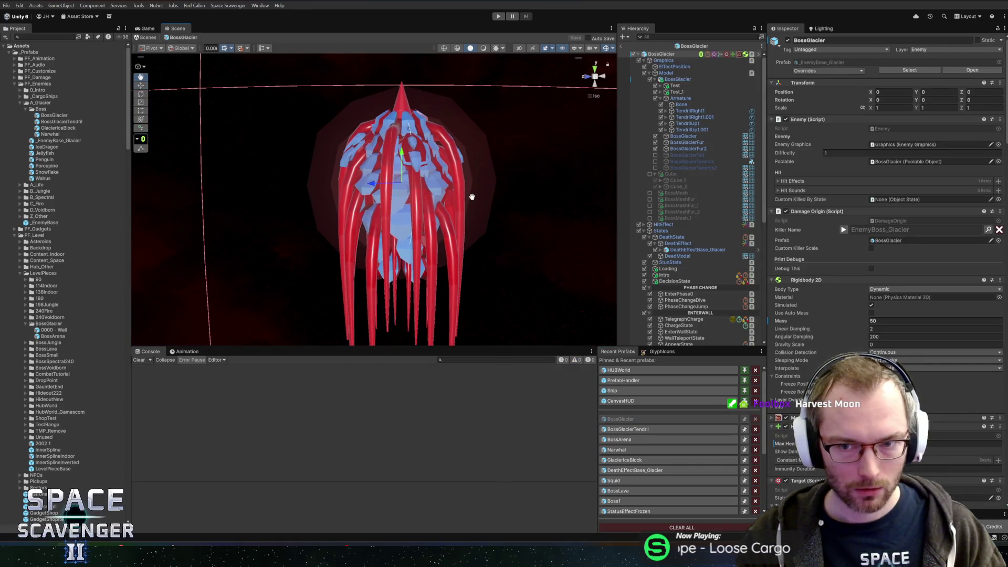
left_click(692, 111)
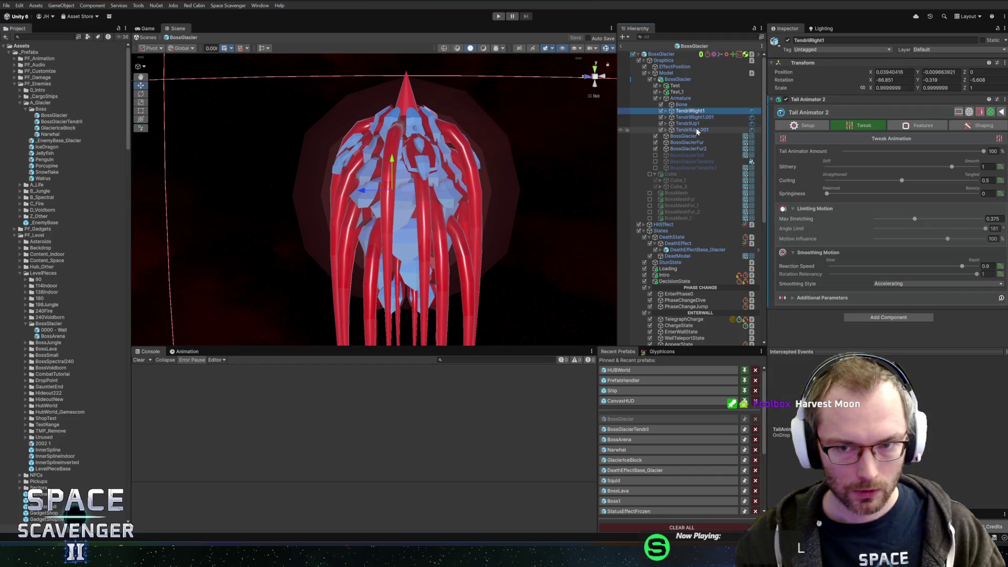
In Blender, delete the leg armature and the BossGlacierTendrils legs mesh
key("alt+Tab")
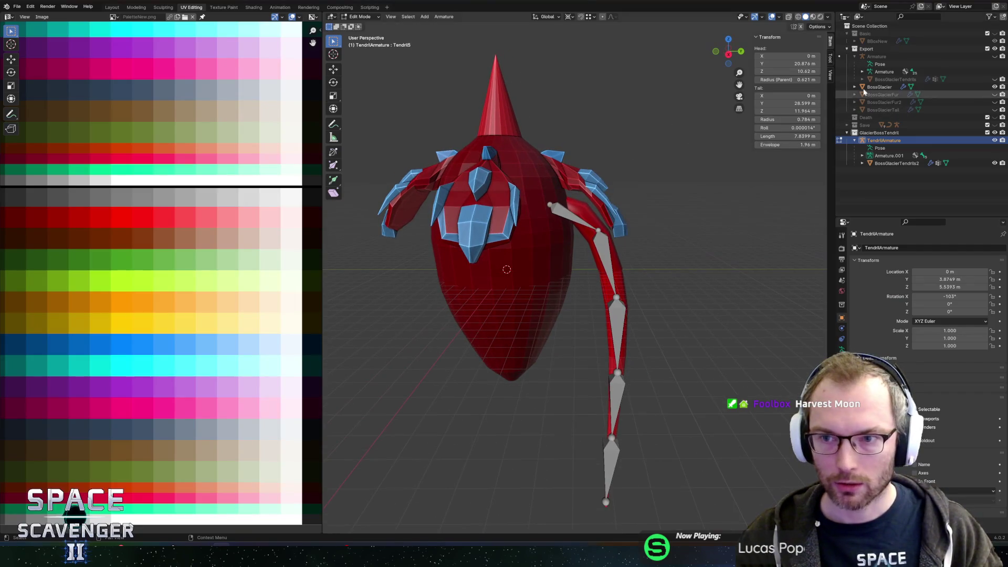
left_click(995, 56)
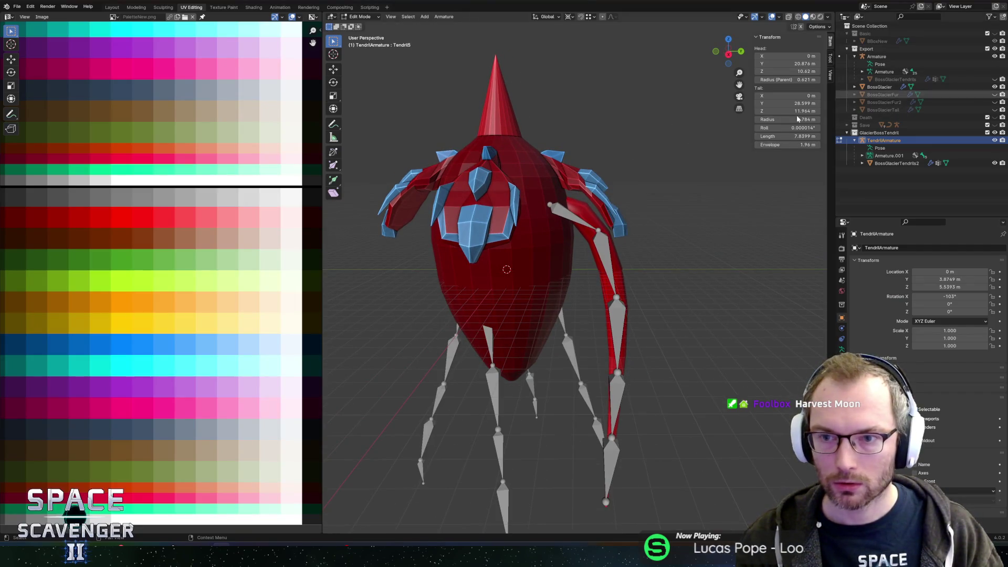
key("Tab")
left_click(569, 346)
key("x")
left_click(557, 338)
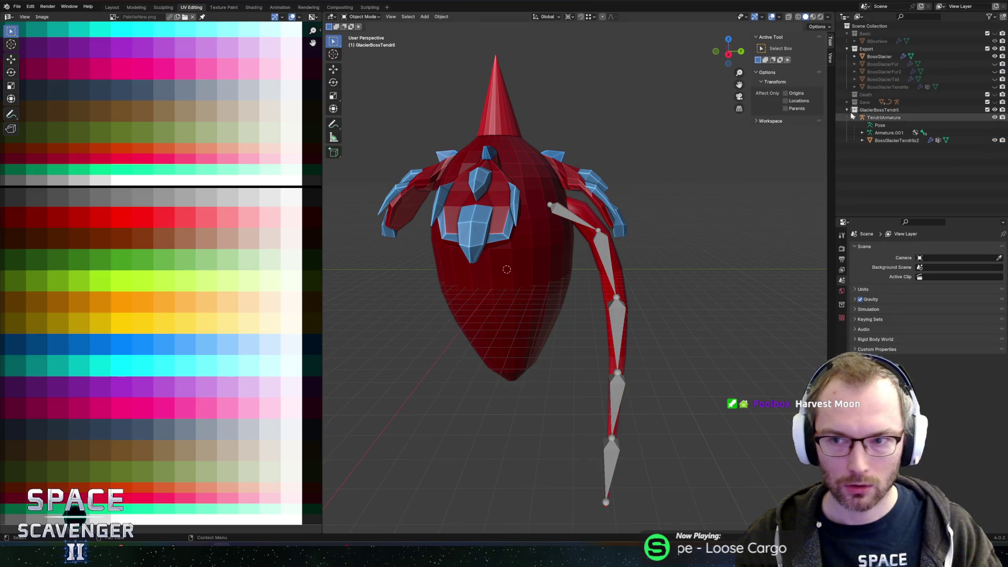
left_click(995, 86)
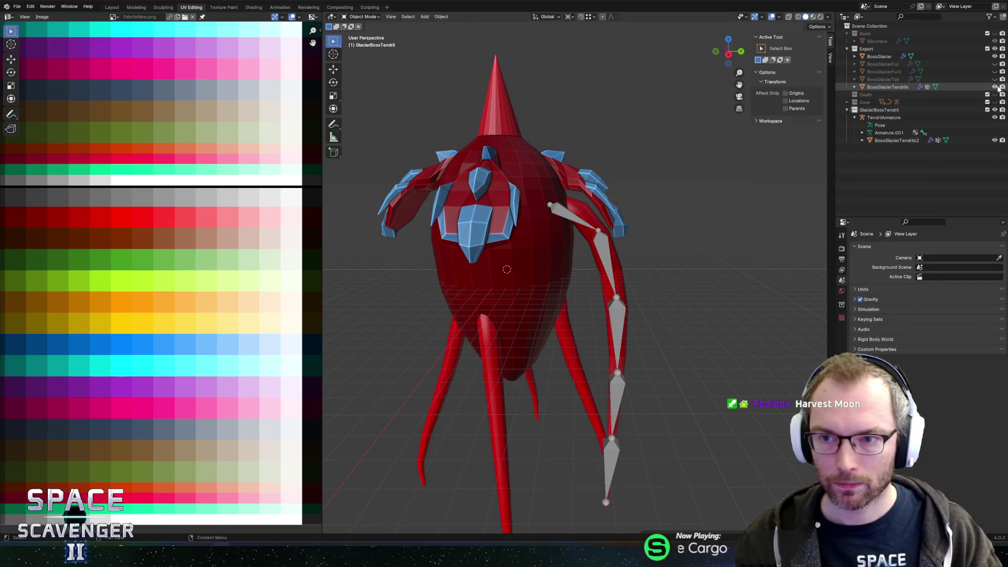
left_click(569, 350)
key("x")
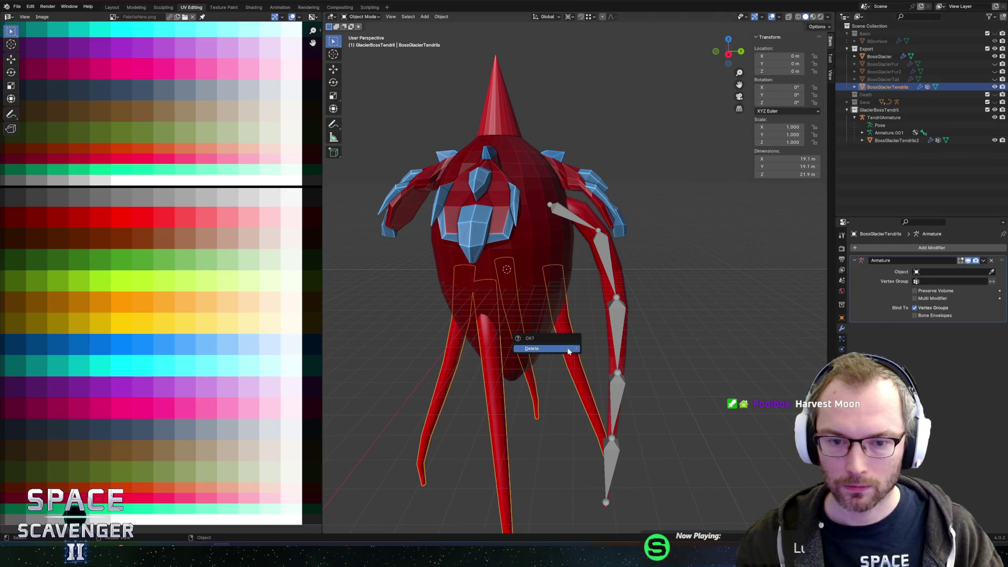
left_click(568, 349)
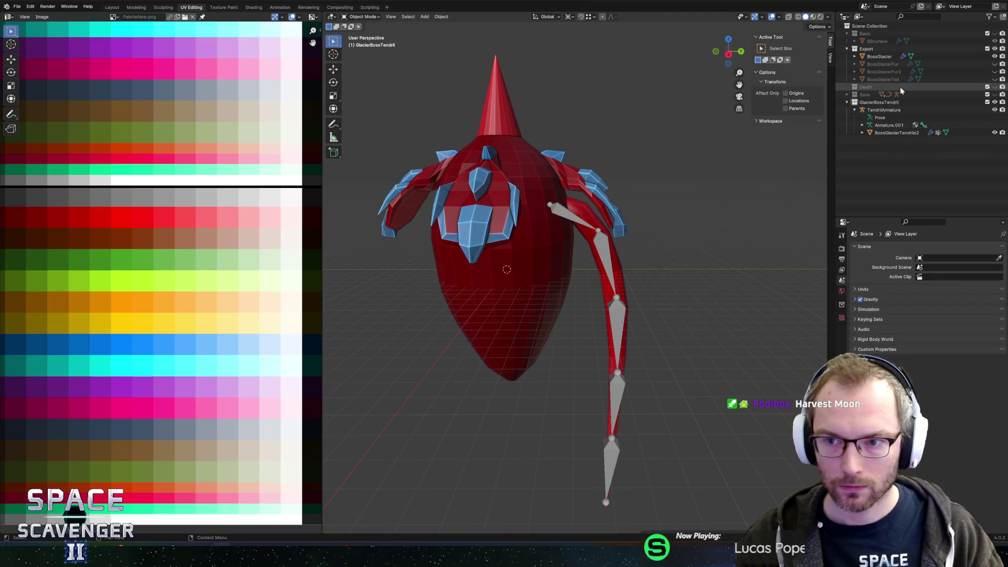
Hide the GlacierBossTendril collection and show the BossGlacierFur and BossGlacierFur2 ice plates
left_click(880, 56)
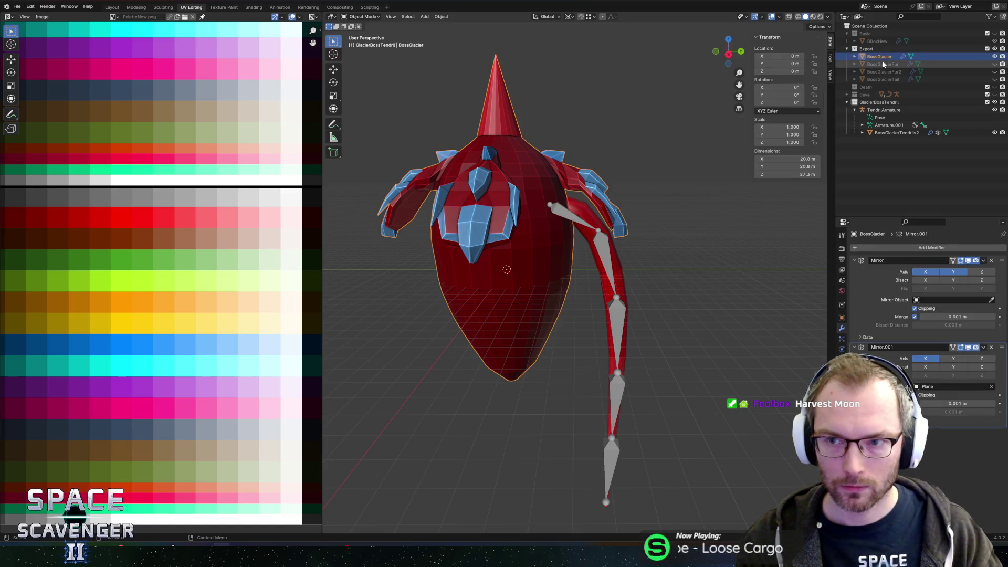
left_click(987, 101)
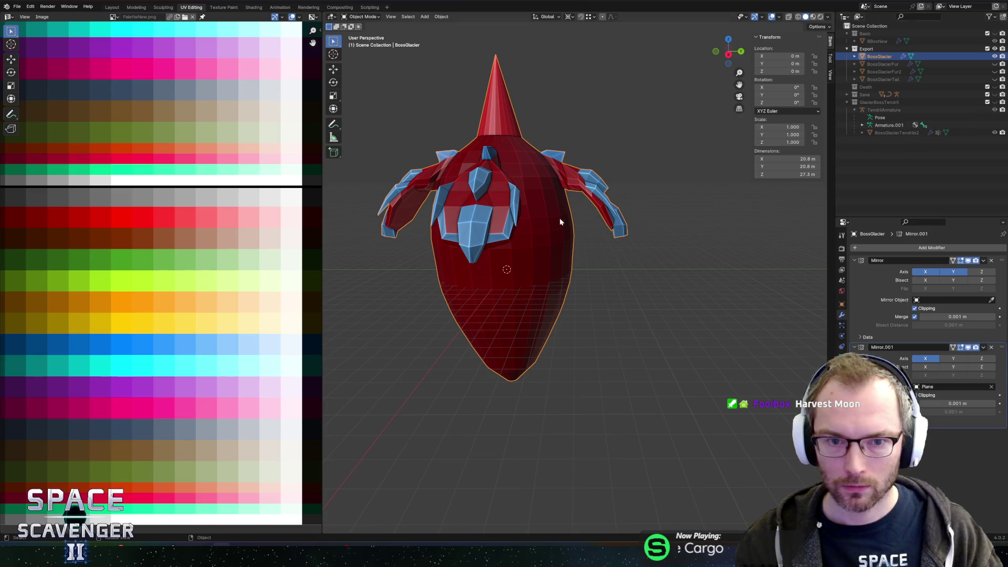
left_click(995, 63)
left_click(995, 71)
left_click(994, 79)
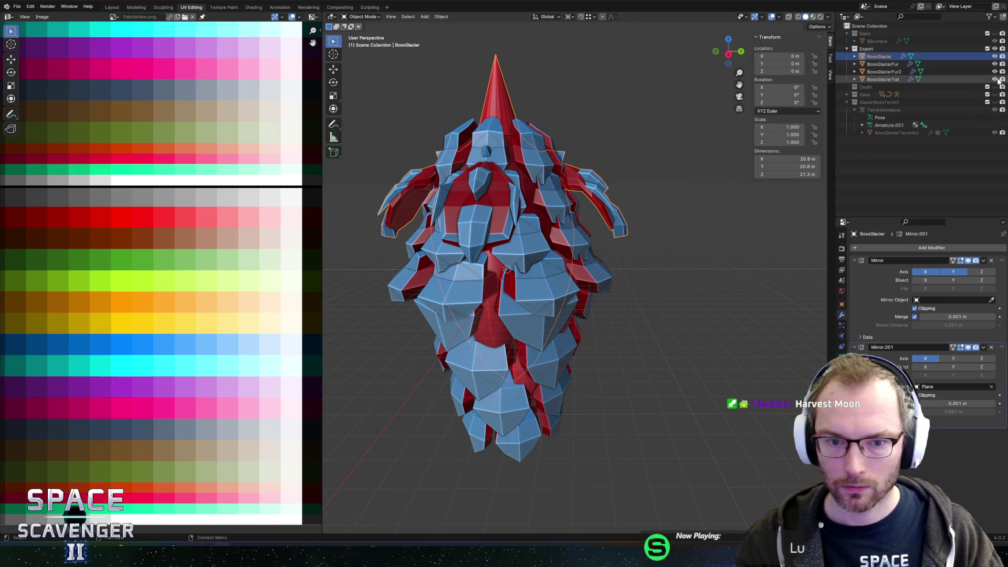
left_click(994, 79)
Delete the BossGlacierTail object
left_click_drag(641, 265, 619, 251)
left_click(995, 80)
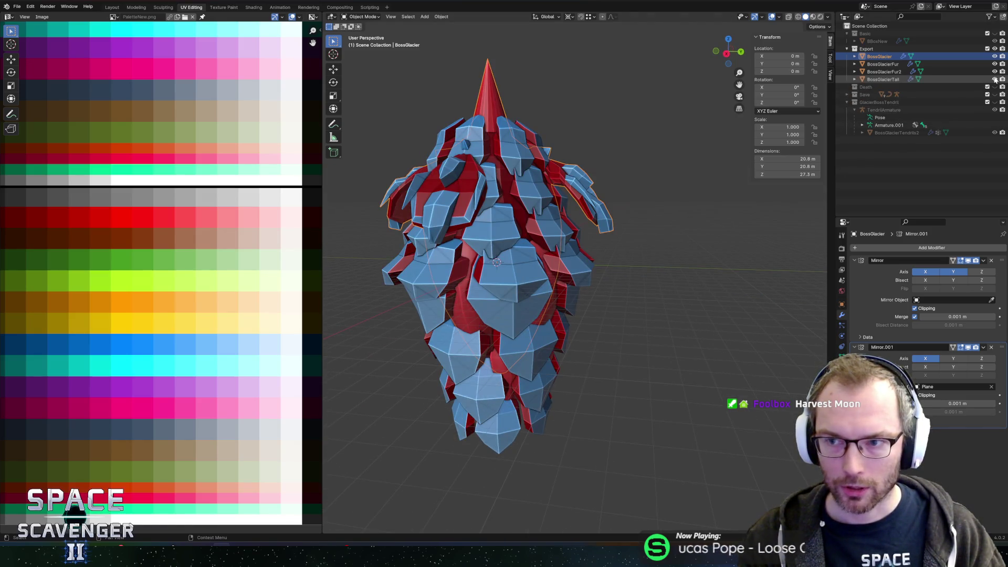
left_click(883, 79)
scroll(595, 260, "down", 3)
mouse_move(596, 261)
left_mouse_down()
mouse_move(677, 210)
mouse_move(681, 194)
mouse_move(665, 220)
mouse_move(666, 204)
mouse_move(682, 199)
mouse_move(682, 219)
left_mouse_up()
key("h")
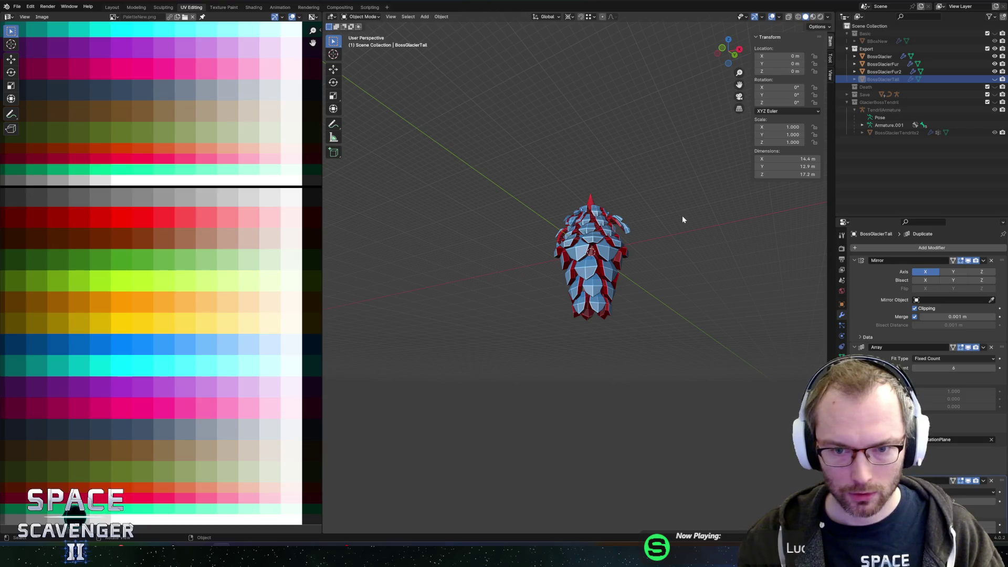
key("x")
left_click(682, 216)
mouse_move(682, 215)
left_mouse_down()
mouse_move(600, 227)
mouse_move(546, 213)
left_mouse_up()
Put BossGlacier in Edit Mode, restore the fin selection and turn on X-ray
left_click(545, 210)
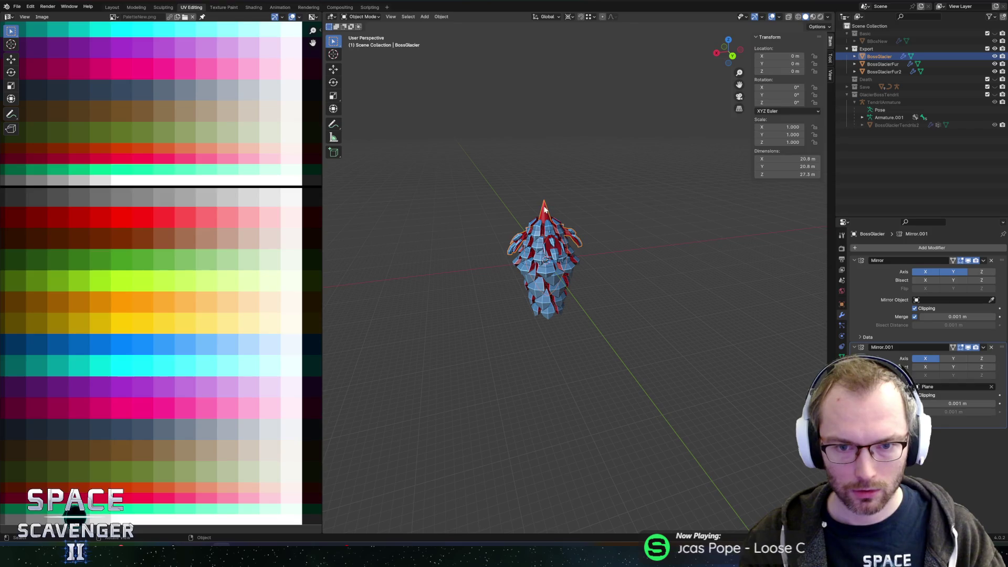
key("Tab")
mouse_move(637, 207)
left_mouse_down()
mouse_move(599, 210)
mouse_move(724, 250)
mouse_move(583, 262)
mouse_move(725, 243)
mouse_move(612, 237)
mouse_move(628, 191)
mouse_move(647, 187)
mouse_move(554, 233)
left_mouse_up()
scroll(599, 209, "up", 3)
left_click(631, 239)
key("ctrl+z")
key("alt+z")
key("alt+z")
key("alt+z")
key("alt+z")
Move a red fin piece 0.35 m along X, undoing a trial vertical move
scroll(554, 233, "up", 3)
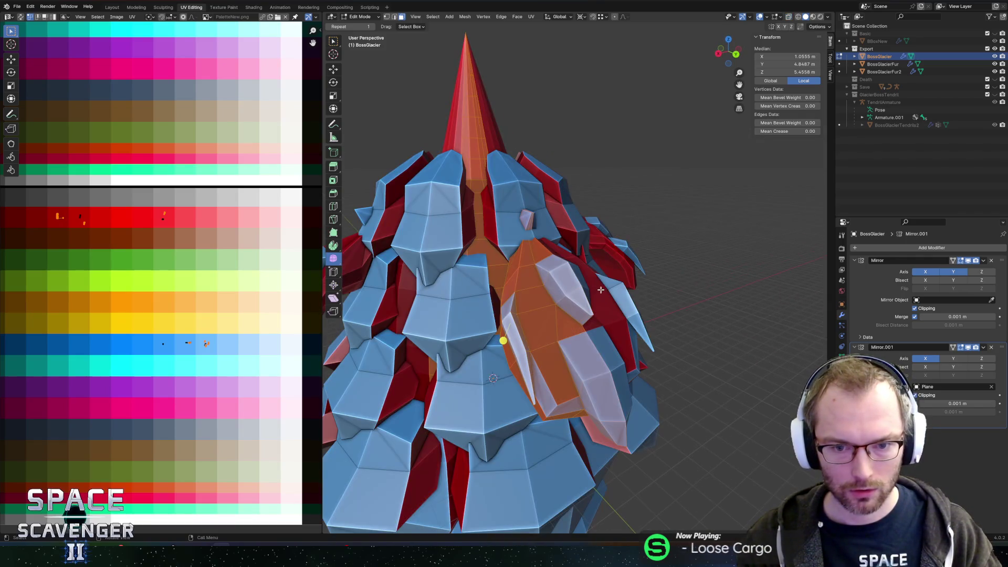
left_click(575, 289)
scroll(575, 289, "down", 3)
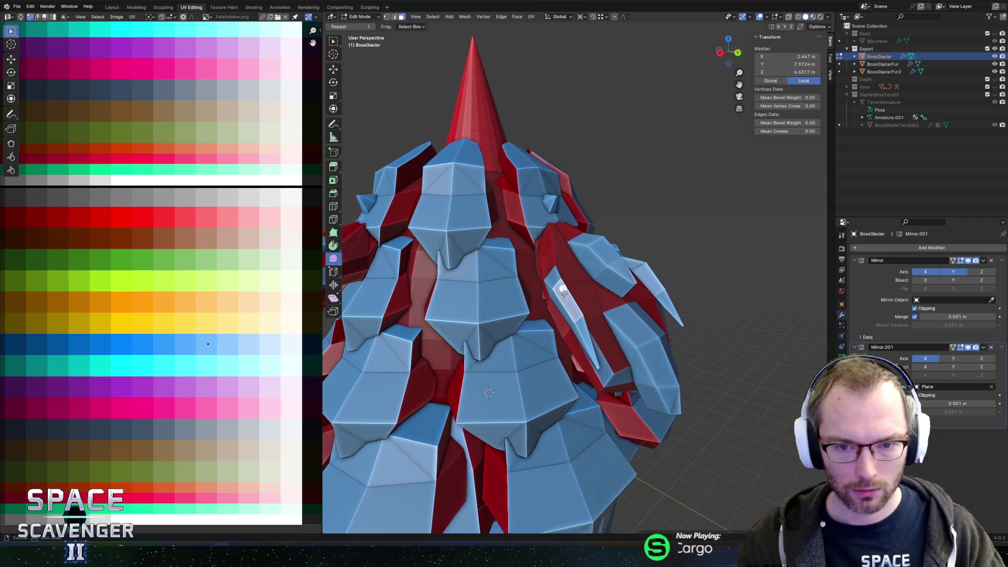
left_click_drag(575, 289, 556, 304)
key("g")
key("x")
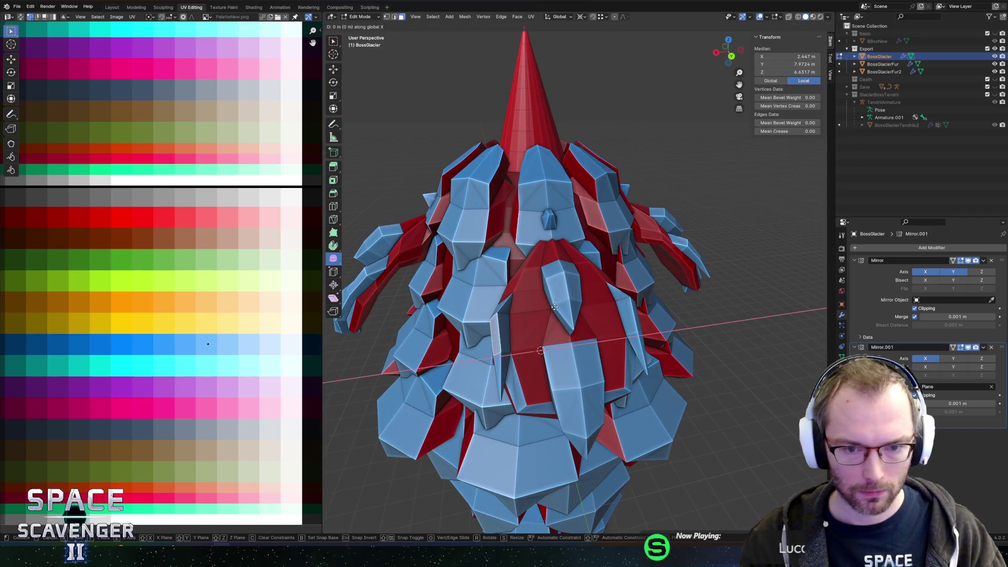
left_click(549, 307)
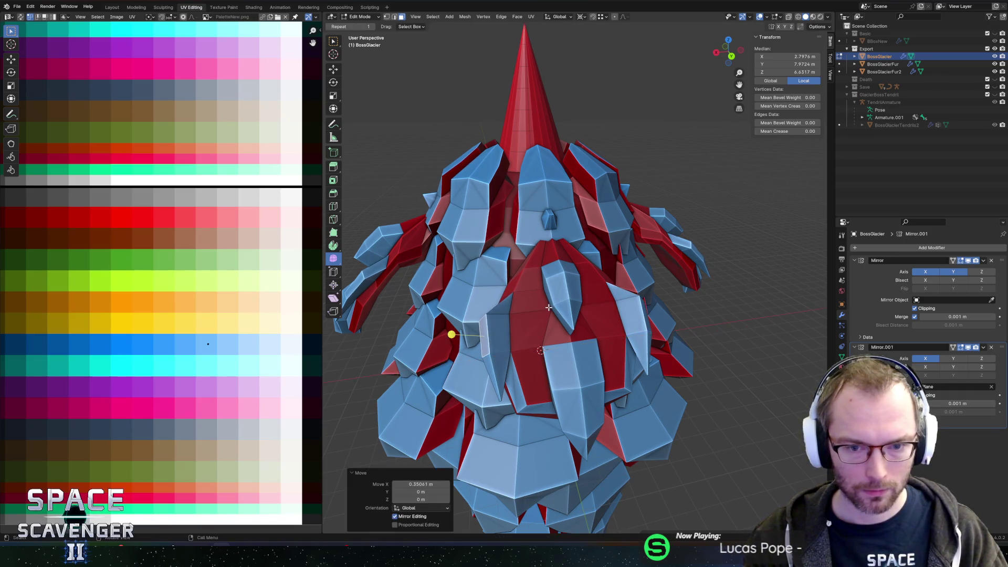
mouse_move(443, 332)
left_mouse_down()
mouse_move(636, 300)
mouse_move(679, 256)
mouse_move(714, 250)
left_mouse_up()
key("g")
key("z")
left_click(723, 253)
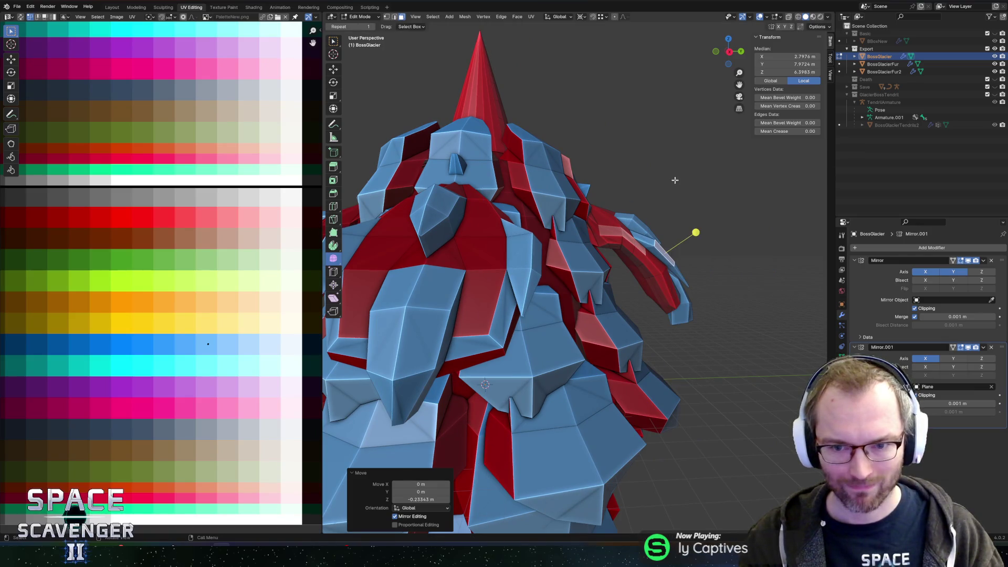
key("ctrl+z")
Switch to edge select and edge-slide an edge on the tendril fin
scroll(652, 258, "up", 3)
key("2")
mouse_move(653, 258)
left_mouse_down()
mouse_move(650, 288)
mouse_move(450, 315)
mouse_move(653, 333)
mouse_move(635, 234)
mouse_move(512, 231)
left_mouse_up()
key("g")
key("g")
left_click(656, 315)
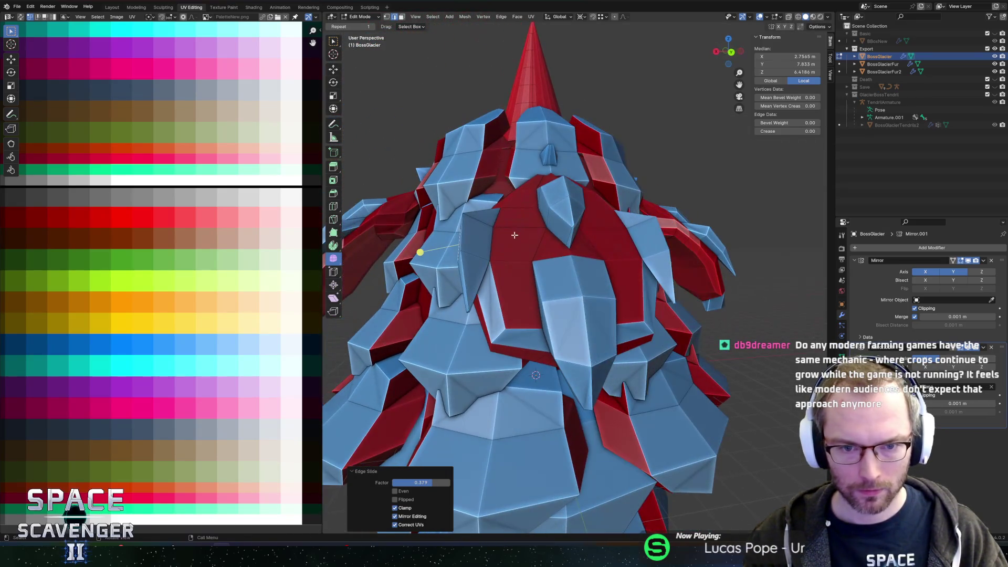
Cancel a stray X move, return to Object Mode and save BossGlacier.blend
key("g")
key("x")
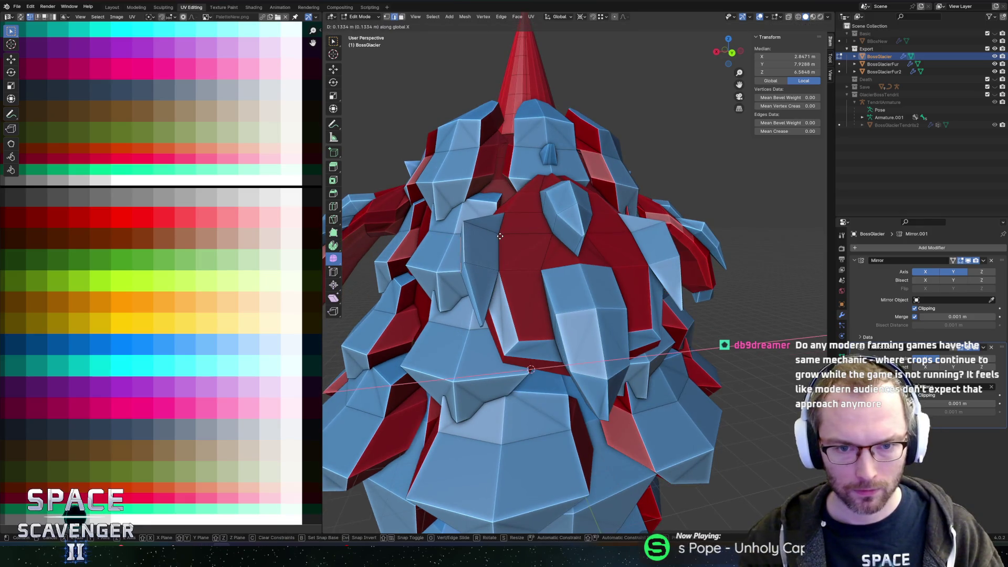
key("Escape")
key("Tab")
mouse_move(523, 240)
left_mouse_down()
mouse_move(630, 272)
mouse_move(609, 246)
left_mouse_up()
key("ctrl+s")
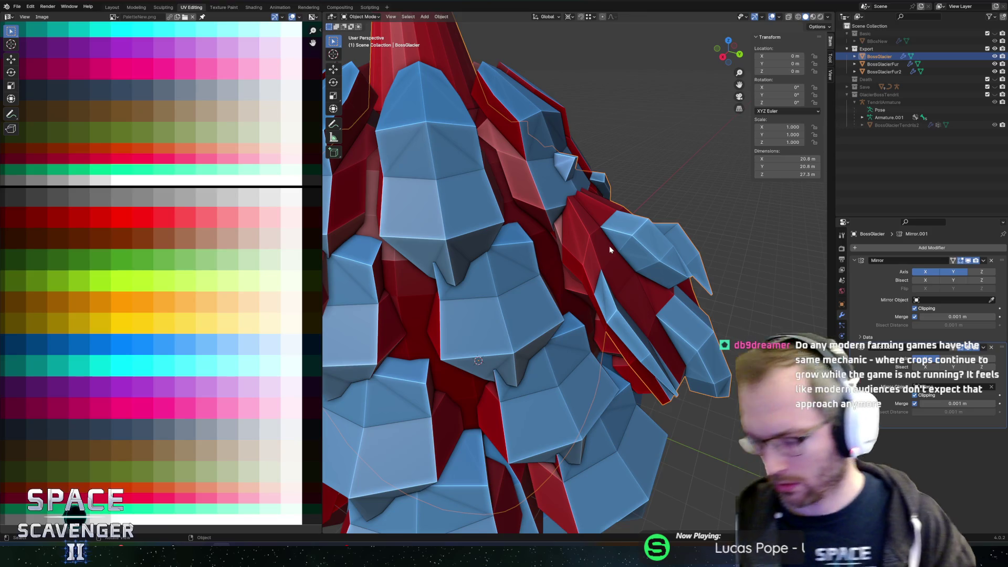
Inspect faces of the BossGlacierFur mesh in Edit Mode, then return to Object Mode
left_click(472, 283)
key("Tab")
scroll(517, 275, "down", 6)
left_click(559, 236, "shift")
mouse_move(559, 236)
left_mouse_down()
mouse_move(575, 257)
mouse_move(581, 226)
mouse_move(565, 225)
left_mouse_up()
key("Tab")
scroll(566, 226, "up", 4)
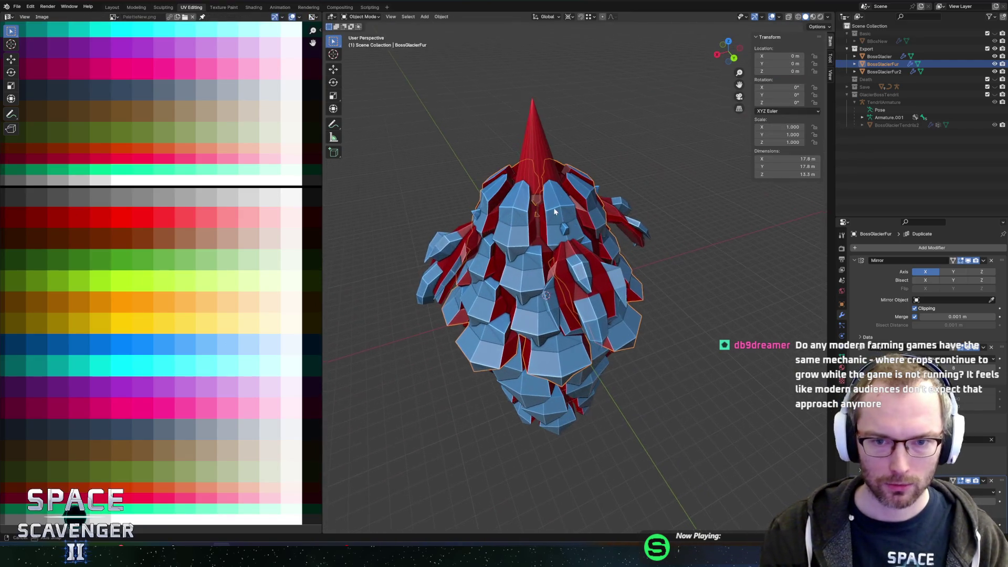
mouse_move(633, 191)
left_mouse_down()
mouse_move(641, 191)
mouse_move(575, 282)
mouse_move(645, 249)
mouse_move(637, 241)
mouse_move(649, 223)
mouse_move(620, 236)
mouse_move(631, 225)
mouse_move(567, 194)
left_mouse_up()
Apply Shade Auto Smooth at 30° to BossGlacier and save BossGlacier.blend
left_click(576, 282)
key("Tab")
key("l")
right_click(535, 146)
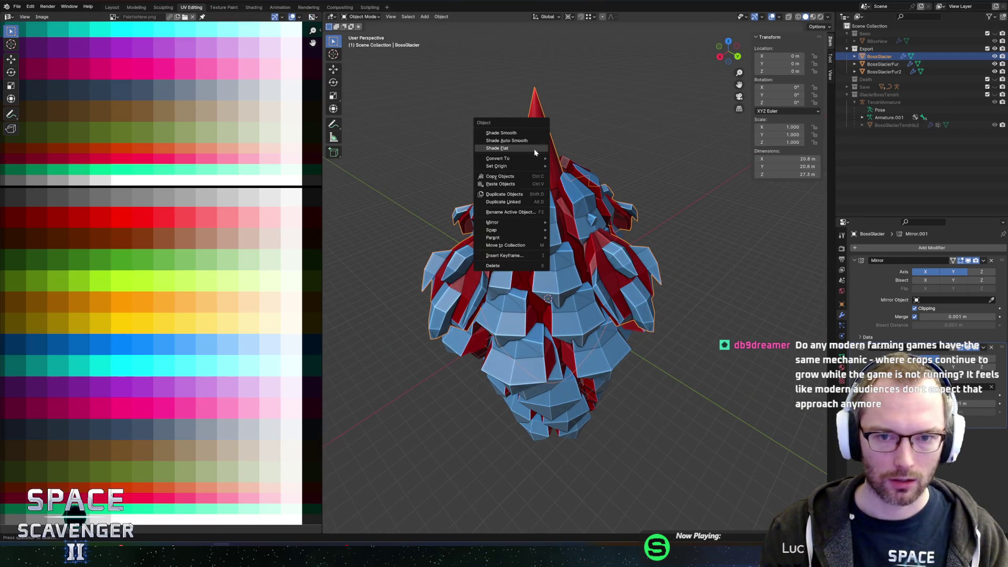
key("Escape")
key("Tab")
right_click(534, 152)
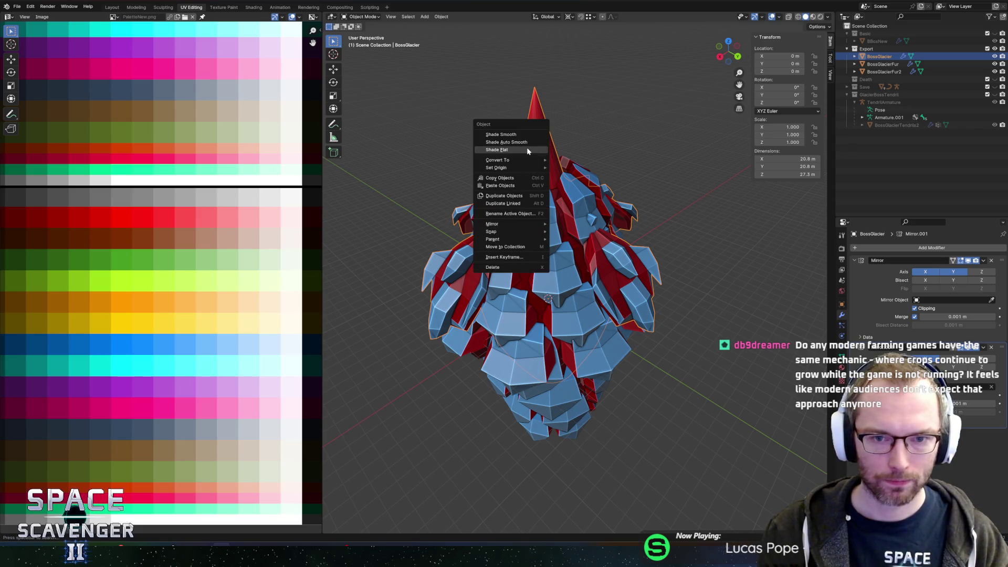
left_click(535, 137)
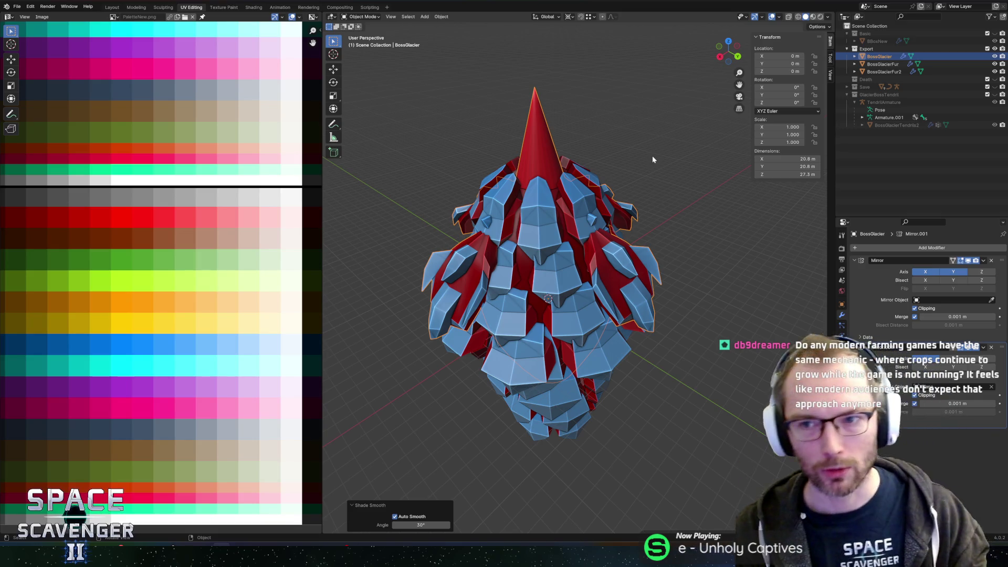
key("ctrl+s")
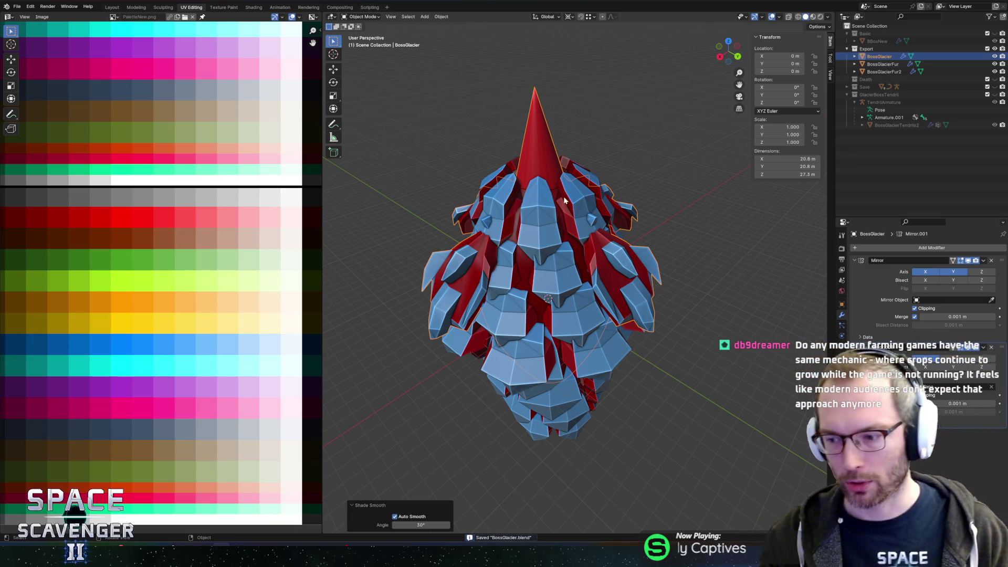
In Edit Mode on BossGlacier, edge-slide a single edge on the fin
key("Tab")
key("l")
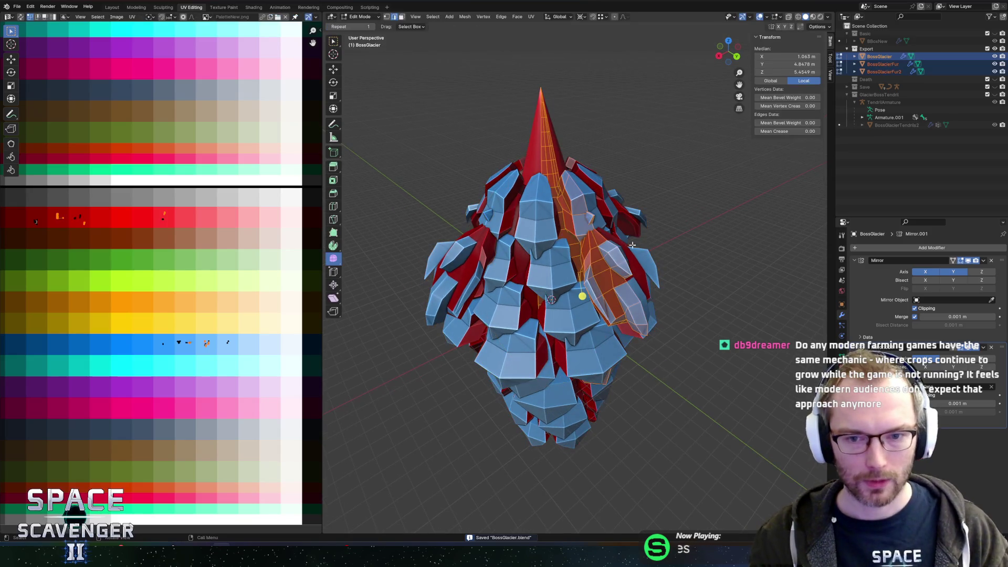
scroll(591, 253, "up", 5)
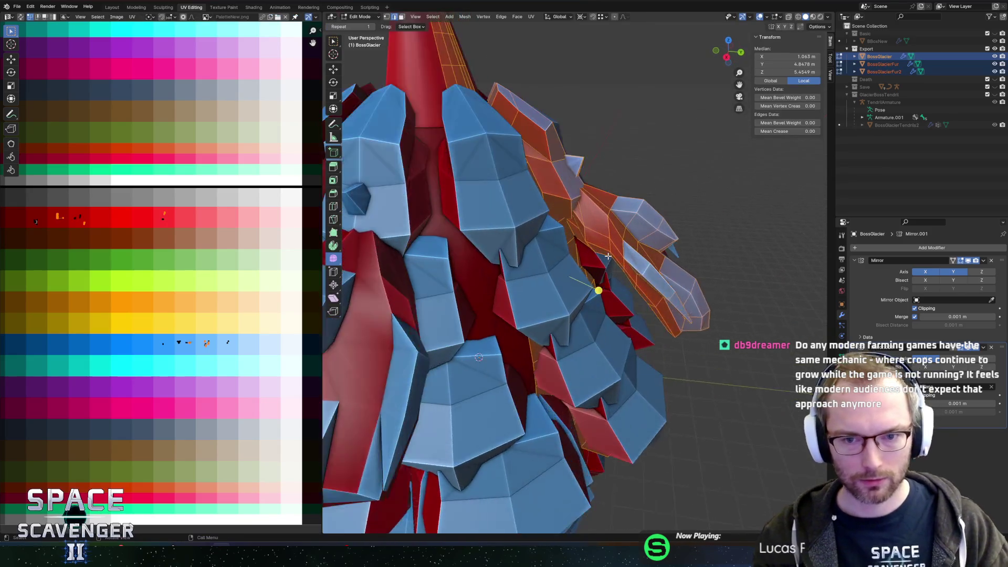
left_click(590, 235)
key("g")
key("g")
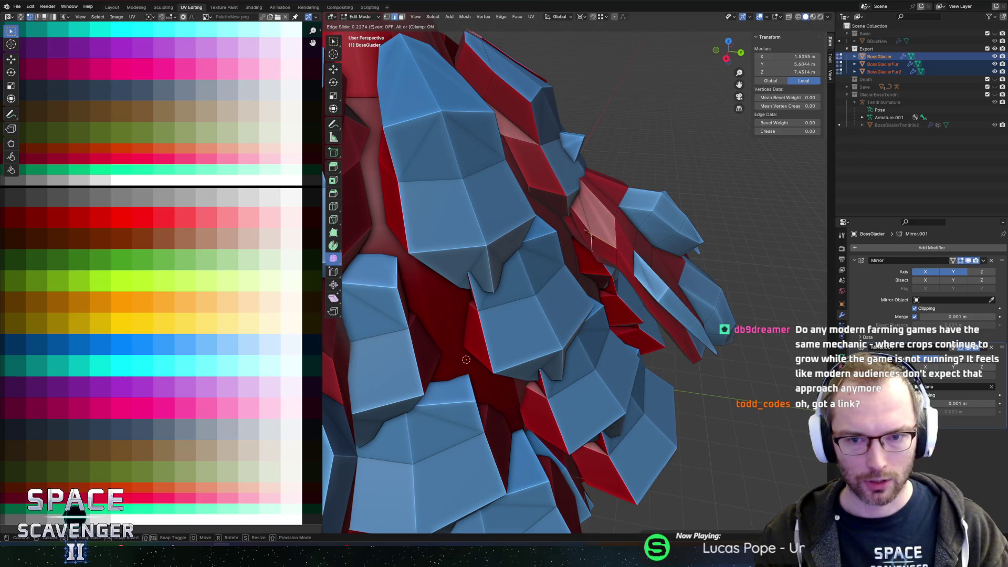
left_click(572, 250)
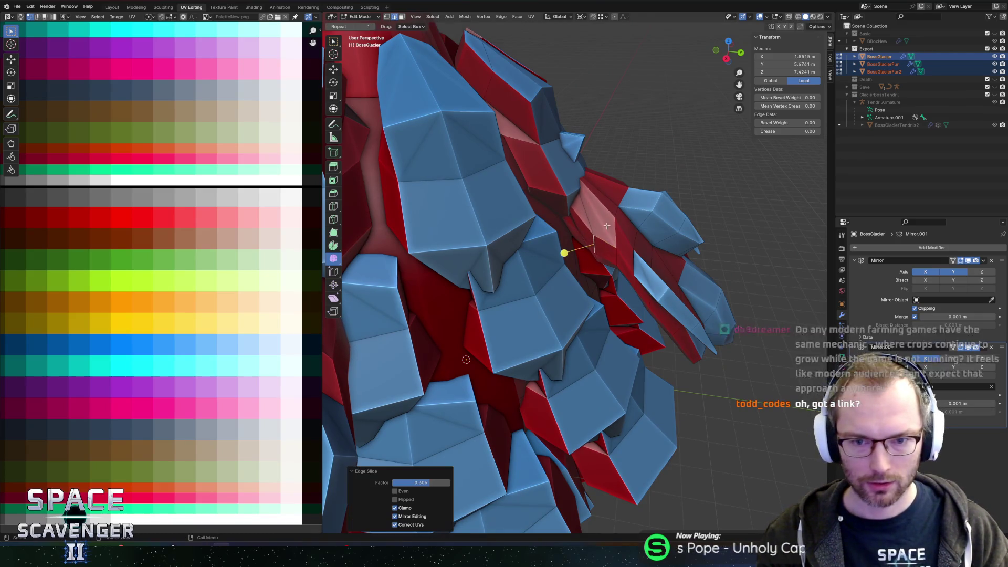
left_click_drag(564, 252, 472, 240)
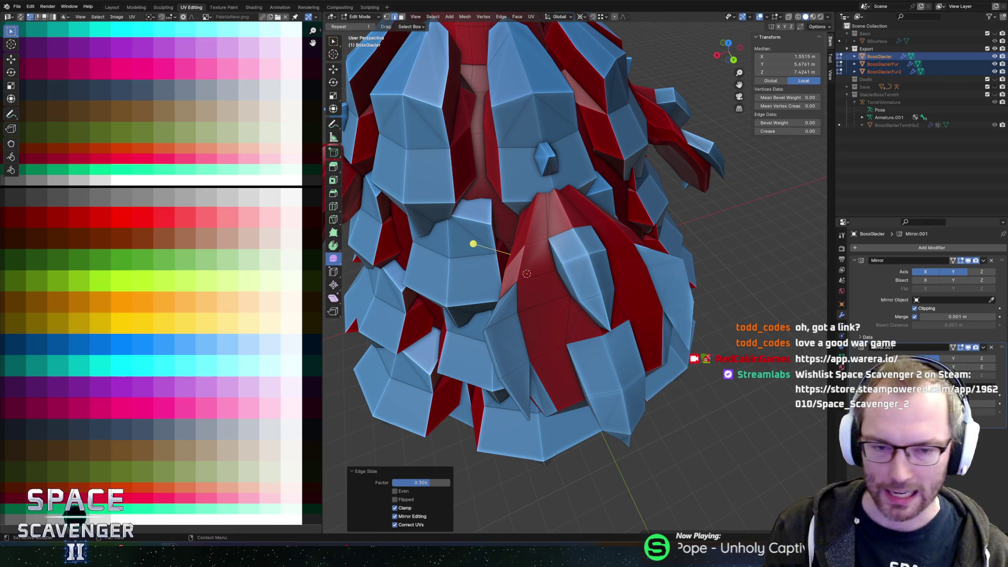
In vertex select with X-ray, reposition a vertex hidden behind the ice plates
left_click(563, 229)
key("1")
mouse_move(552, 233)
left_mouse_down()
mouse_move(590, 241)
mouse_move(556, 210)
mouse_move(556, 186)
left_mouse_up()
left_click(589, 229)
key("alt+z")
left_click(554, 192)
left_click(574, 187)
key("alt+z")
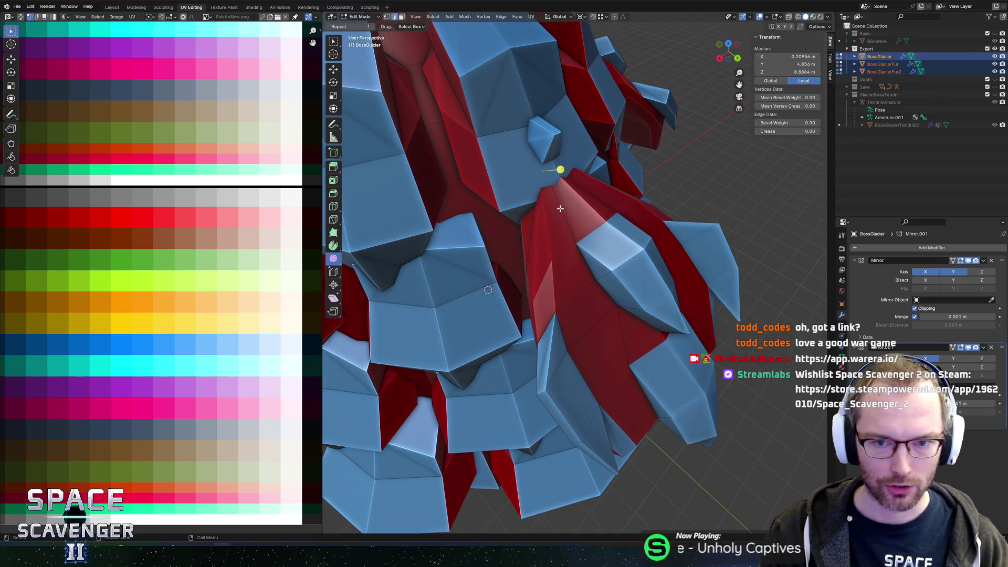
Push a narrow face 0.476 m along its normal, then undo it
key("alt+z")
mouse_move(599, 198)
left_mouse_down()
mouse_move(578, 173)
mouse_move(569, 183)
mouse_move(540, 121)
mouse_move(599, 164)
left_mouse_up()
left_click(539, 117)
key("alt+z")
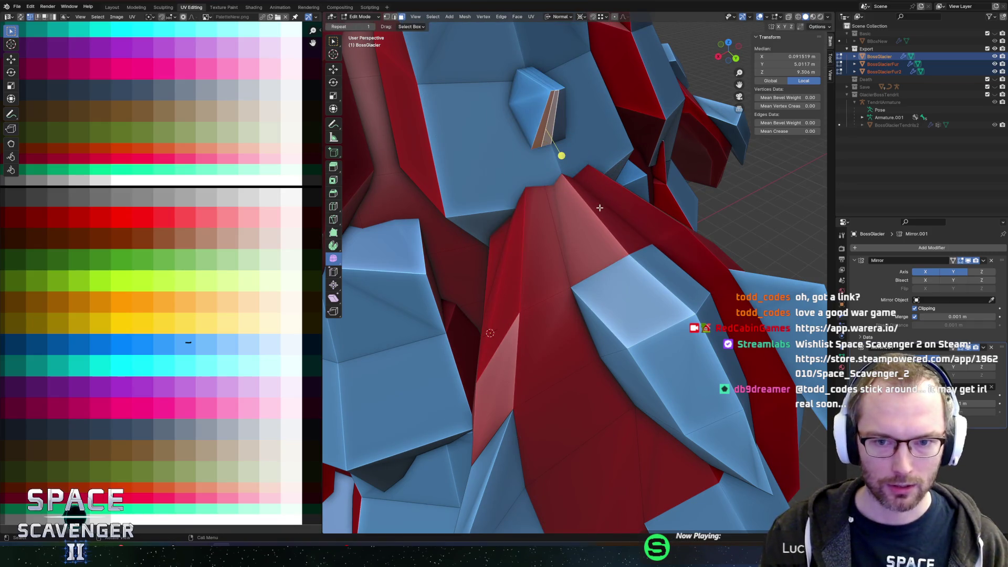
key("g")
key("z")
key("z")
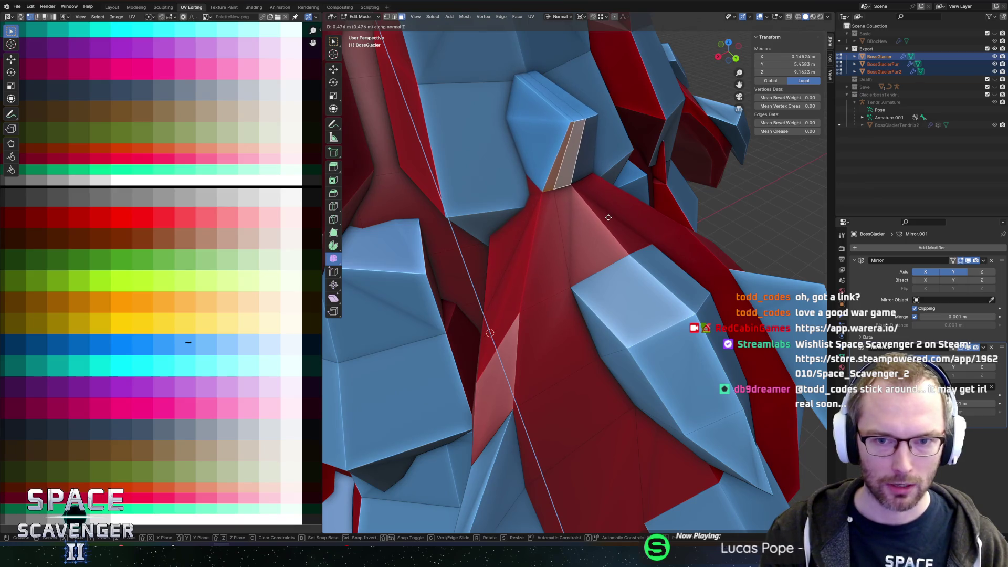
left_click(604, 202)
mouse_move(604, 202)
left_mouse_down()
mouse_move(616, 169)
mouse_move(570, 166)
mouse_move(592, 139)
mouse_move(592, 174)
left_mouse_up()
key("ctrl+z")
Edge-slide a body edge, then slide a selected edge loop into a better position
key("g")
key("g")
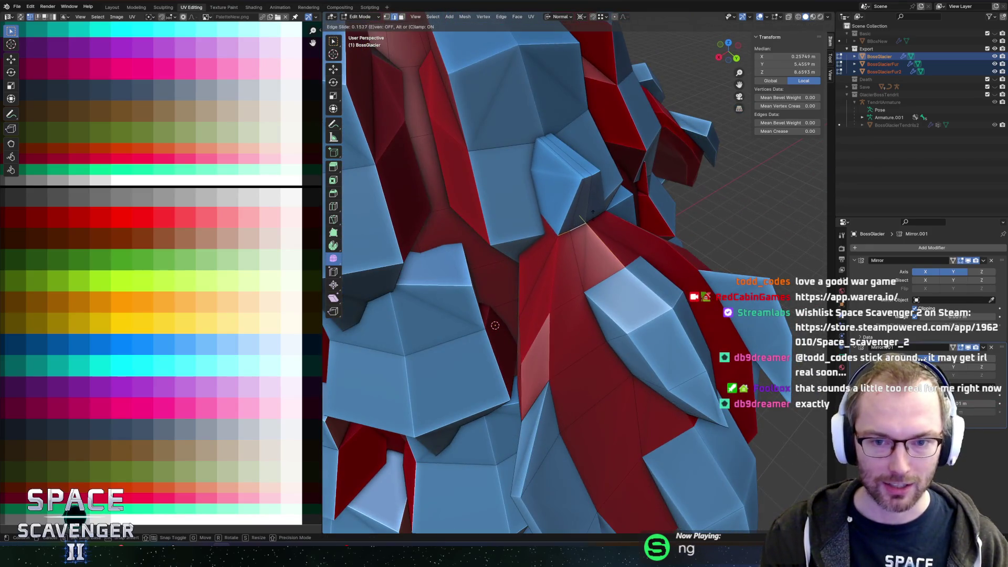
left_click(586, 223)
key("alt+z")
left_click_drag(599, 221, 562, 194)
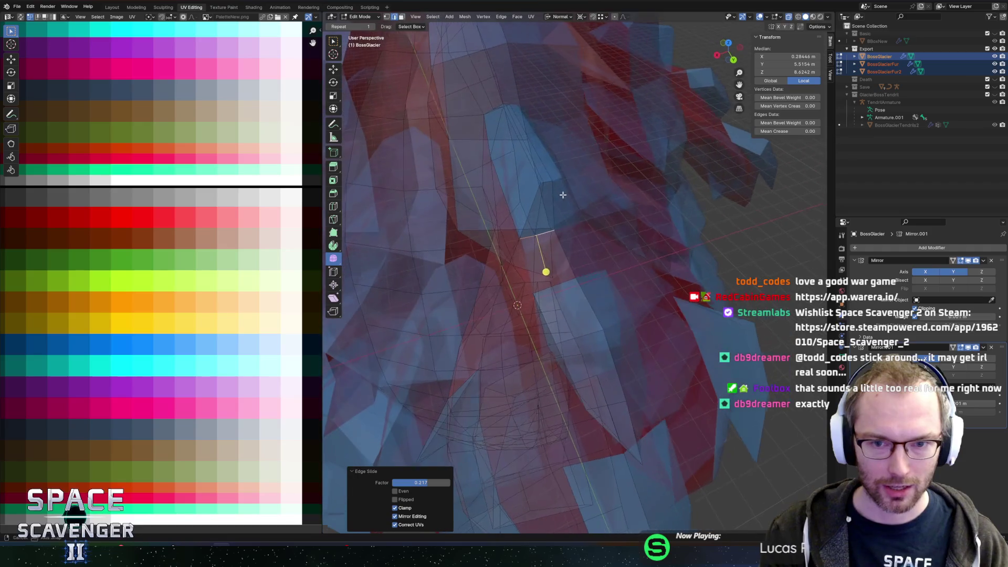
left_click(540, 203, "alt")
left_click(540, 203, "alt")
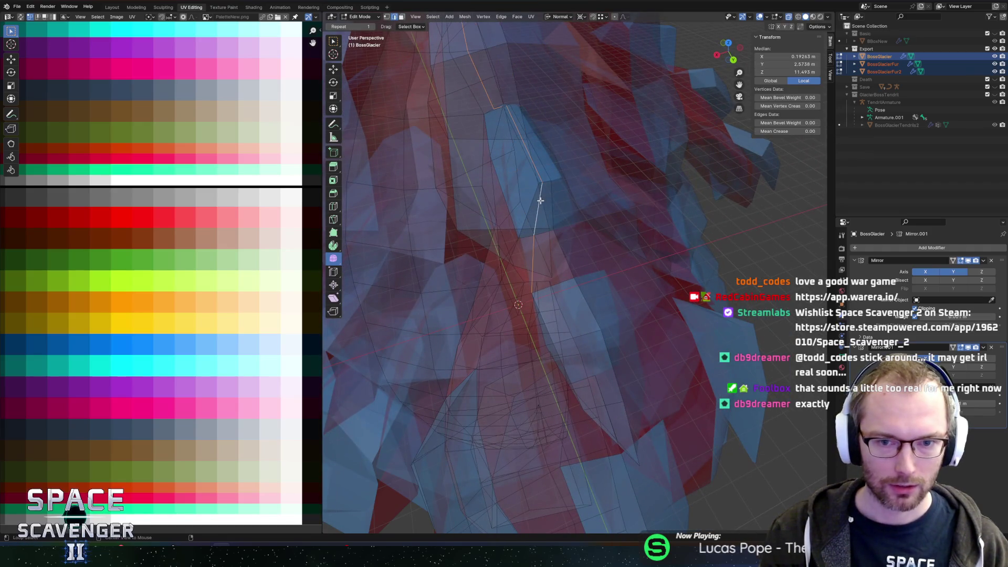
key("alt+z")
left_click_drag(539, 202, 542, 175)
key("g")
key("g")
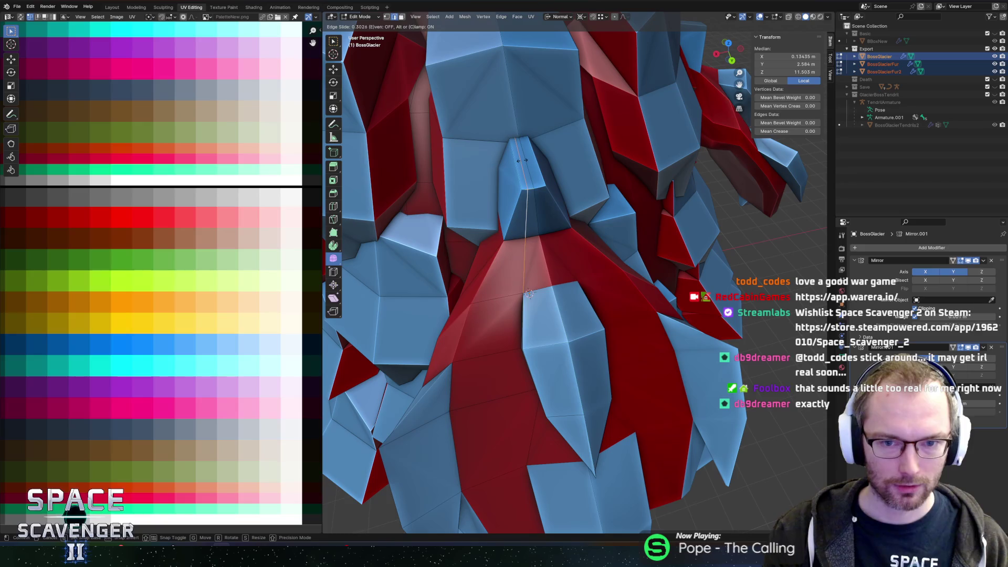
left_click(522, 161)
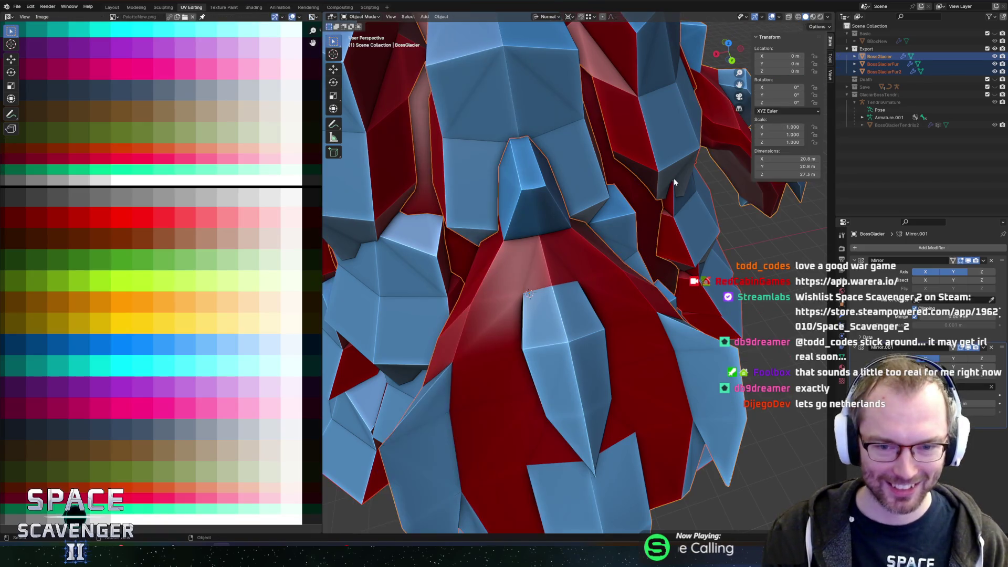
Re-enter Edit Mode on BossGlacier, then pan the WarEra world map over to Africa
key("Tab")
scroll(638, 207, "down", 5)
scroll(638, 207, "up", 5)
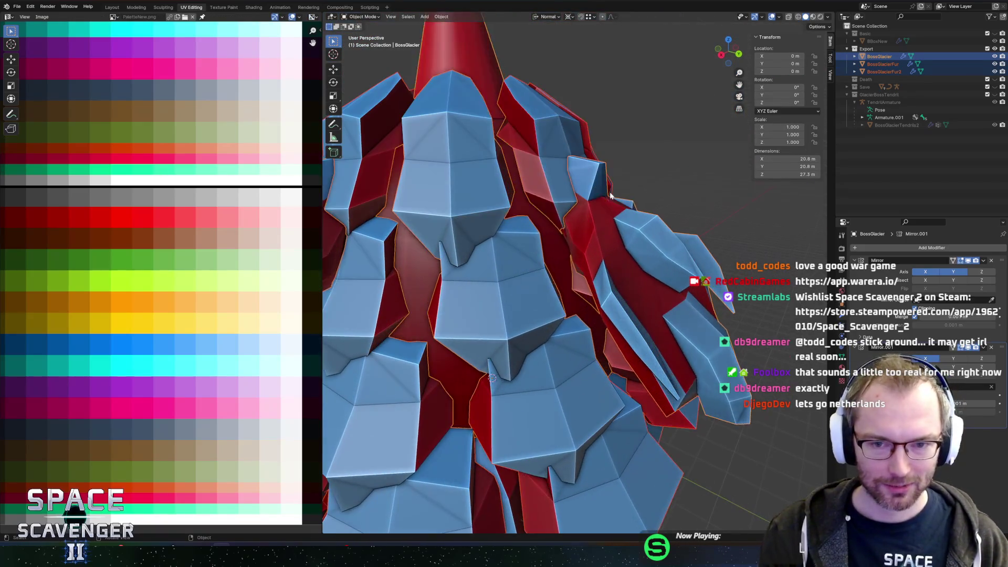
left_click_drag(625, 163, 596, 184)
key("Tab")
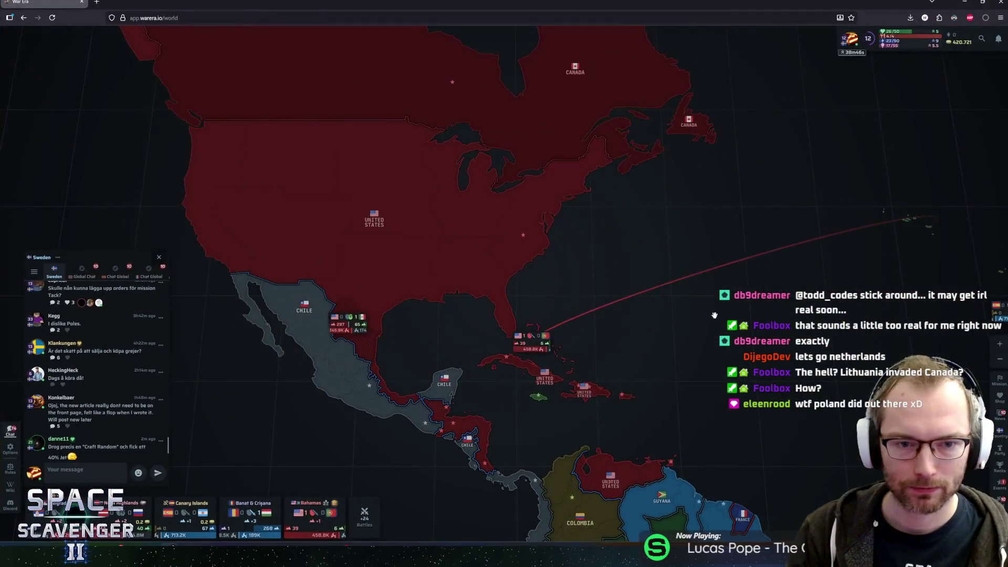
left_click_drag(633, 97, 192, 213)
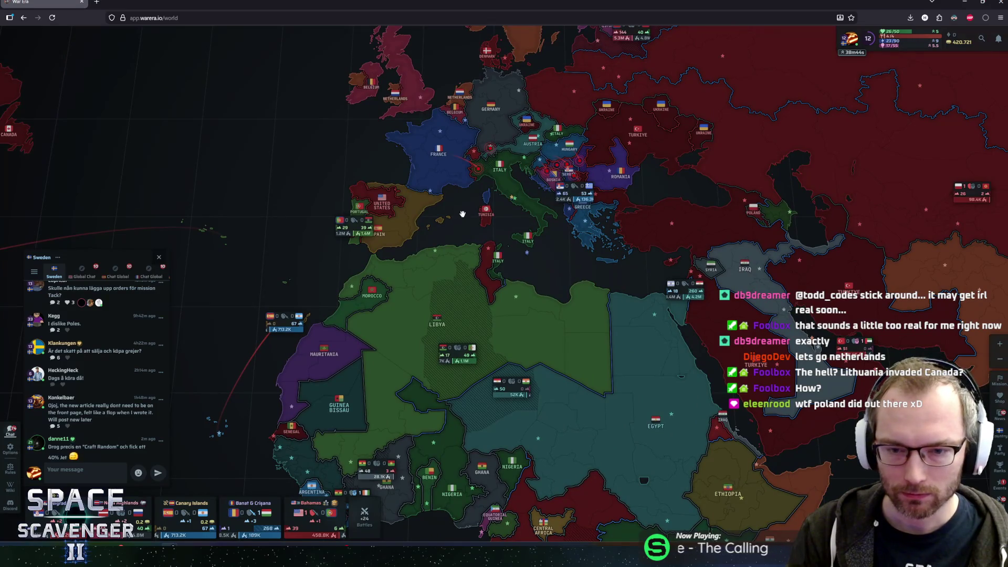
Close the Sweden chat, zoom to Estonia and defend in the Neva Highlands battle
left_click(555, 241)
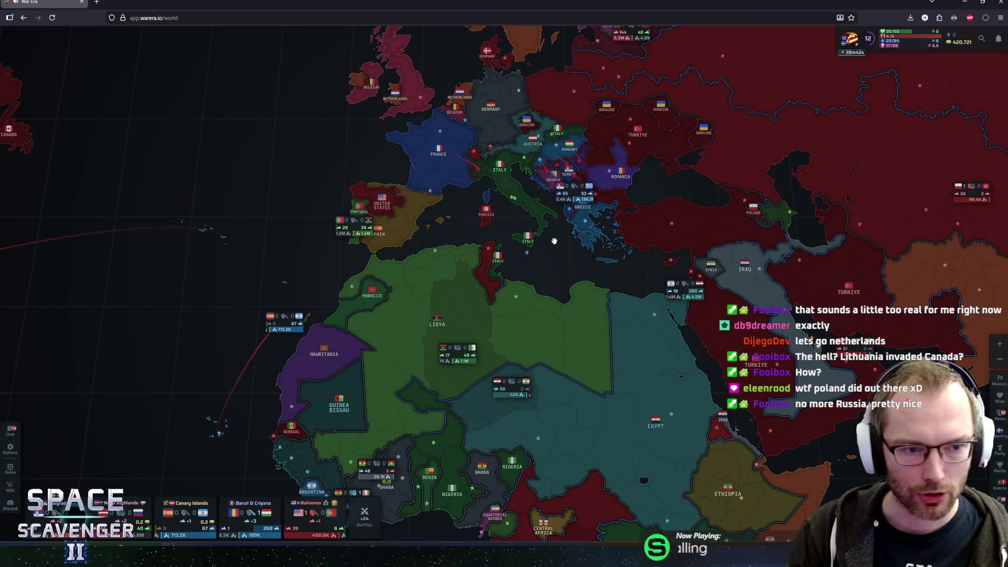
left_click_drag(554, 241, 572, 320)
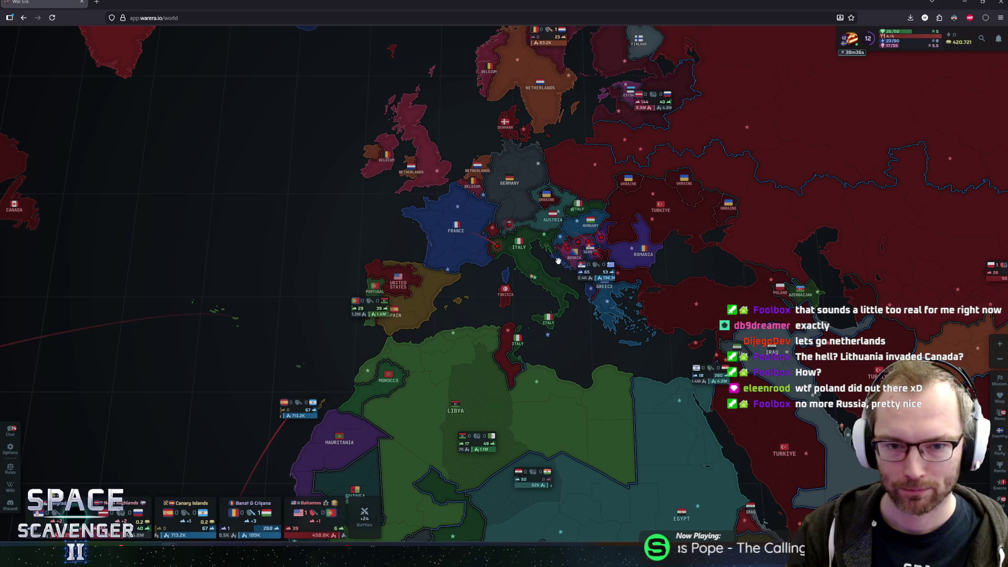
scroll(558, 261, "up", 4)
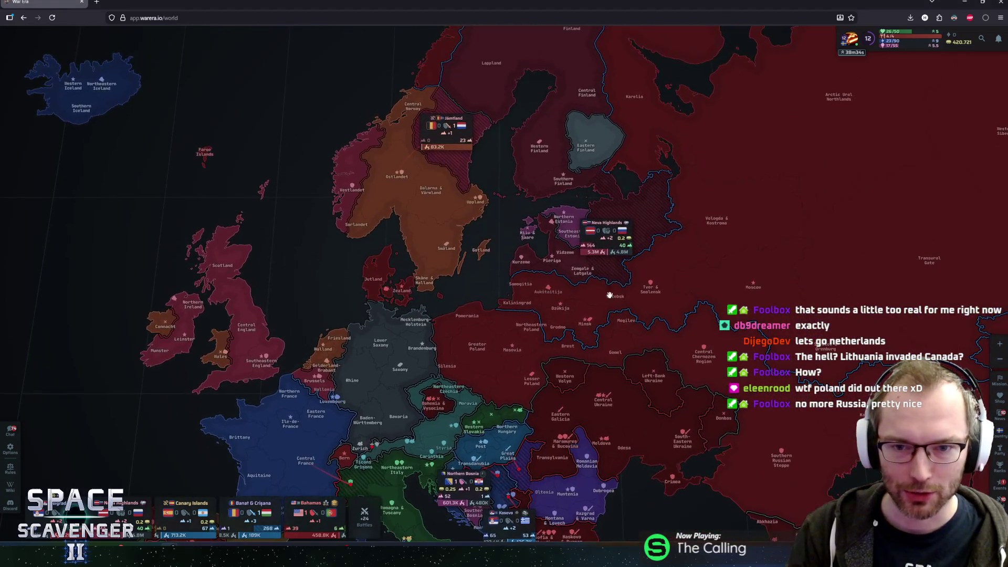
scroll(609, 295, "up", 5)
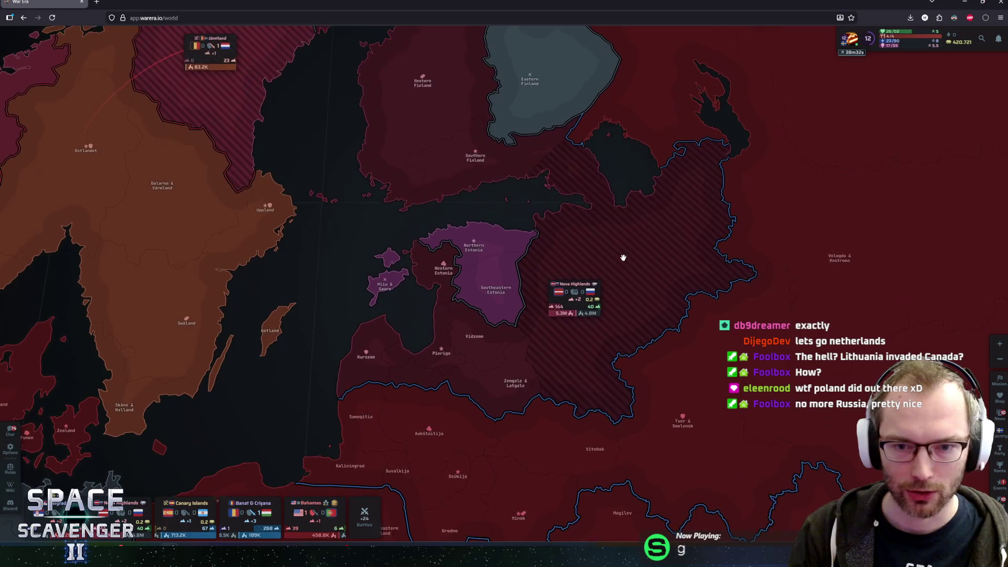
left_click(593, 290)
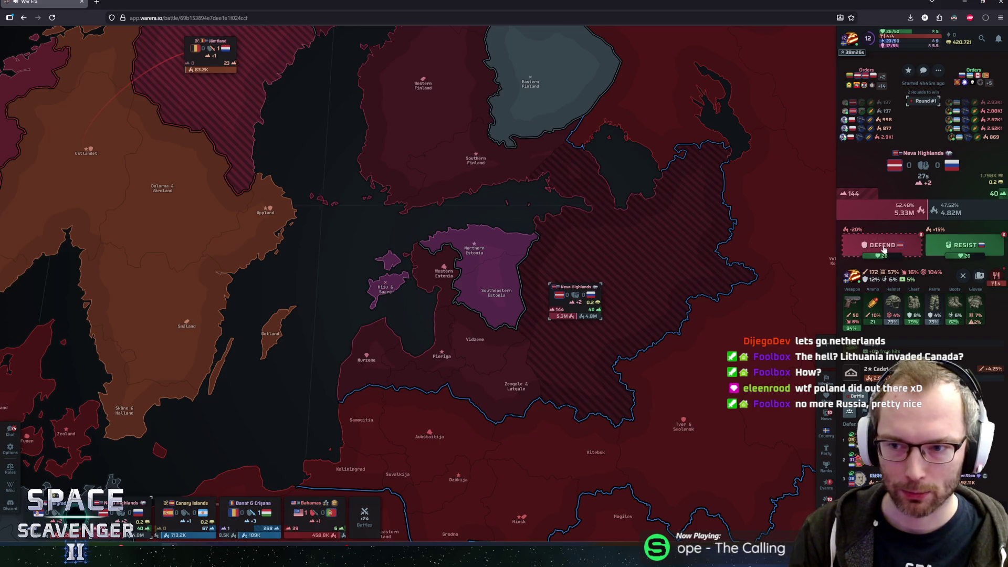
left_click(880, 250)
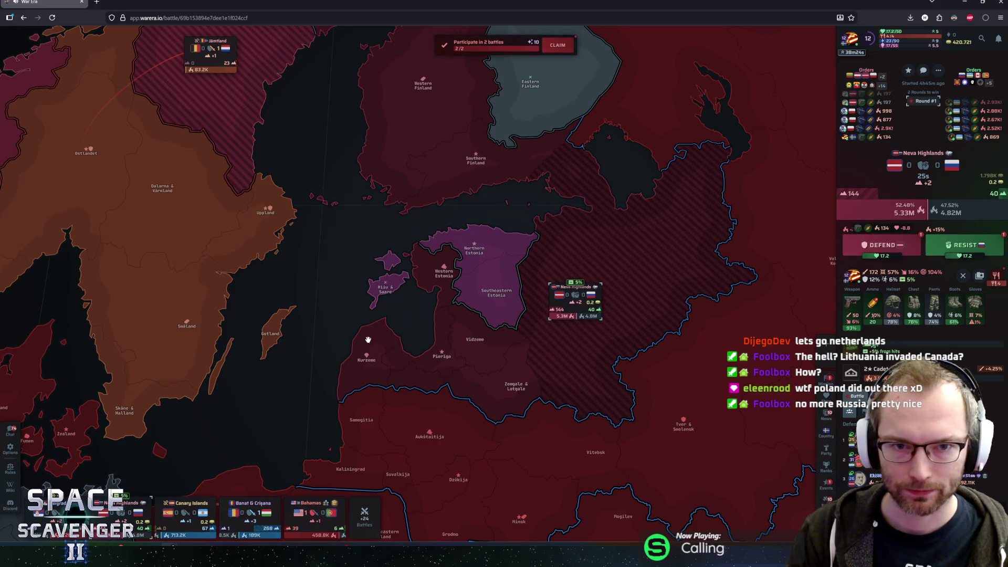
Claim the 'participate in 2 battles' mission reward and bring up the Companies page
left_click_drag(362, 344, 541, 327)
left_click(559, 46)
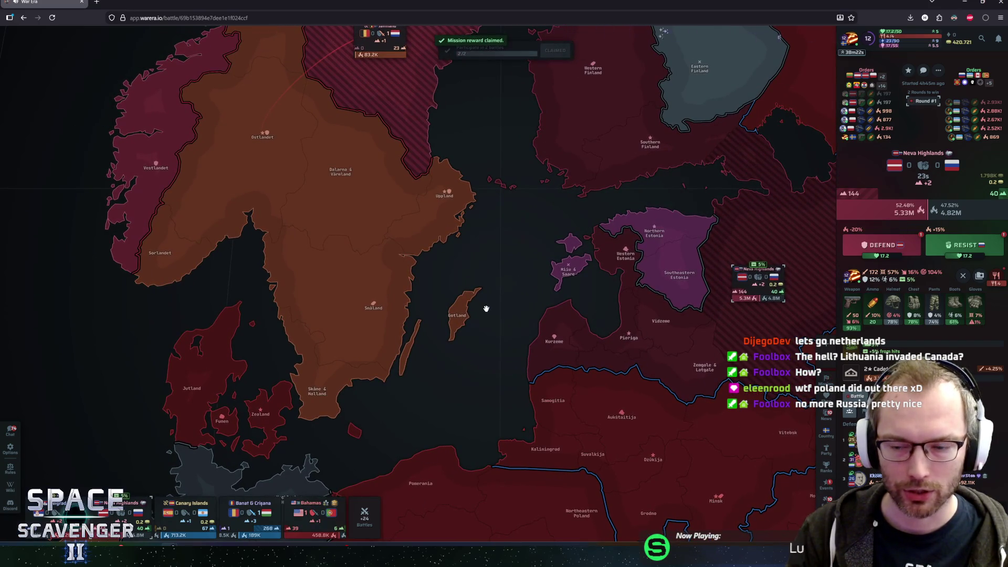
left_click_drag(485, 308, 571, 287)
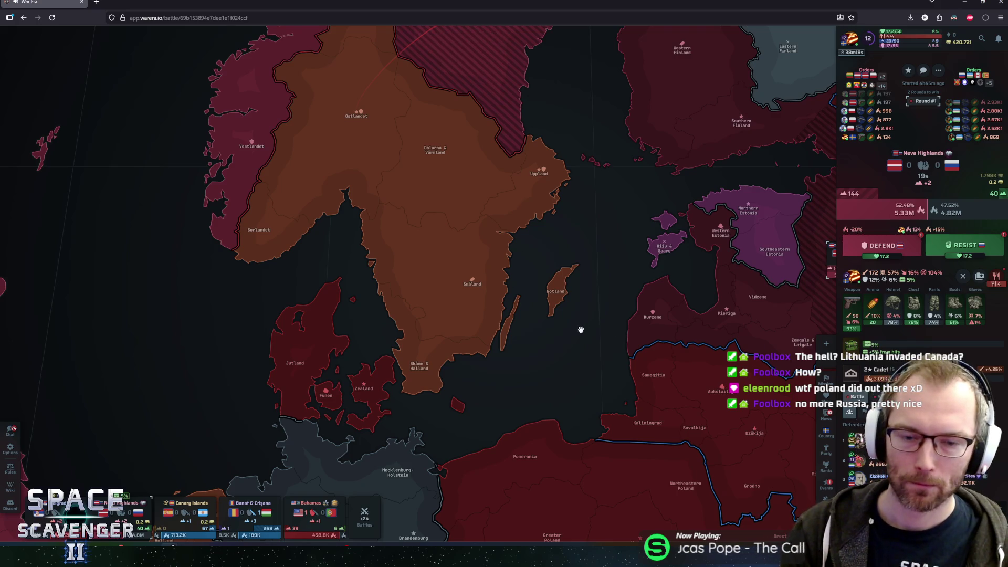
mouse_move(581, 329)
left_mouse_down()
mouse_move(570, 272)
mouse_move(589, 272)
left_mouse_up()
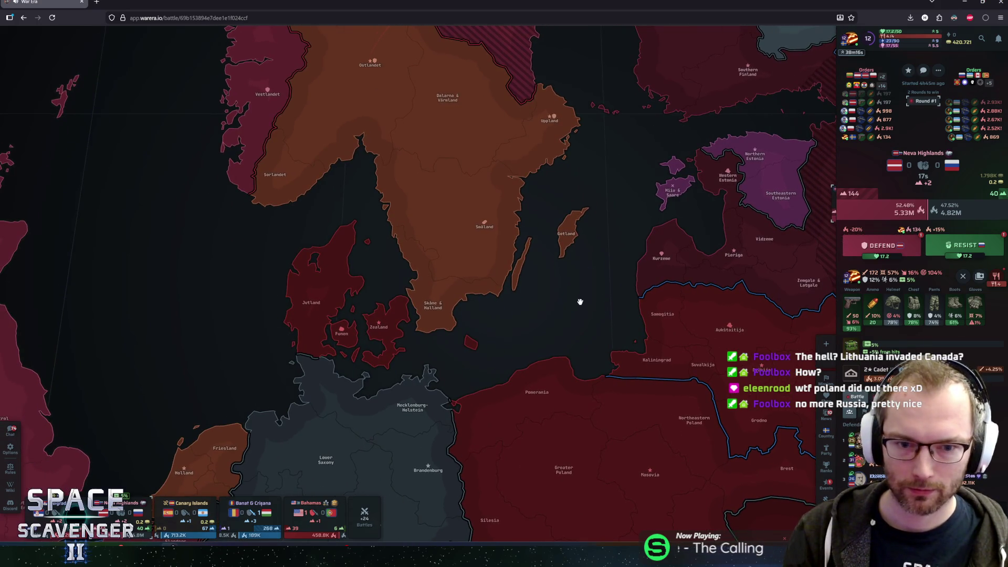
left_click(825, 502)
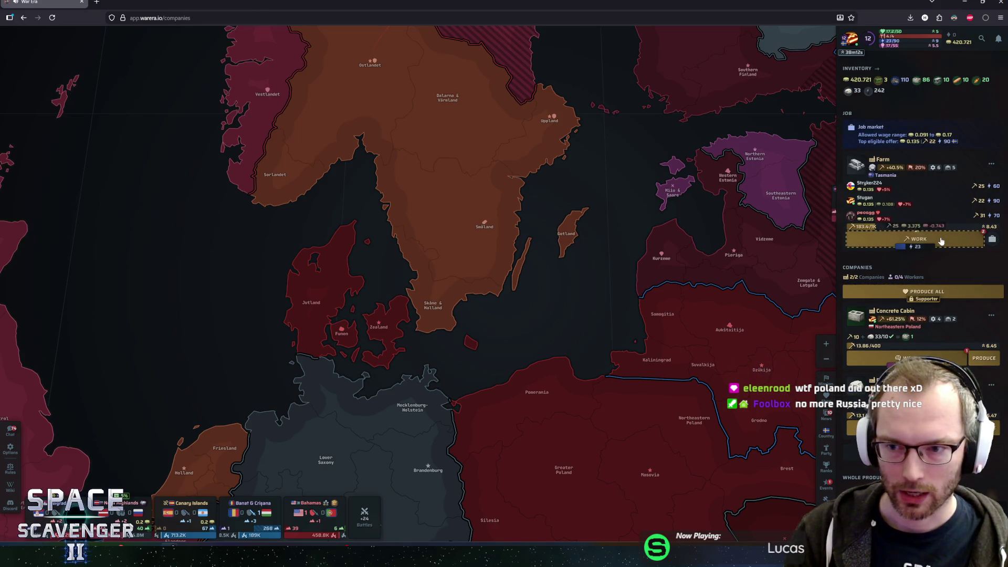
Work the Farm job shift, then work and produce at the Concrete Cabin company
left_click(941, 241)
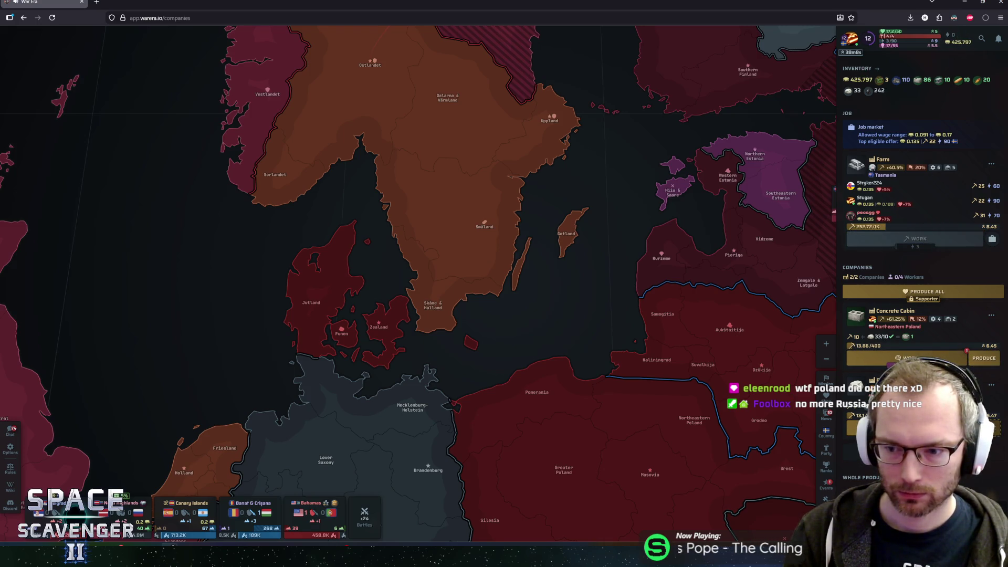
left_click(906, 358)
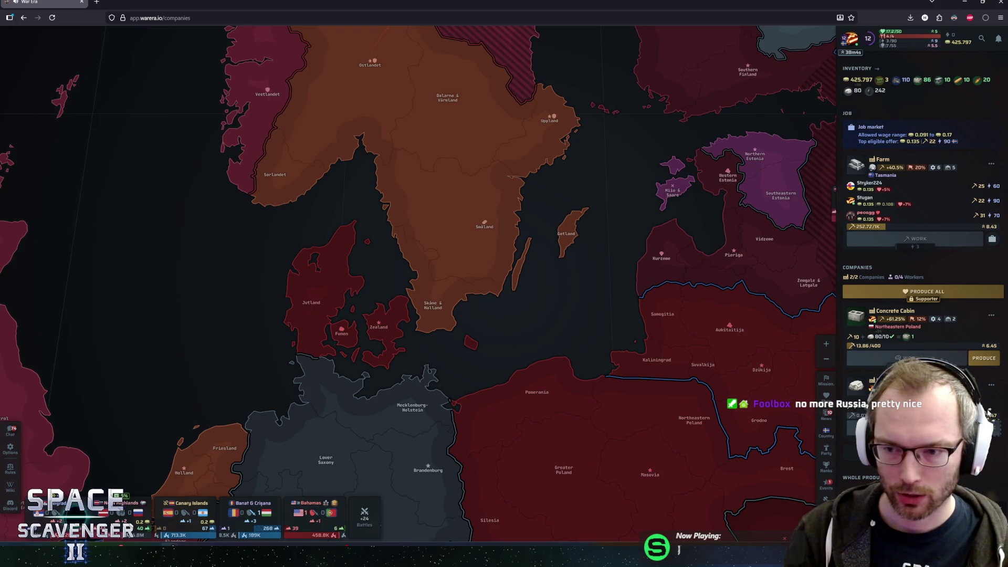
left_click(984, 357)
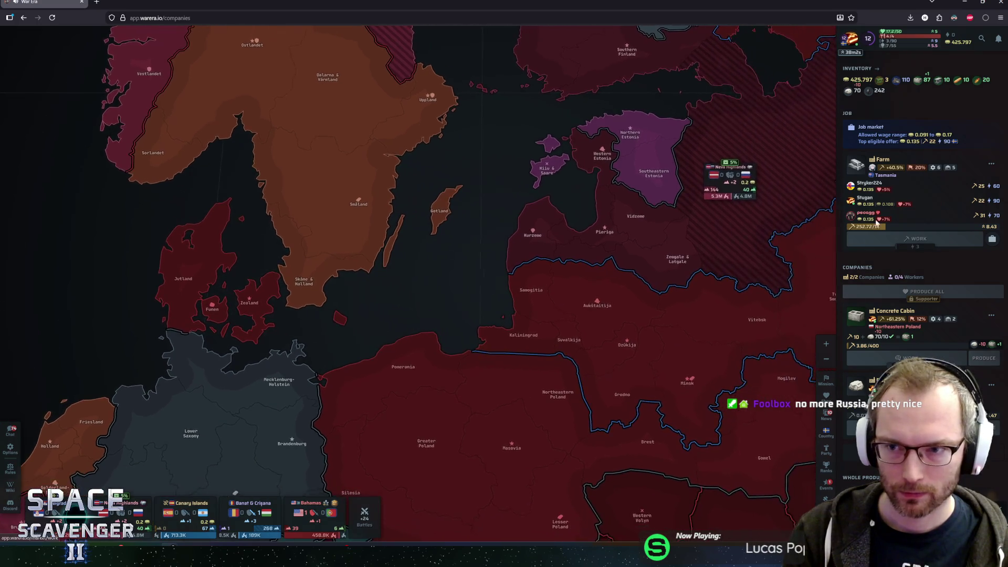
mouse_move(899, 43)
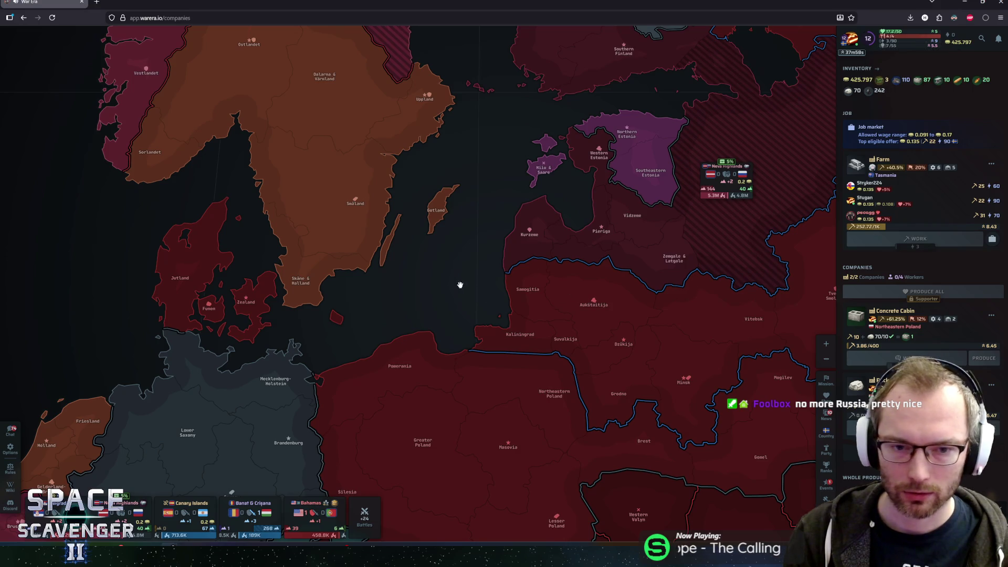
left_click_drag(458, 284, 508, 295)
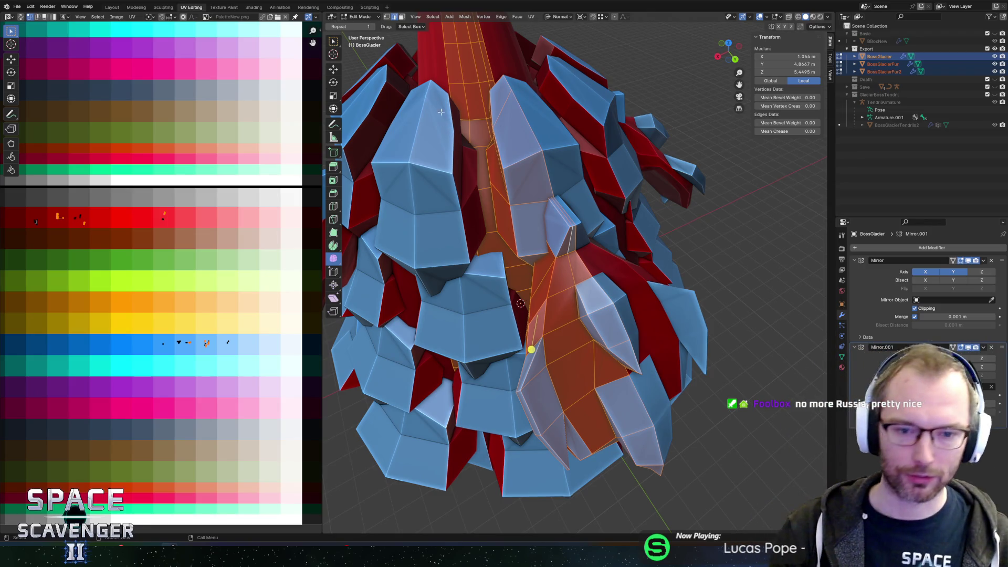
Orbit around the boss to view the side ice plates, toggling Edit Mode in and out
mouse_move(529, 230)
left_mouse_down()
mouse_move(624, 304)
mouse_move(606, 312)
left_mouse_up()
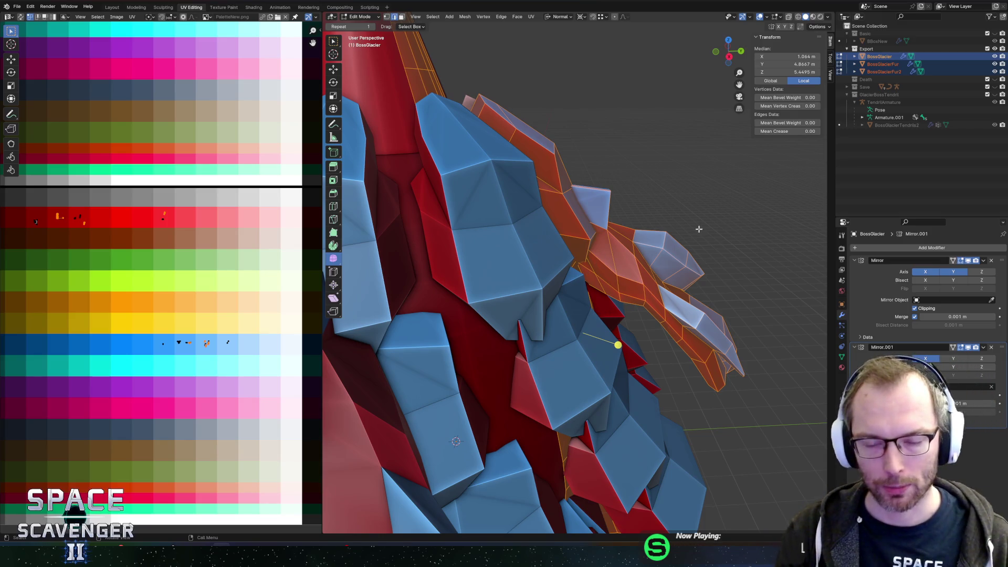
mouse_move(699, 229)
left_mouse_down()
mouse_move(520, 260)
mouse_move(527, 255)
left_mouse_up()
key("Tab")
key("Tab")
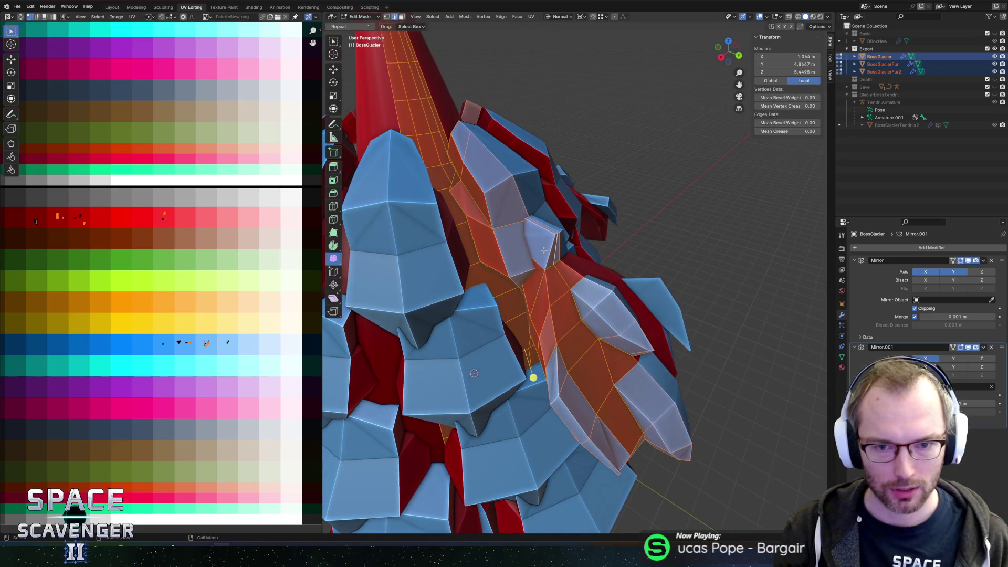
key("Tab")
key("Tab")
Select a whole linked ice plate with L and turn on X-ray
key("k")
left_click(531, 219)
key("l")
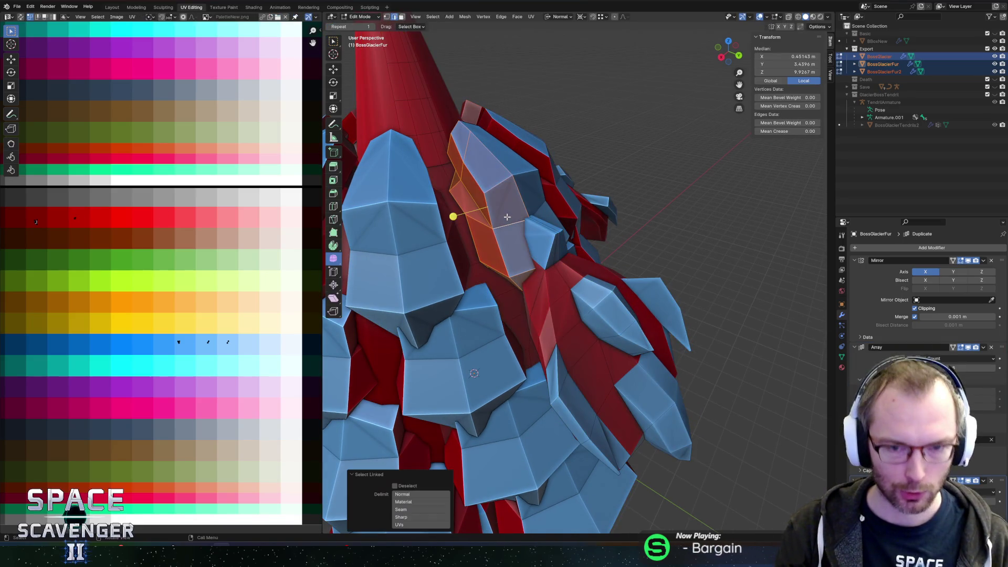
scroll(519, 220, "down", 4)
key("alt+z")
key("alt+z")
scroll(559, 209, "up", 4)
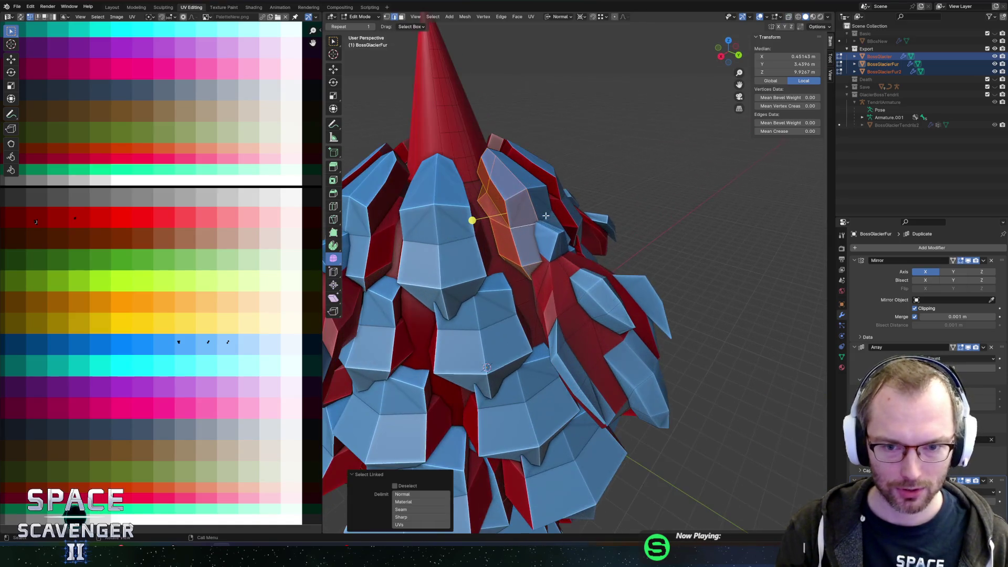
Return to Object Mode, select the BossGlacier body and enter its Edit Mode
key("Tab")
left_click(550, 244)
key("Tab")
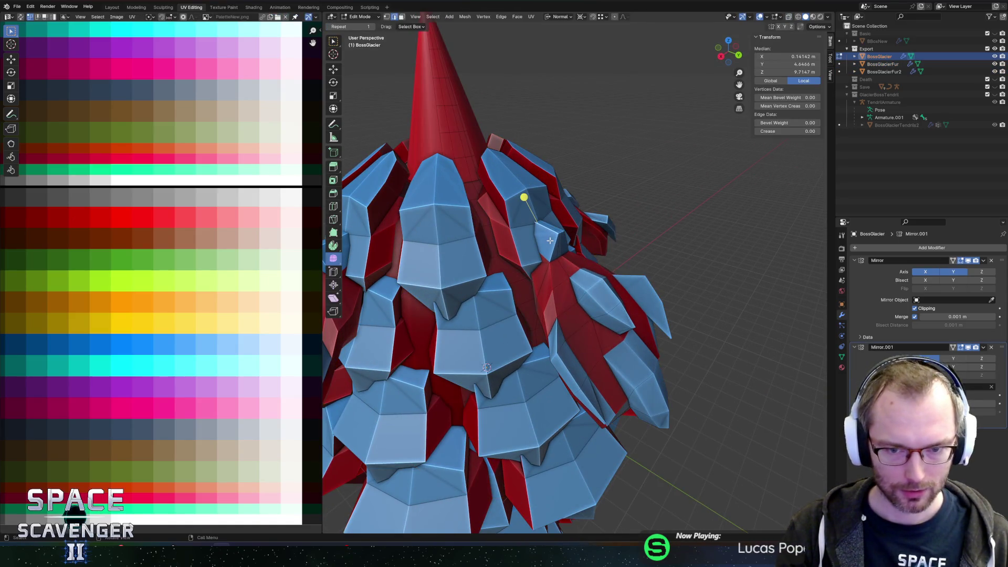
Switch editing to the BossGlacierFur mesh and select an entire ice plate
key("alt+q")
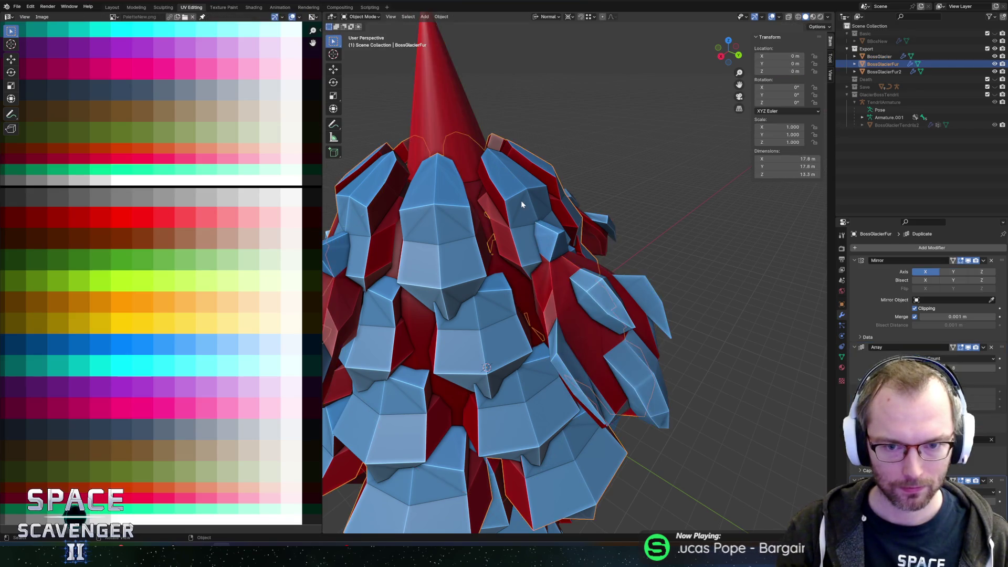
scroll(550, 240, "down", 2)
scroll(552, 240, "up", 6)
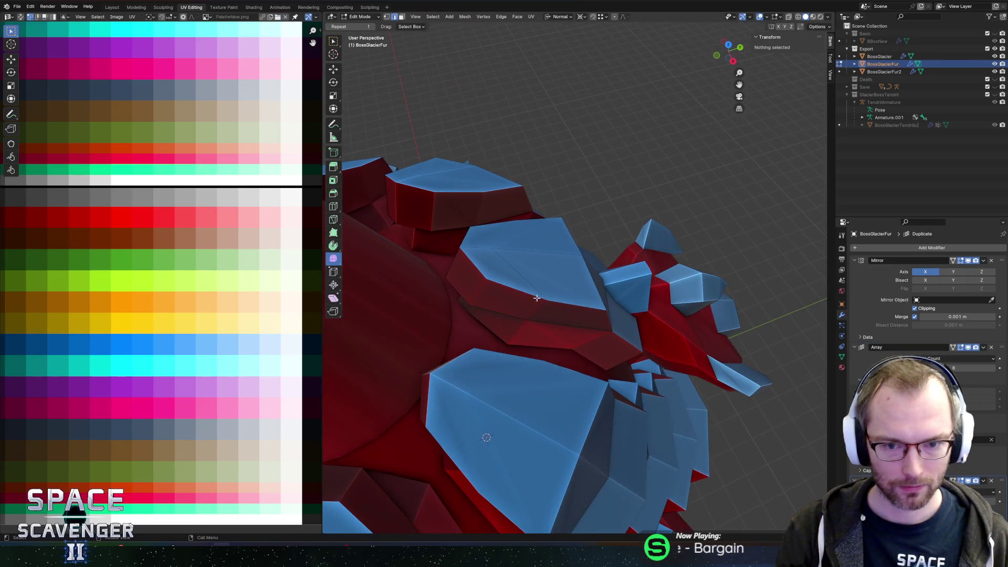
left_click(490, 348)
key("ctrl+l")
scroll(513, 286, "up", 2)
mouse_move(513, 286)
left_mouse_down()
mouse_move(466, 241)
mouse_move(554, 322)
mouse_move(450, 269)
left_mouse_up()
In X-ray, edge-slide two selected plate edges, settling at 0.269 and then -0.168
left_click(445, 247)
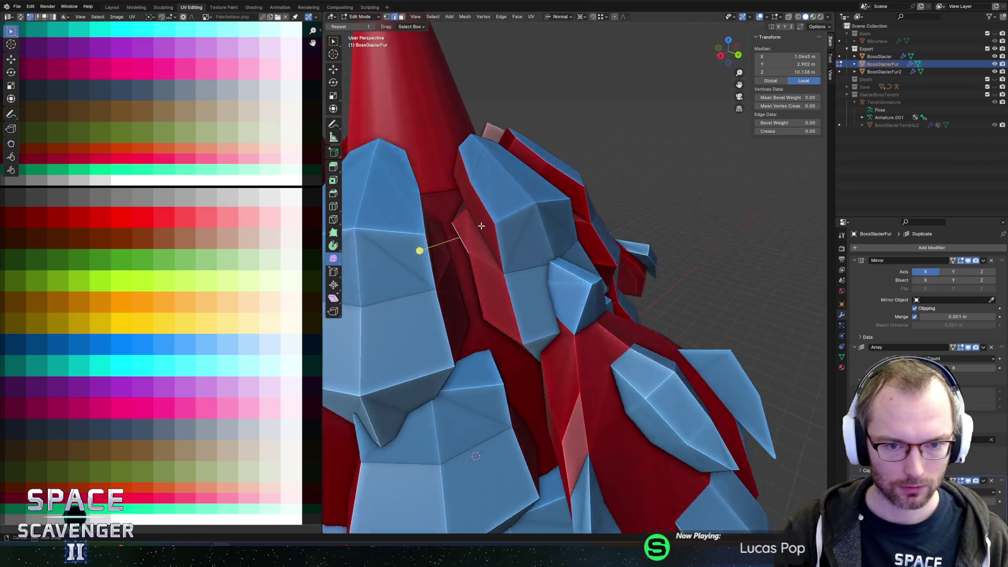
key("alt+z")
scroll(489, 242, "up", 2)
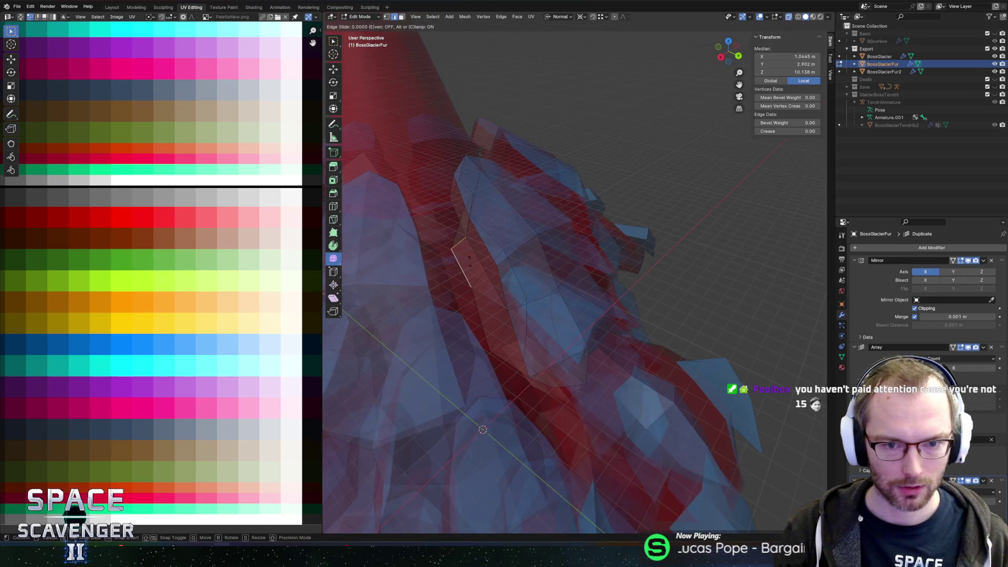
mouse_move(489, 242)
left_mouse_down()
mouse_move(597, 258)
mouse_move(672, 227)
mouse_move(565, 286)
mouse_move(644, 259)
mouse_move(616, 275)
mouse_move(588, 273)
mouse_move(576, 258)
mouse_move(499, 274)
mouse_move(513, 255)
mouse_move(592, 241)
mouse_move(609, 250)
left_mouse_up()
left_click(644, 259, "shift")
key("g")
key("g")
left_click(588, 248)
key("g")
key("g")
left_click(602, 281)
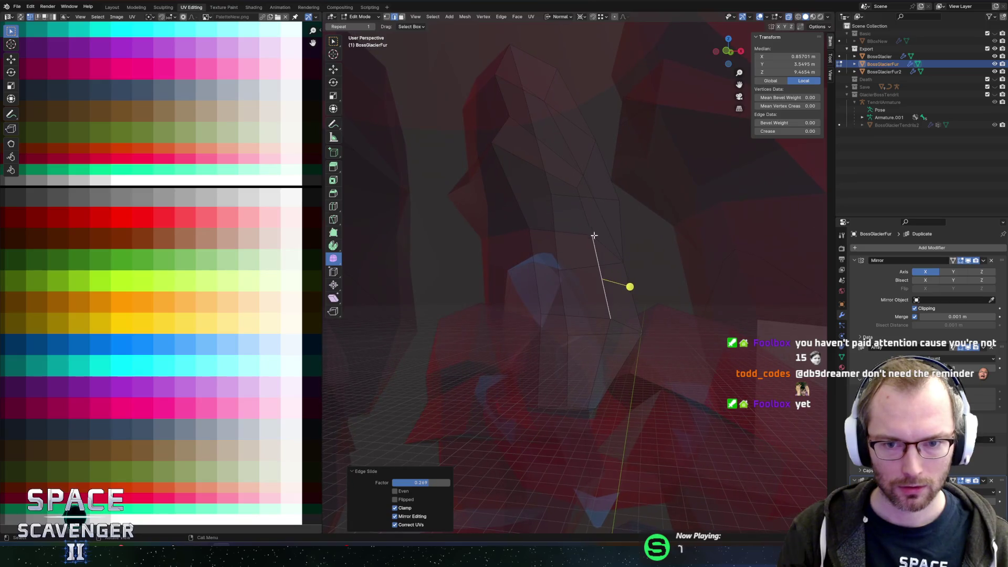
key("g")
key("g")
left_click(587, 249)
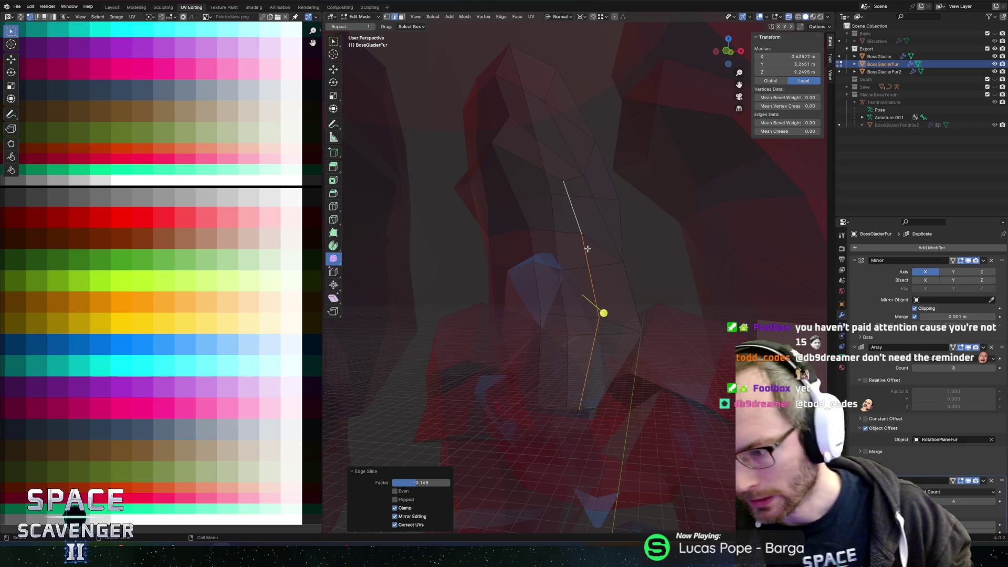
Turn X-ray off and slide a single vertex on the red mesh
scroll(630, 205, "down", 6)
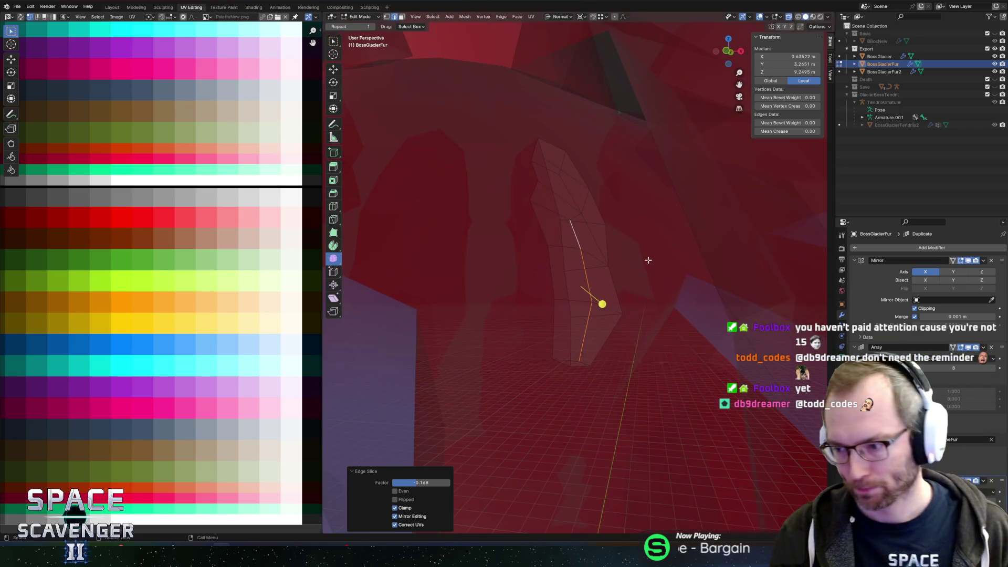
scroll(603, 252, "up", 4)
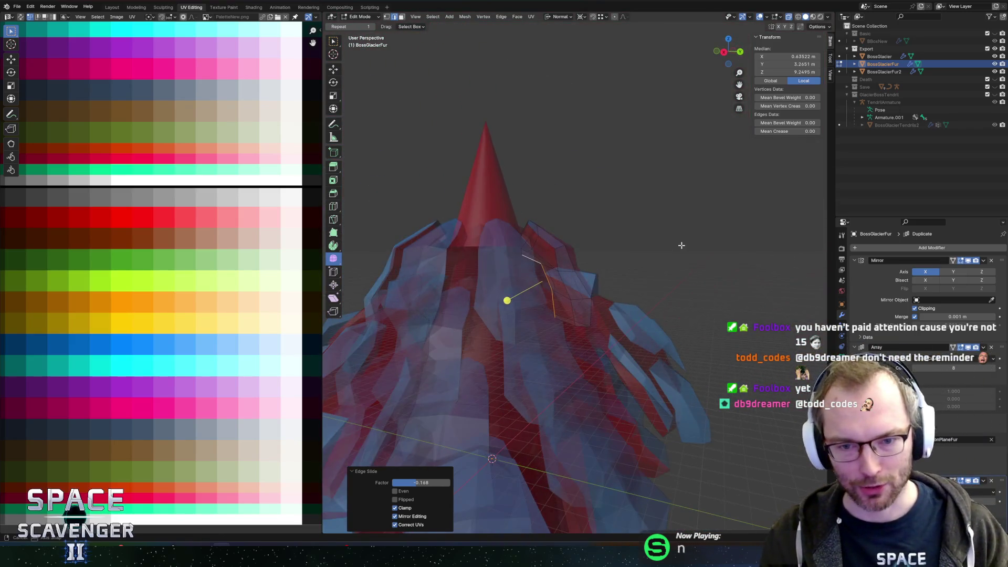
key("alt+z")
scroll(562, 239, "up", 5)
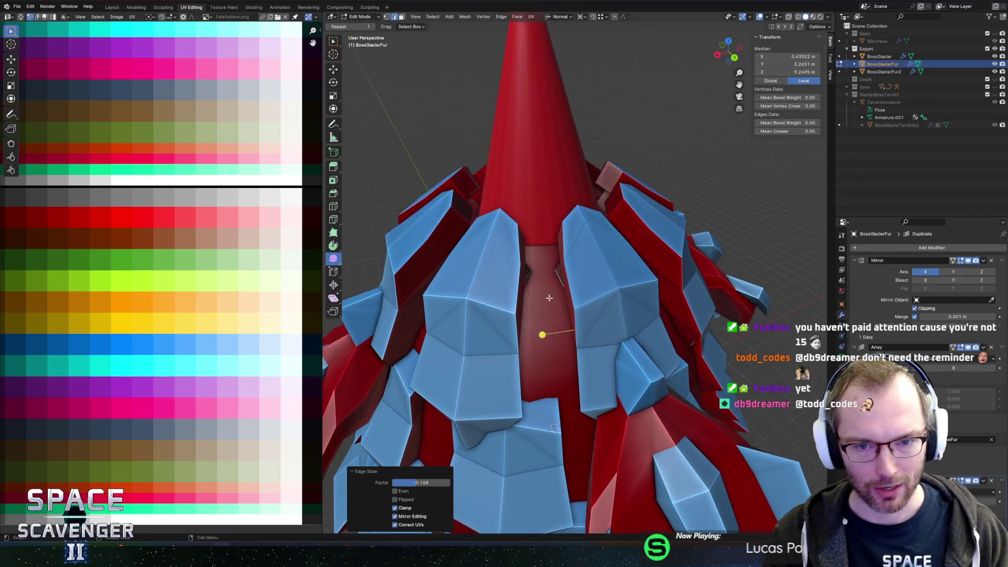
left_click(483, 292)
mouse_move(510, 293)
left_mouse_down()
mouse_move(603, 263)
mouse_move(591, 289)
mouse_move(610, 304)
mouse_move(591, 321)
left_mouse_up()
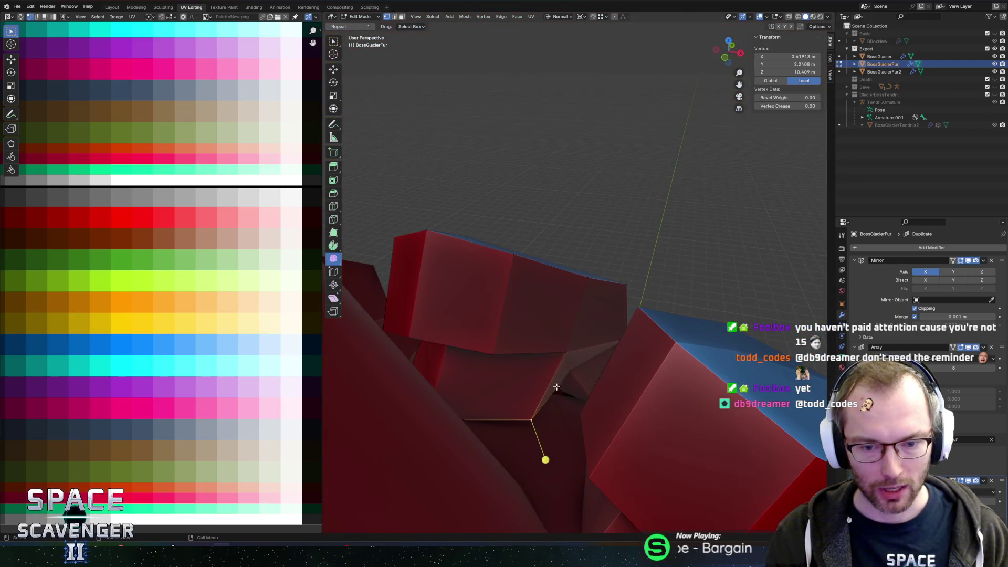
key("g")
key("g")
left_click(506, 393)
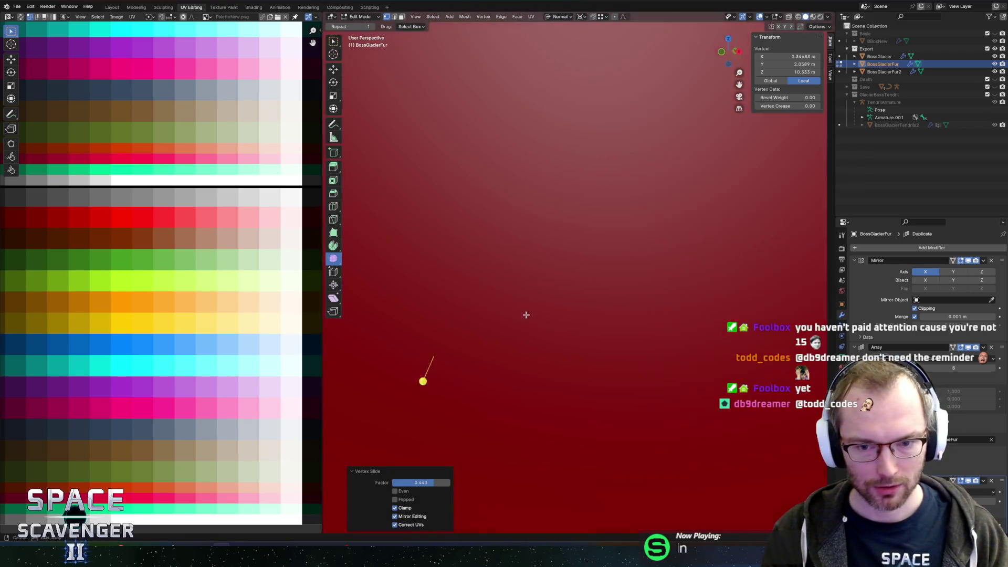
Slide an edge on the red body, then slide another vertex with Shift+V
mouse_move(526, 313)
left_mouse_down()
mouse_move(534, 292)
mouse_move(620, 292)
mouse_move(599, 310)
mouse_move(605, 322)
mouse_move(454, 295)
left_mouse_up()
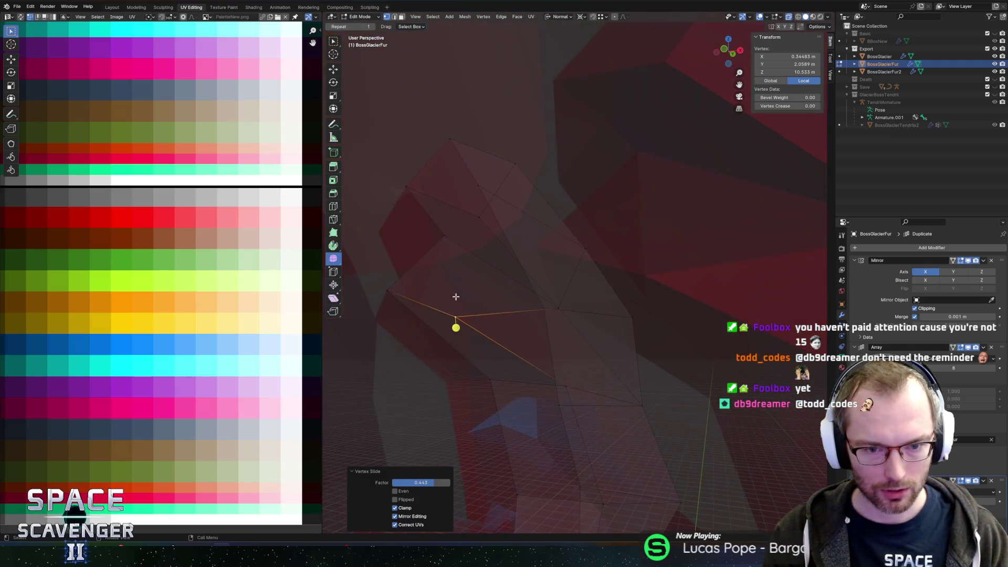
left_click(416, 299)
key("g")
key("g")
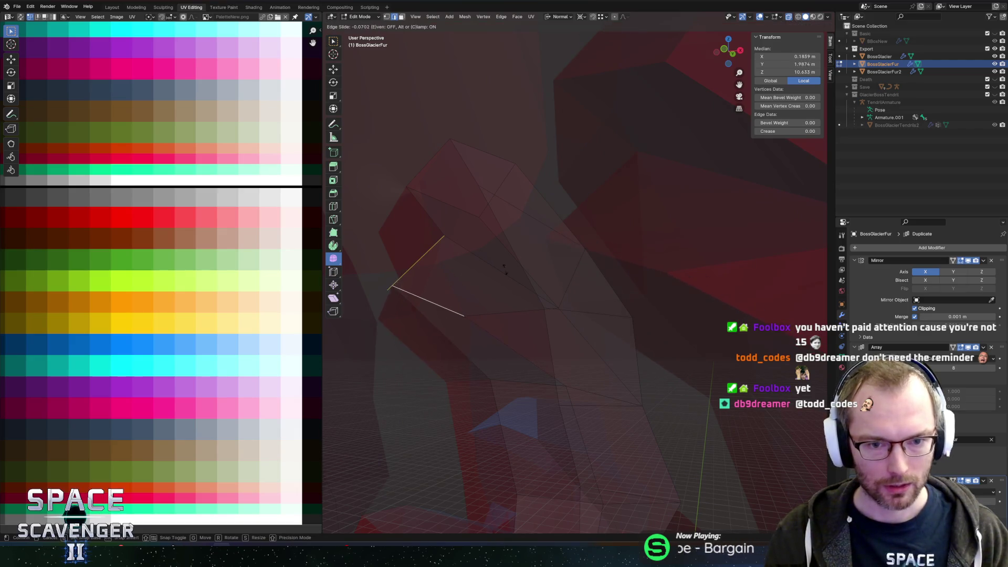
left_click(521, 244)
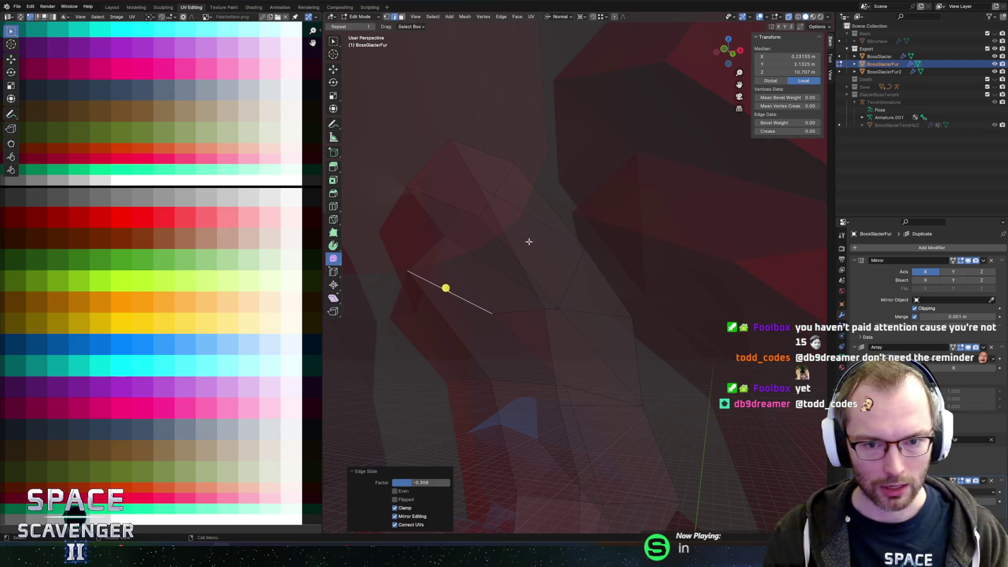
mouse_move(513, 254)
left_mouse_down()
mouse_move(474, 287)
mouse_move(396, 292)
mouse_move(580, 265)
mouse_move(555, 288)
mouse_move(542, 349)
mouse_move(468, 408)
left_mouse_up()
left_click(498, 395)
key("shift+v")
left_click(475, 370)
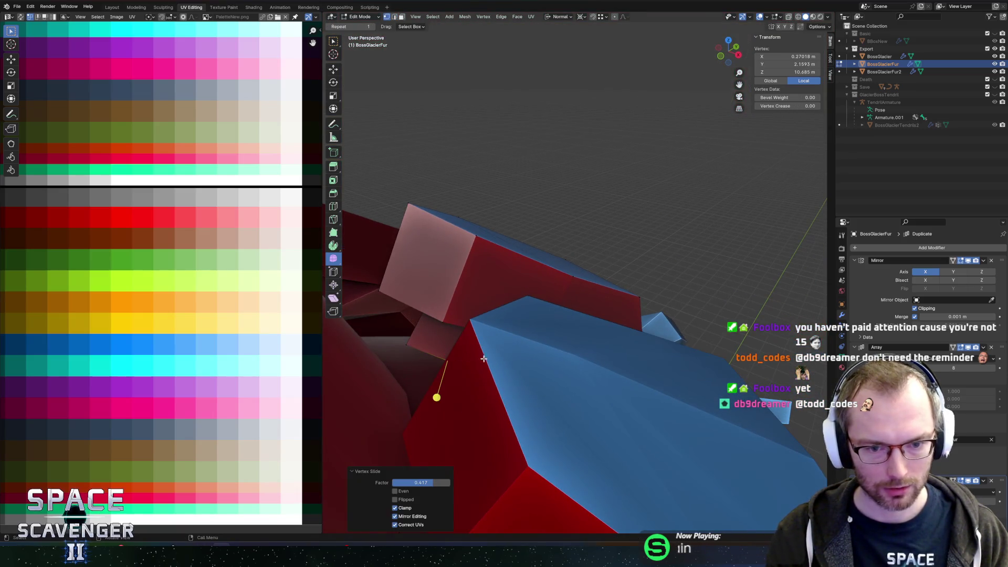
Check the mesh with X-ray on and off, then return to Object Mode
left_click_drag(476, 370, 498, 328)
key("alt+z")
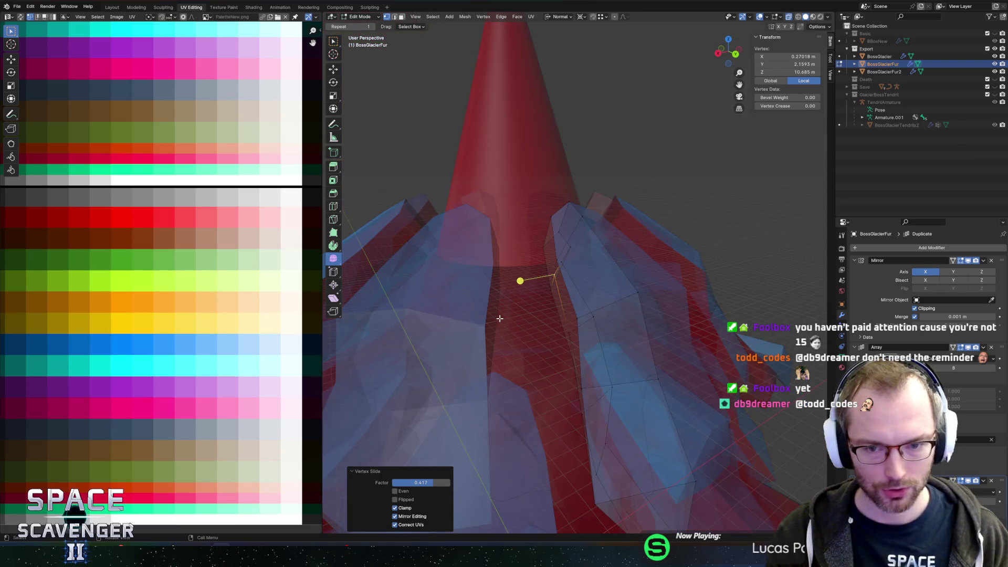
key("alt+z")
scroll(525, 315, "down", 3)
scroll(558, 314, "up", 2)
key("Tab")
scroll(558, 314, "down", 6)
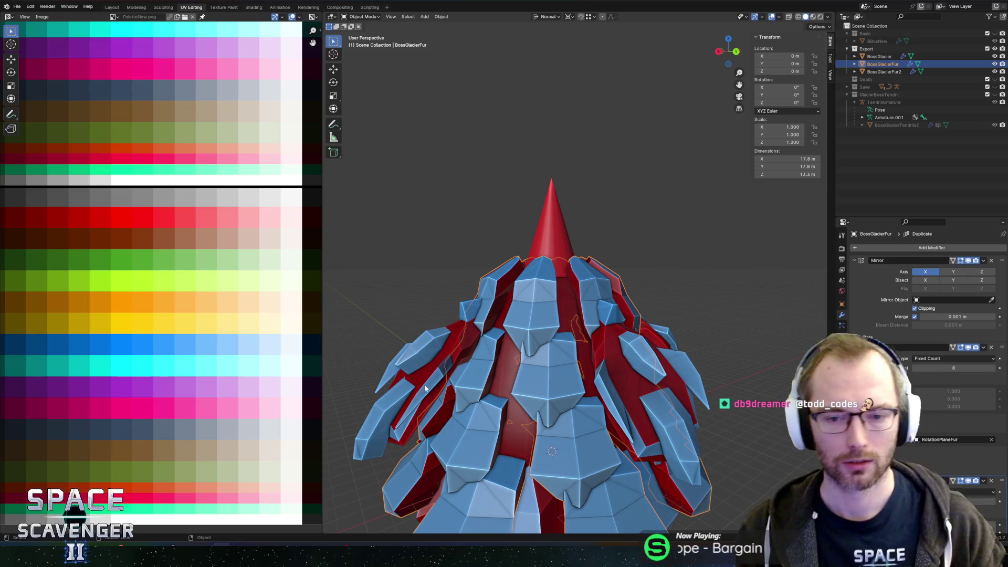
Select the linked fin piece with L in Edit Mode twice, ending in Object Mode
key("Tab")
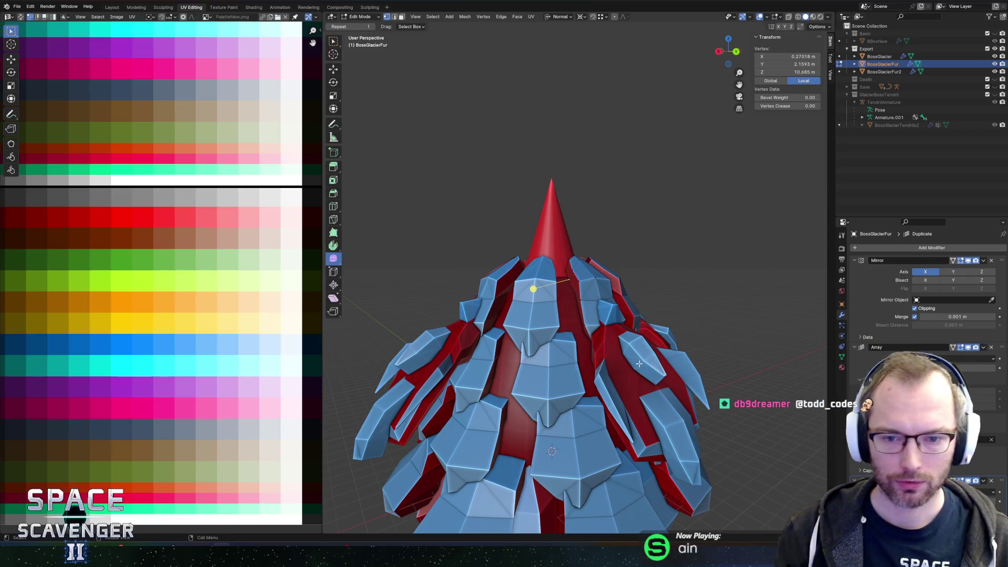
key("l")
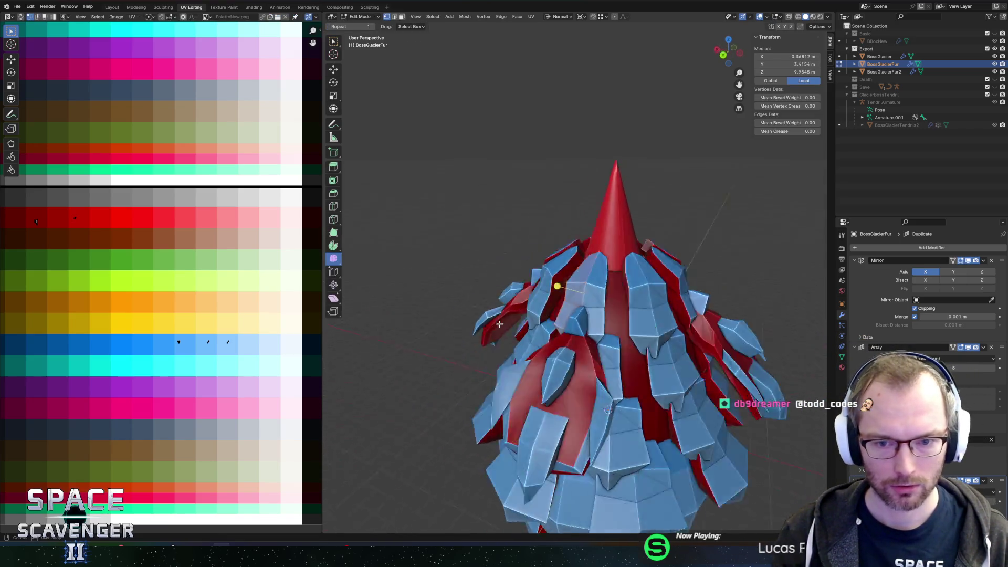
key("Tab")
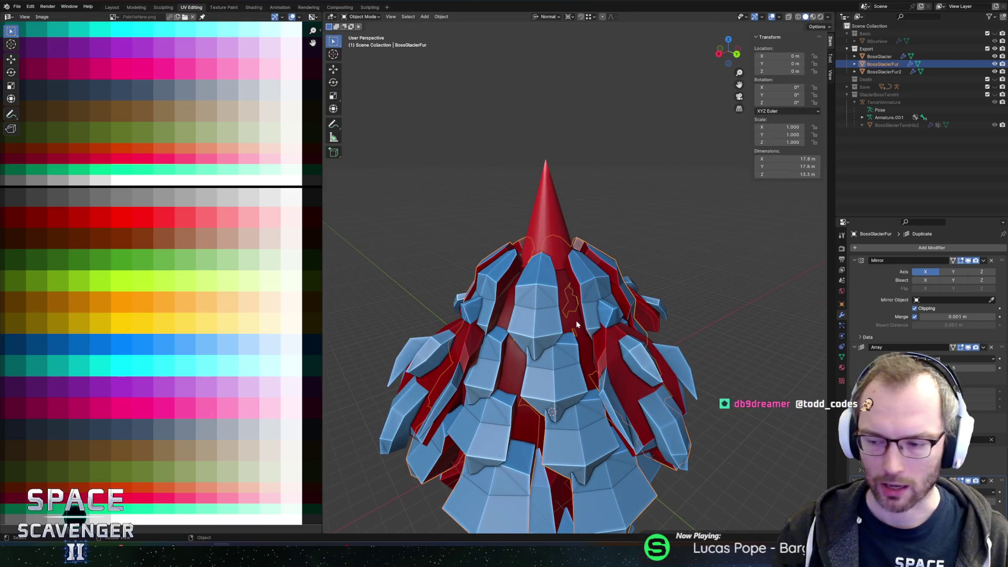
key("Tab")
key("l")
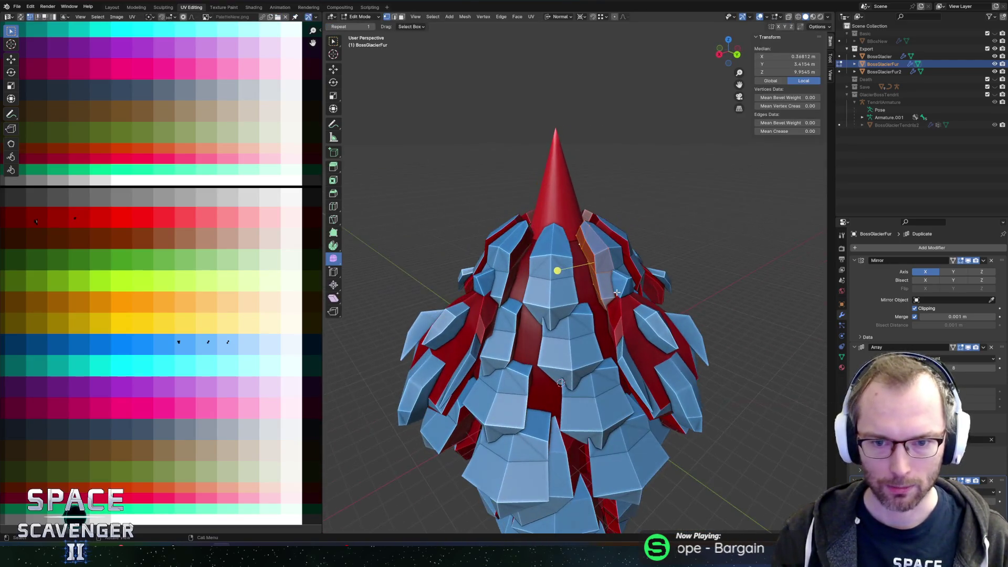
key("Tab")
Select BossGlacier, zoom and orbit around the whole model, then switch to Unity
left_click(632, 390)
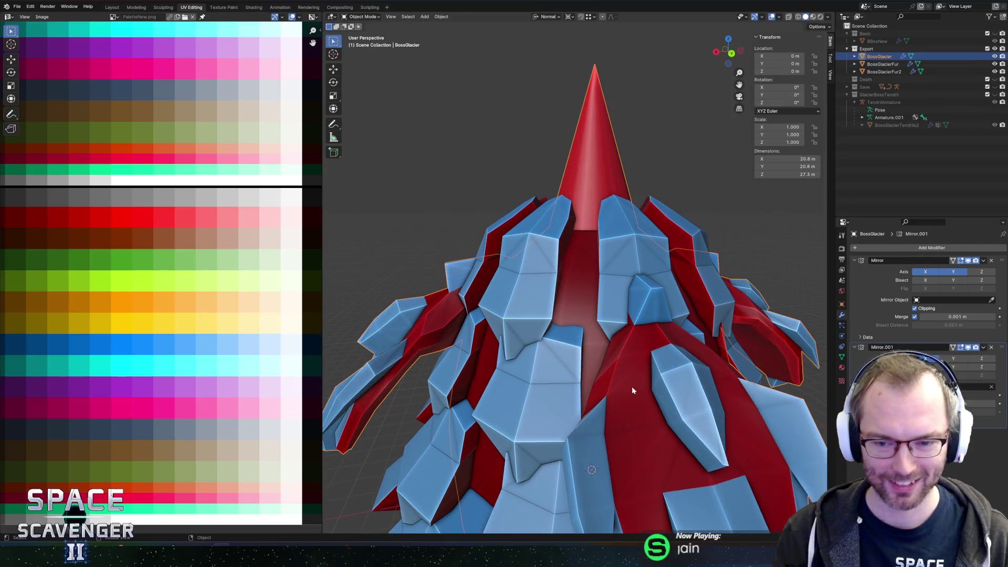
scroll(626, 385, "down", 6)
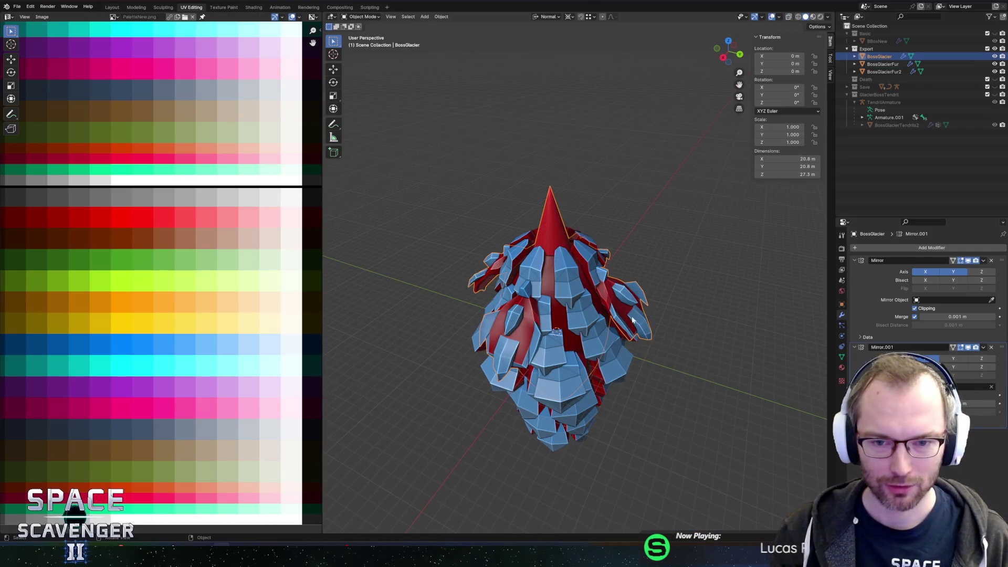
left_click(697, 296)
scroll(677, 283, "up", 4)
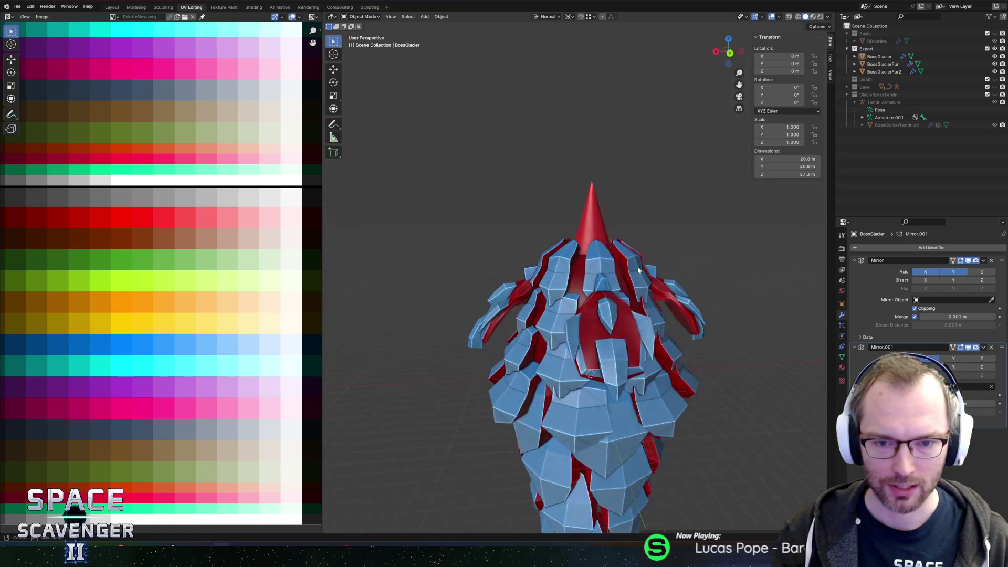
left_click(545, 236)
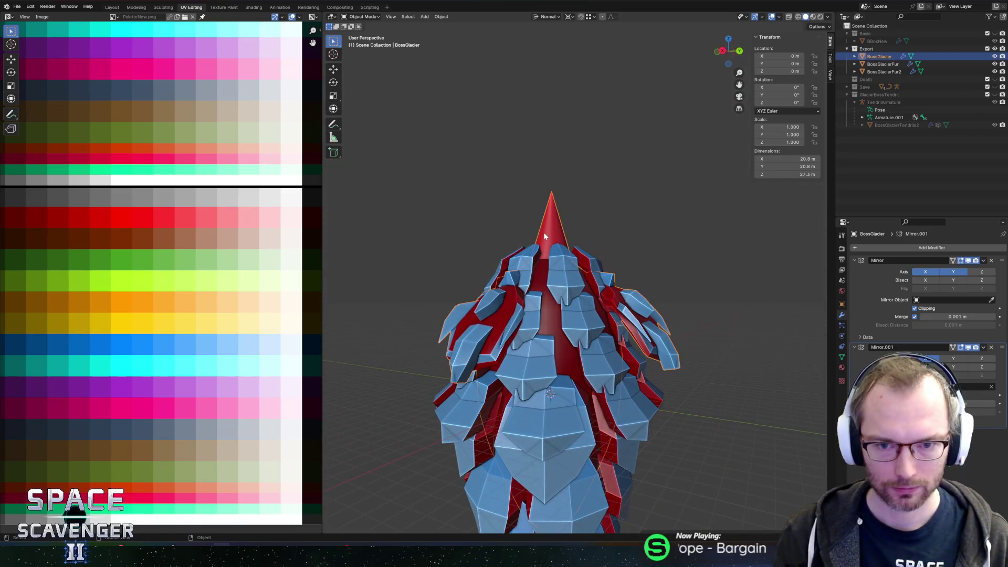
left_click_drag(569, 236, 562, 274)
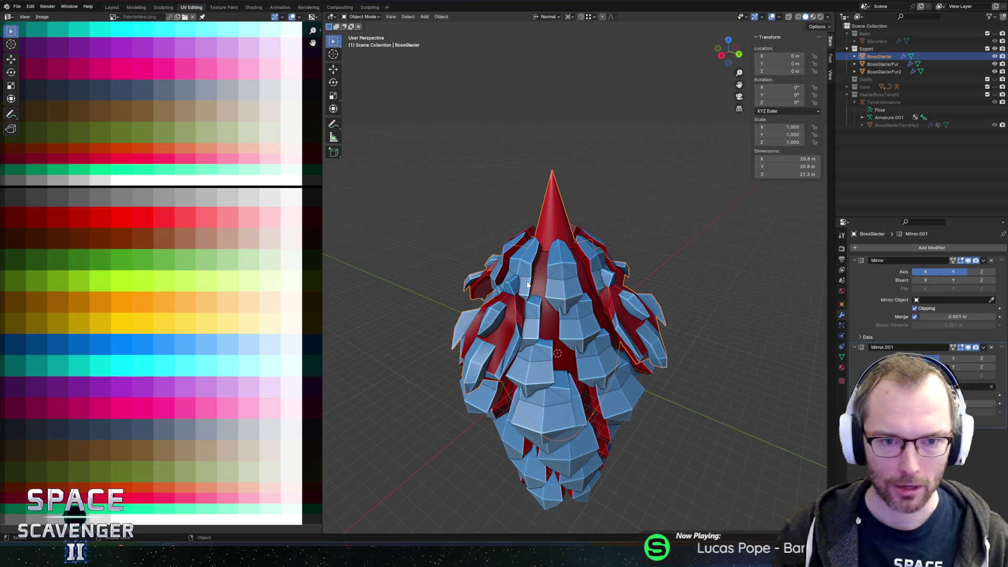
key("alt+Tab")
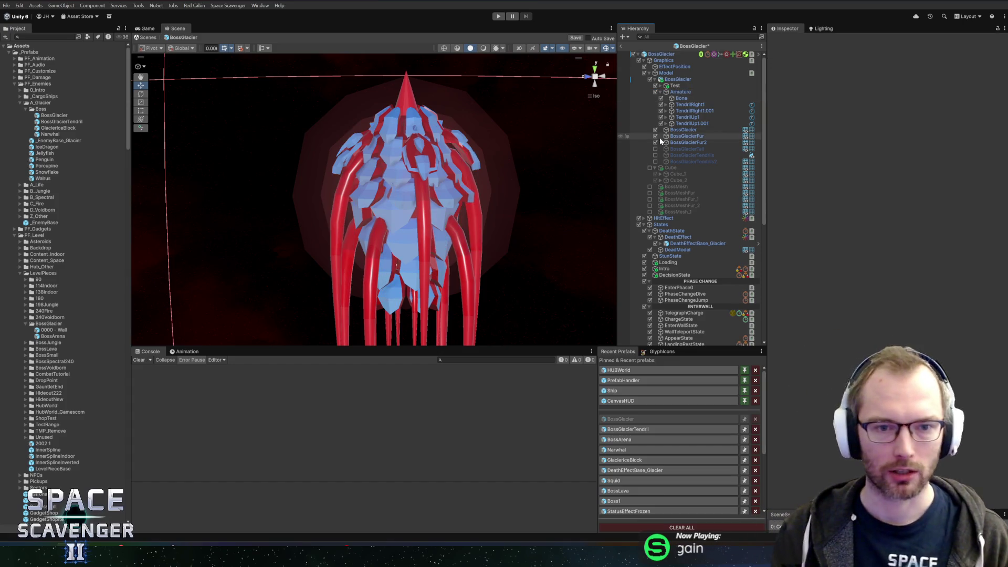
Rotate the Test object about Y, raise it to Position Y 3.44, and expand its tendrils
left_click(674, 86)
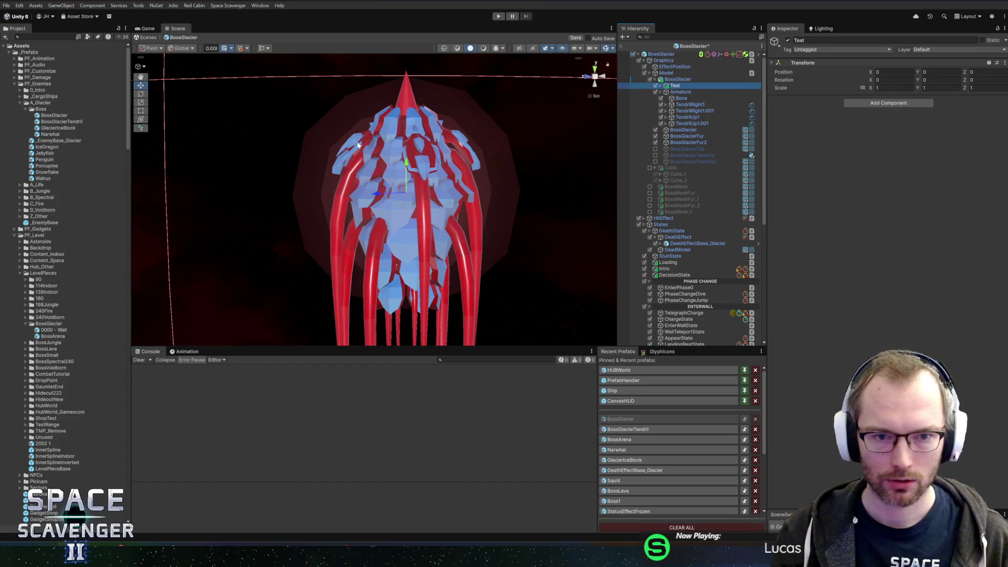
mouse_move(358, 145)
left_mouse_down()
mouse_move(472, 153)
mouse_move(513, 139)
mouse_move(346, 162)
mouse_move(380, 139)
left_mouse_up()
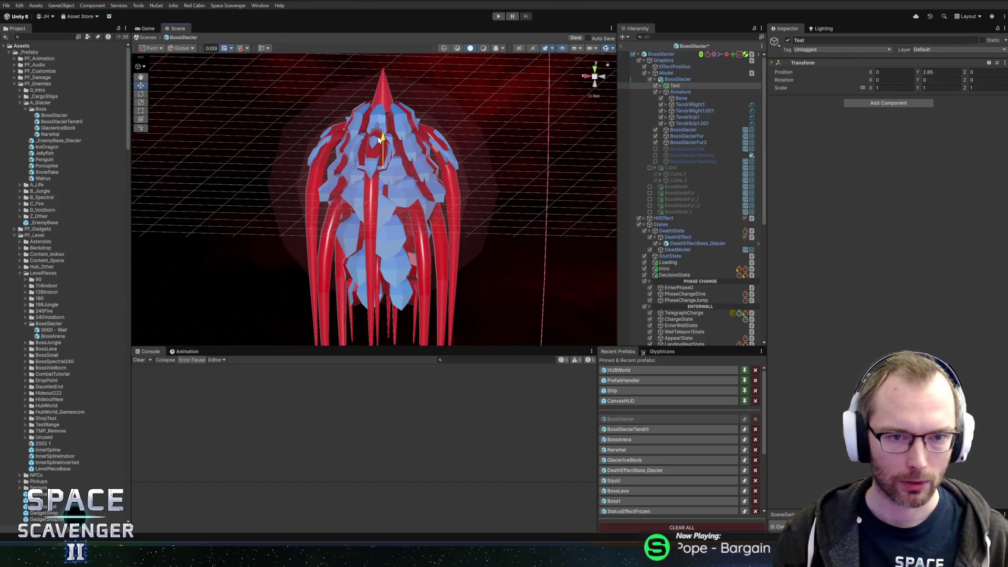
key("ctrl+z")
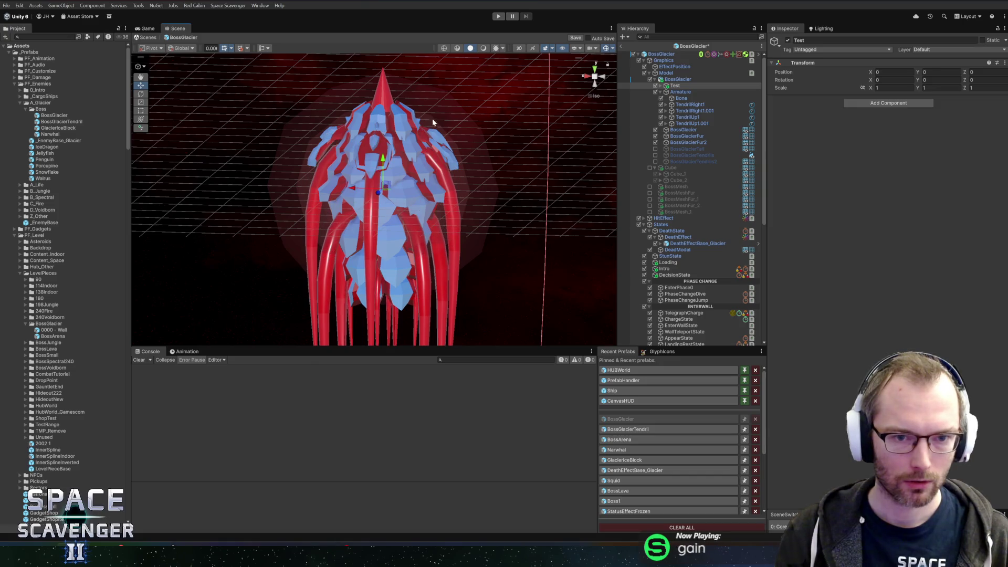
key("e")
left_click_drag(401, 199, 430, 202)
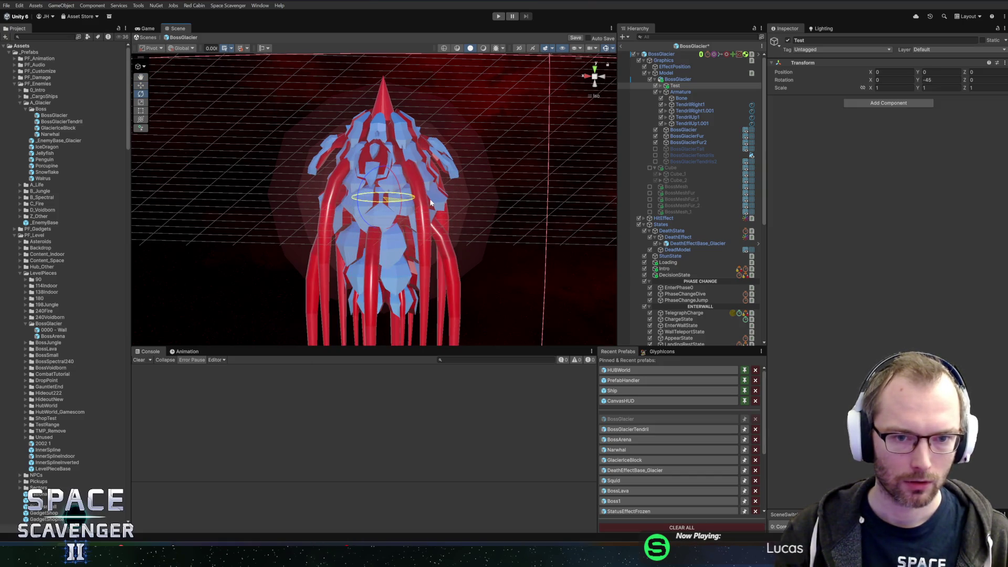
key("w")
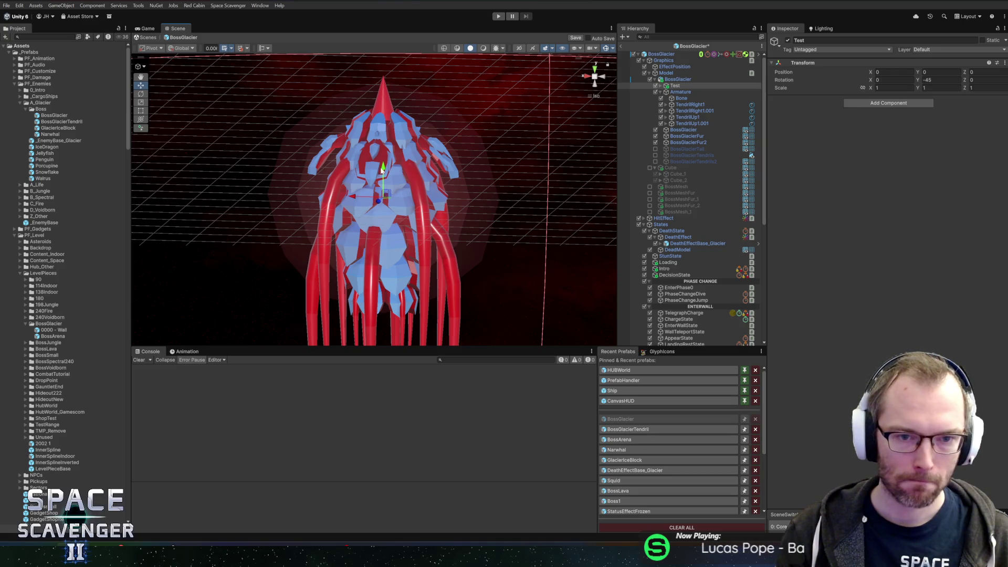
left_click_drag(383, 168, 388, 145)
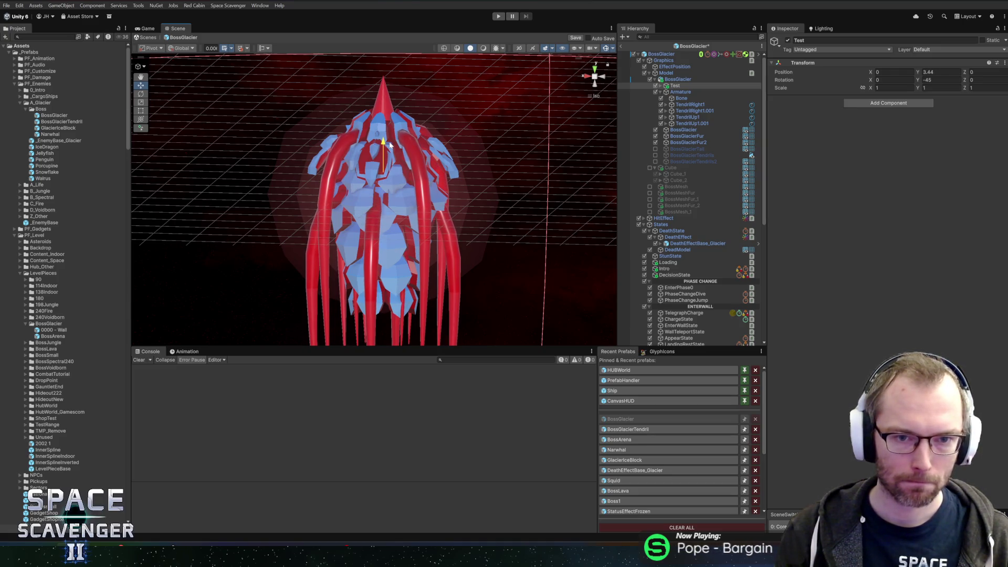
mouse_move(559, 131)
left_mouse_down()
mouse_move(419, 175)
mouse_move(435, 173)
left_mouse_up()
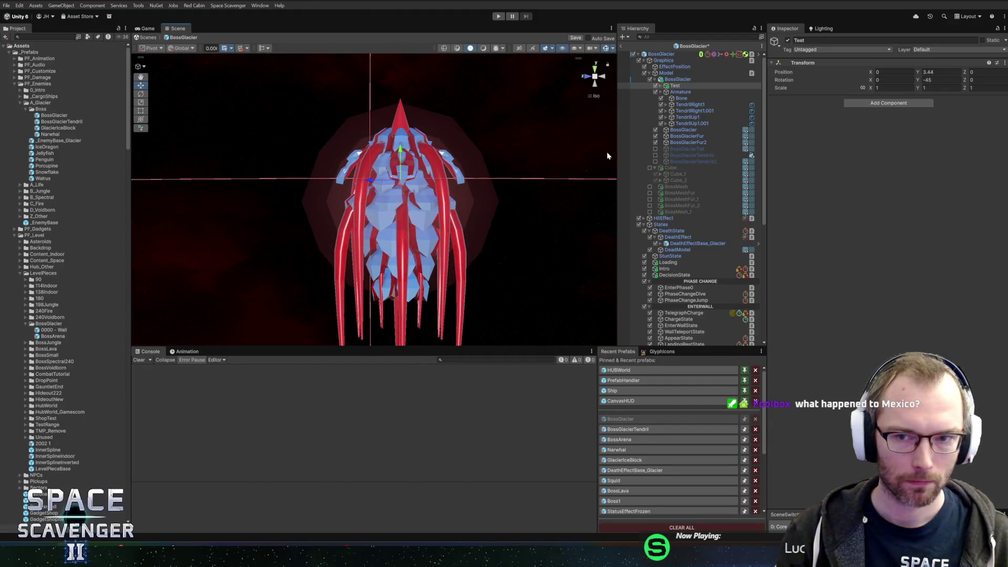
left_click(661, 86)
Rescale a group of BossGlacierTendril copies, then select only BossGlacierTendril_3
left_click(699, 162)
key("shift+Up")
key("shift+Up")
key("shift+Up")
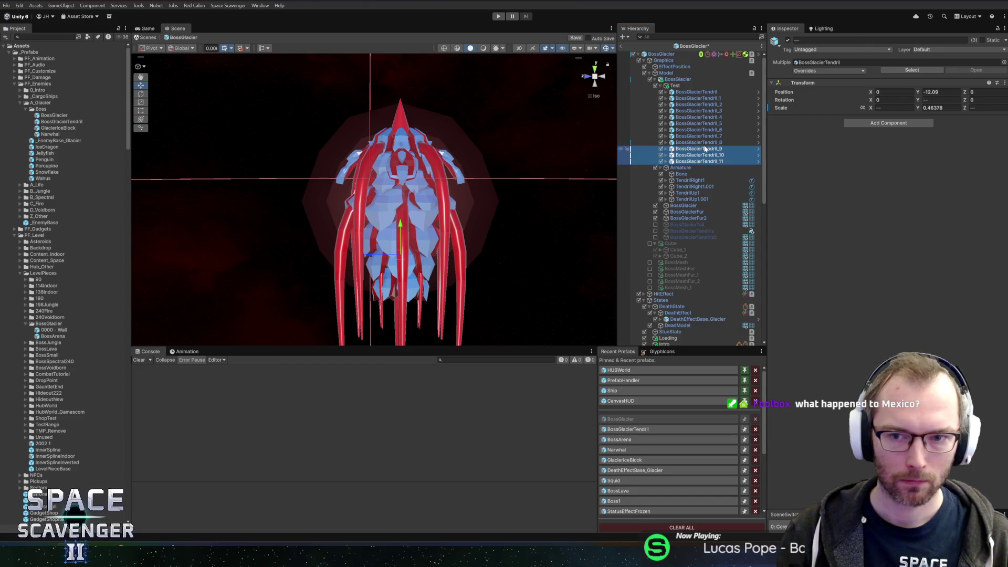
key("r")
left_click_drag(440, 238, 426, 245)
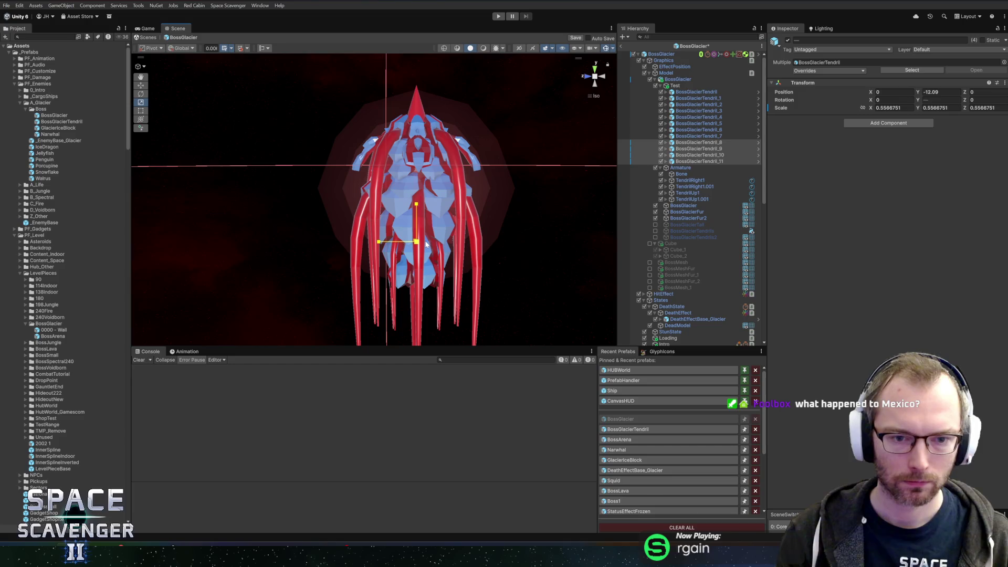
mouse_move(496, 177)
left_mouse_down()
mouse_move(549, 219)
mouse_move(518, 210)
mouse_move(490, 220)
mouse_move(452, 264)
mouse_move(436, 246)
mouse_move(458, 233)
mouse_move(434, 243)
mouse_move(455, 232)
mouse_move(482, 135)
mouse_move(523, 99)
mouse_move(482, 117)
left_mouse_up()
key("e")
key("w")
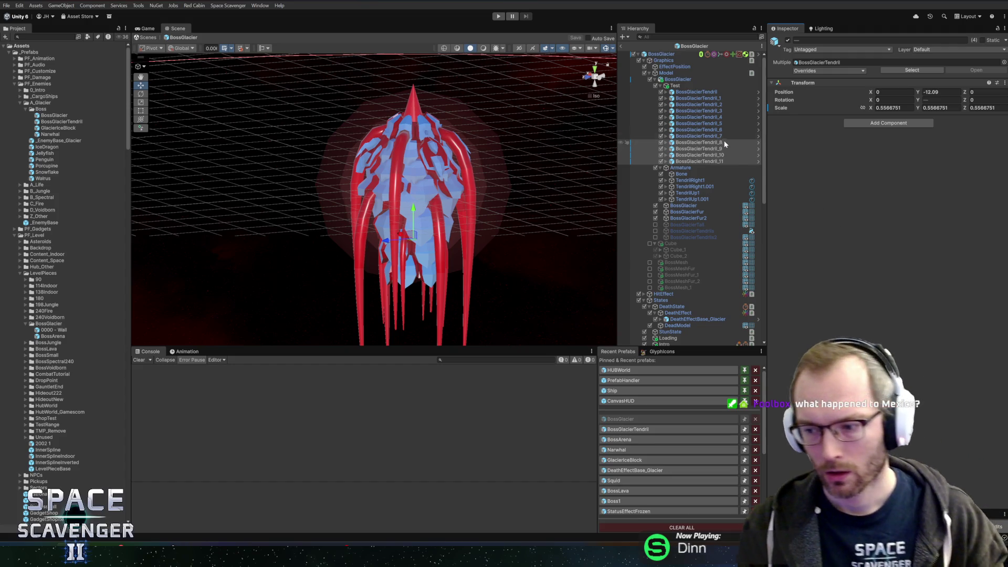
left_click(699, 112)
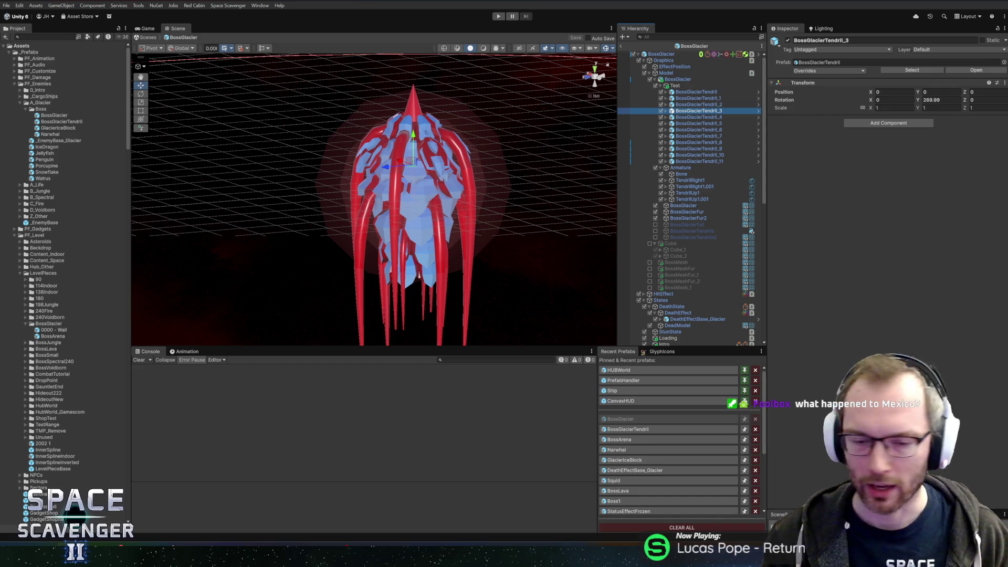
Reparent Test under Armature, save the BossGlacier prefab with Ctrl+S, and start the game
mouse_move(479, 162)
left_mouse_down()
mouse_move(535, 182)
mouse_move(441, 165)
mouse_move(507, 147)
mouse_move(531, 168)
mouse_move(522, 143)
left_mouse_up()
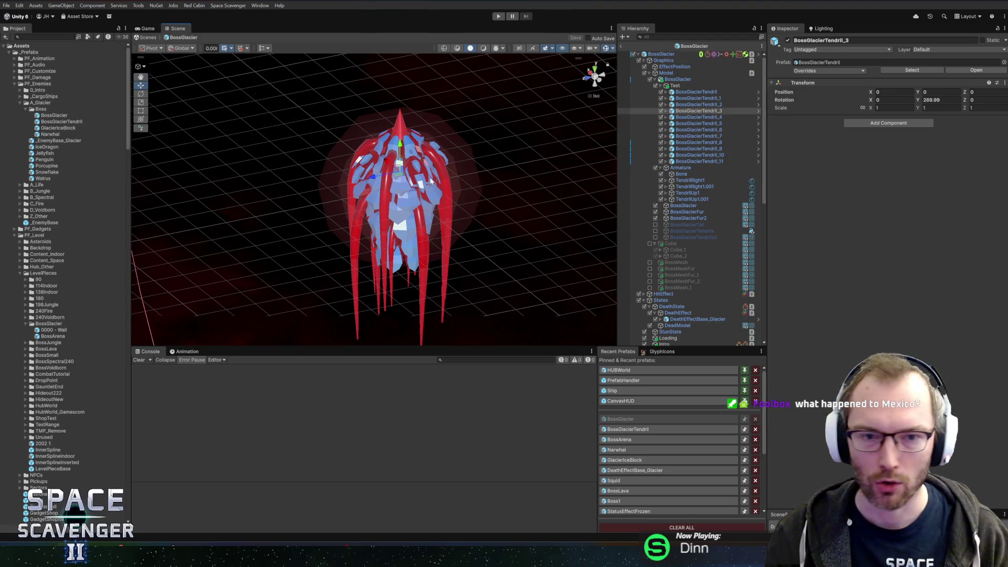
mouse_move(430, 180)
left_mouse_down()
mouse_move(529, 187)
mouse_move(514, 183)
left_mouse_up()
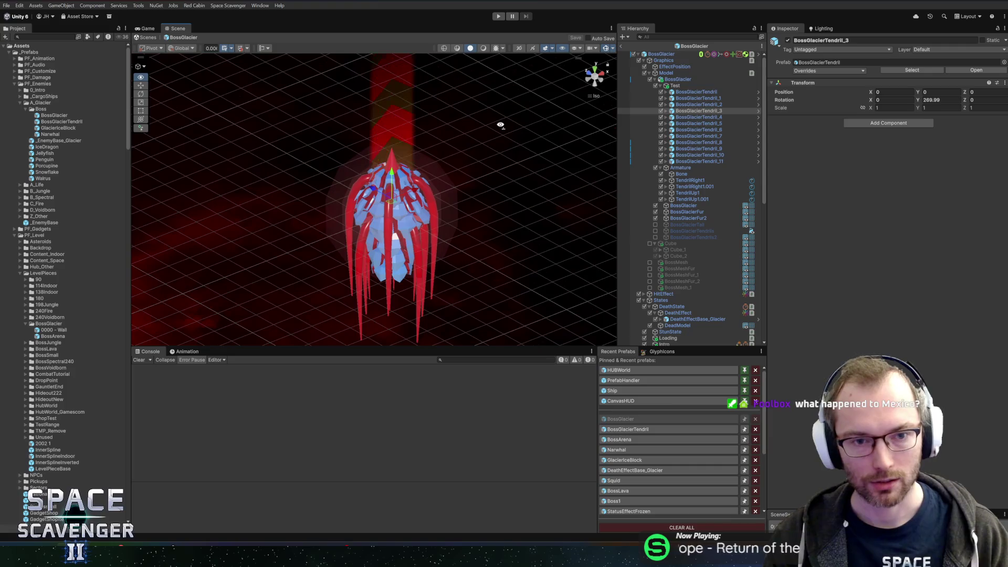
scroll(511, 174, "up", 2)
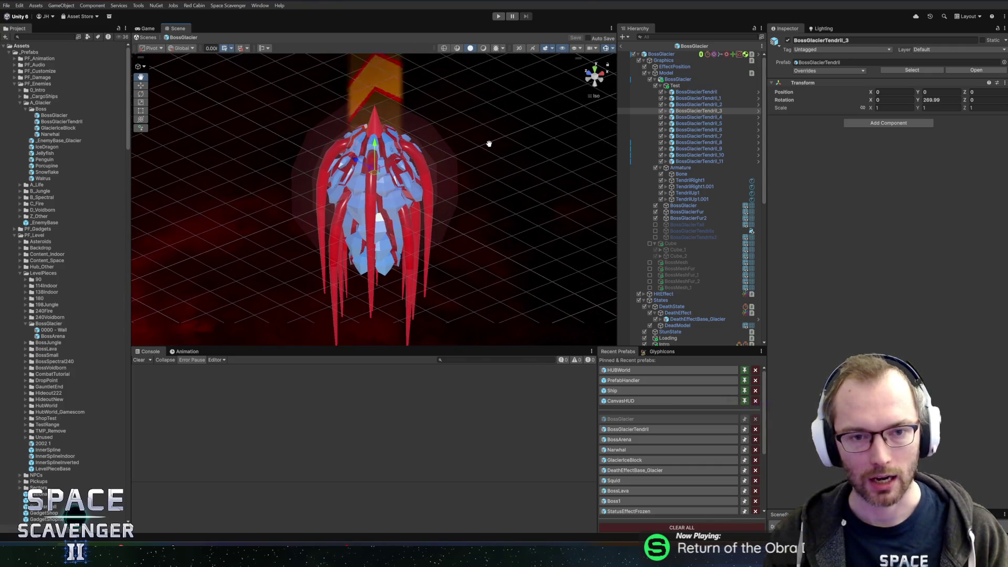
left_click_drag(489, 144, 494, 152)
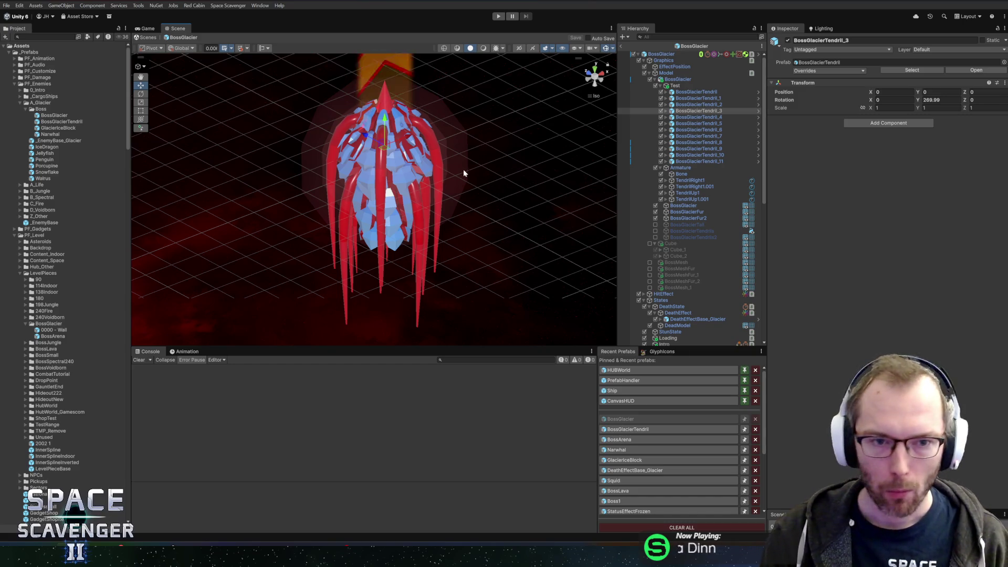
mouse_move(506, 217)
left_mouse_down()
mouse_move(493, 227)
mouse_move(301, 210)
mouse_move(539, 160)
left_mouse_up()
left_click(674, 85)
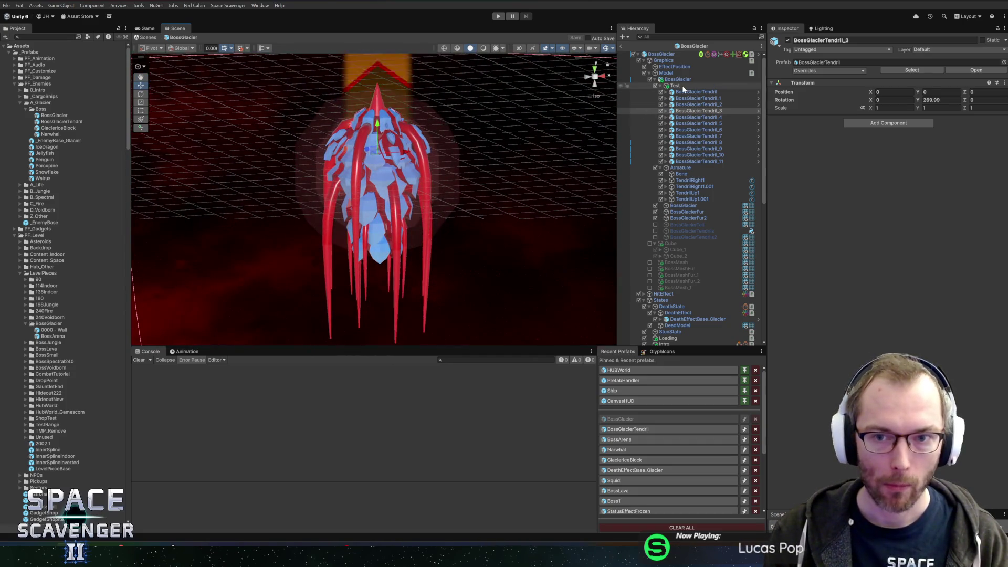
left_click(660, 86)
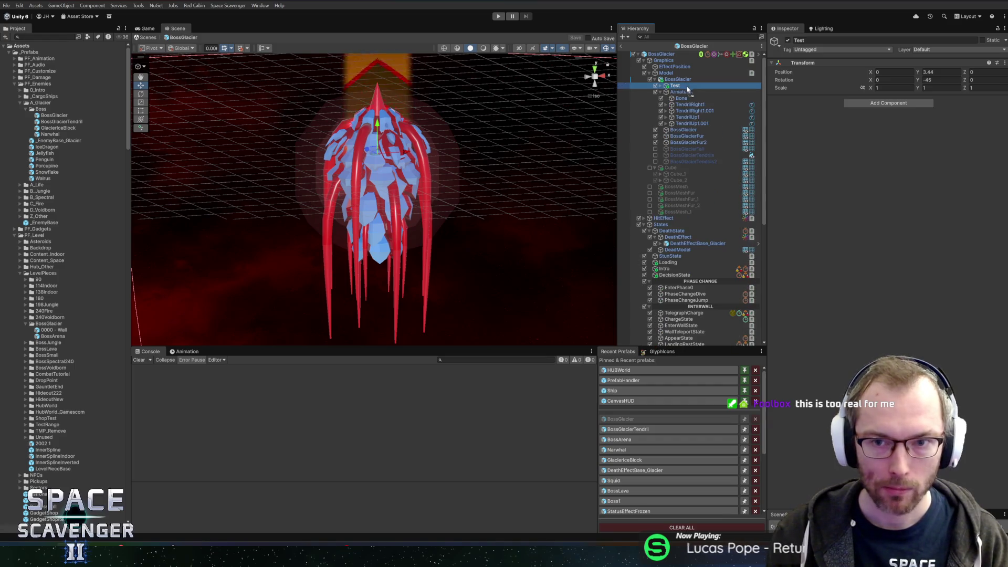
left_click_drag(688, 98, 687, 95)
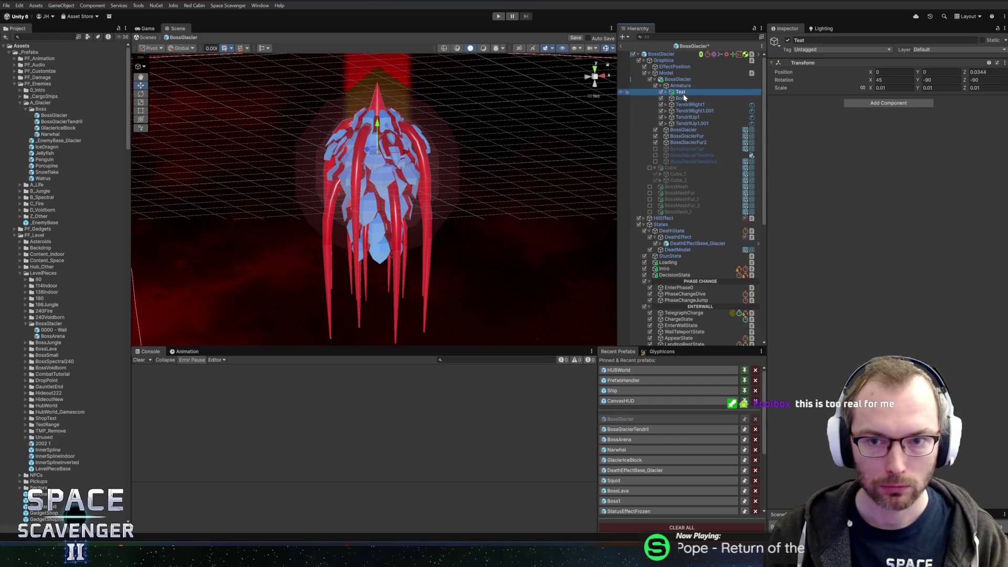
key("ctrl+s")
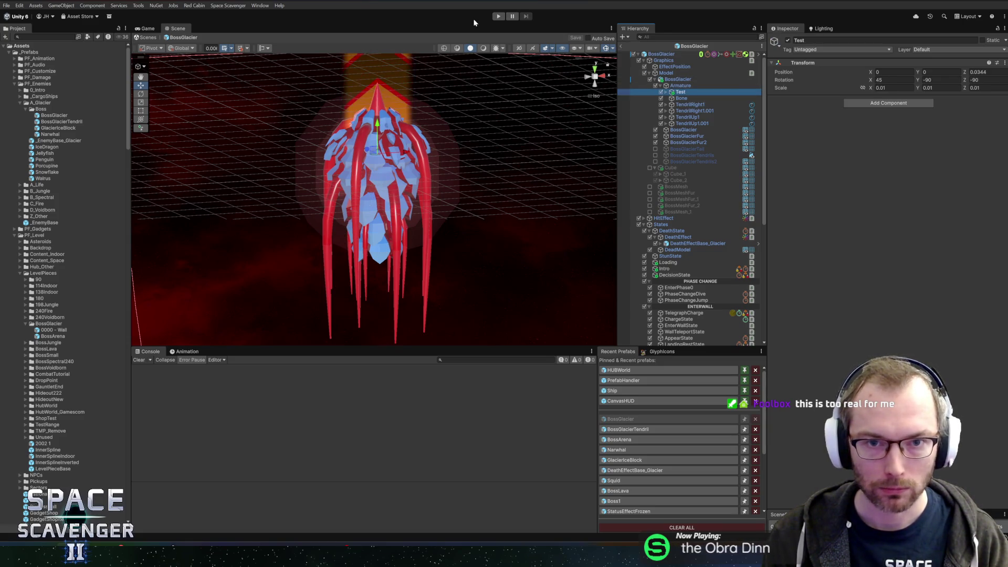
key("ctrl+p")
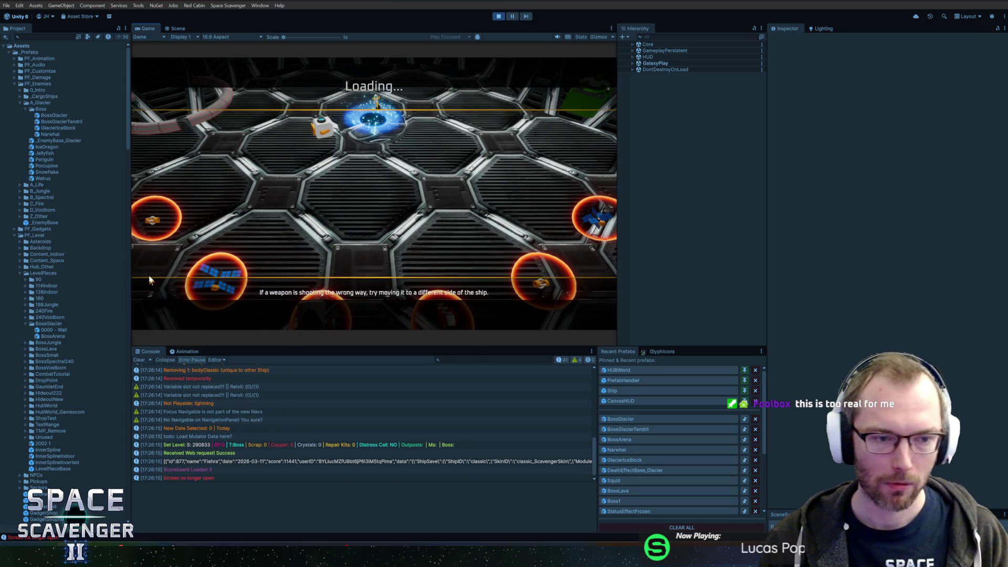
Play the Prince of Frost fight in a maximized Game view, then pause and return to Blender
left_click_drag(128, 268, 121, 268)
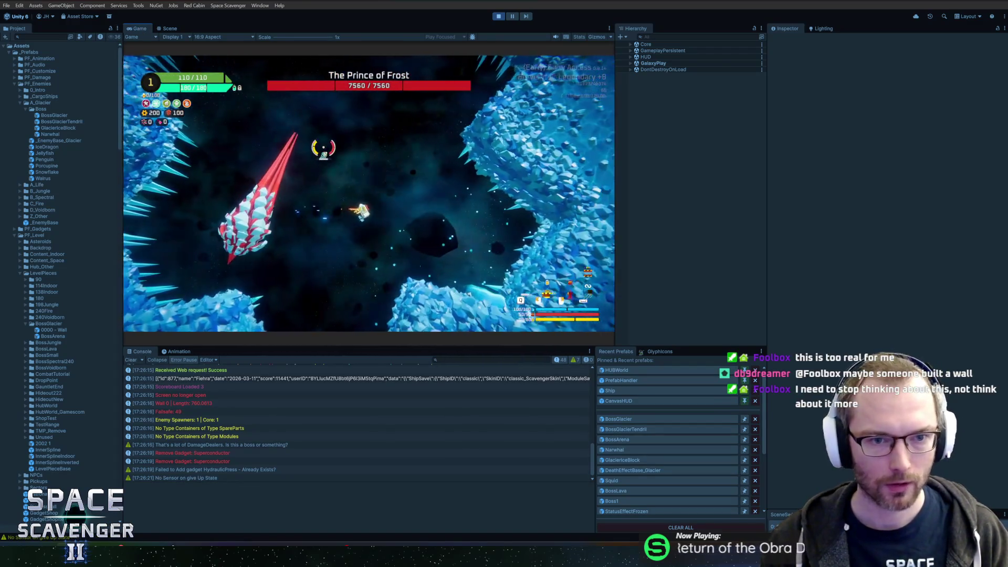
key("shift+space")
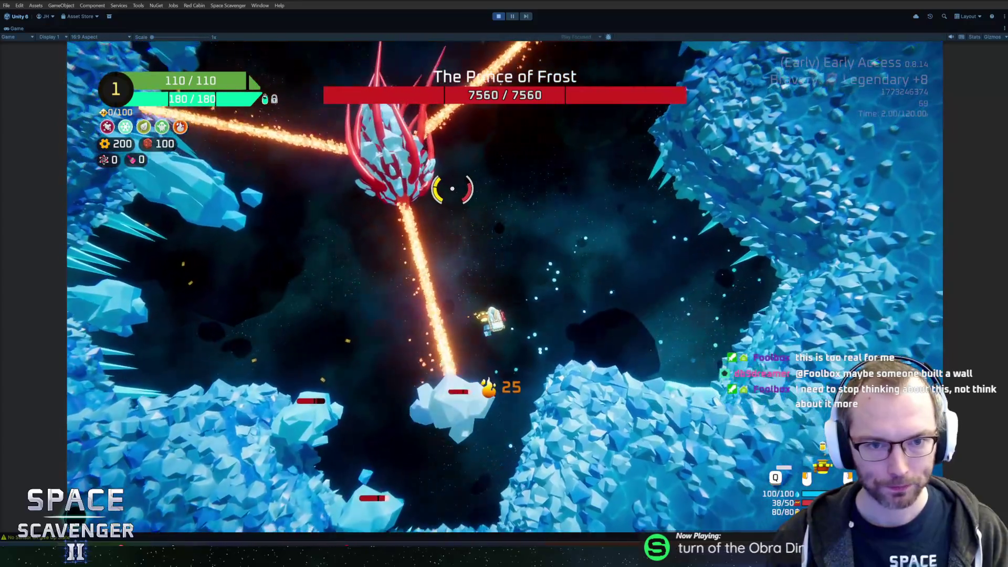
key("Escape")
key("alt+Tab")
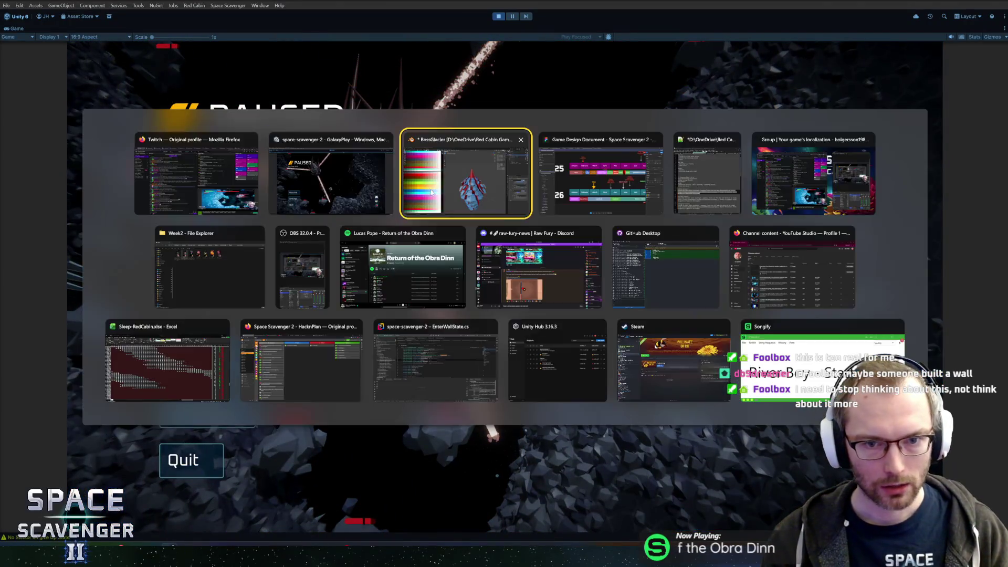
In Edit Mode, snap the 3D cursor to a small grown cluster of boss mesh vertices
key("Tab")
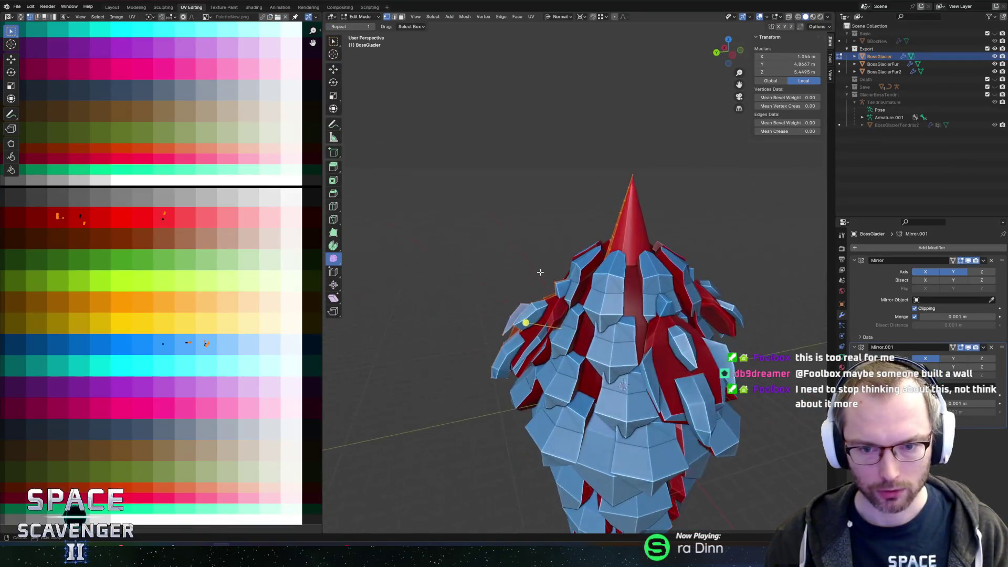
scroll(577, 289, "up", 3)
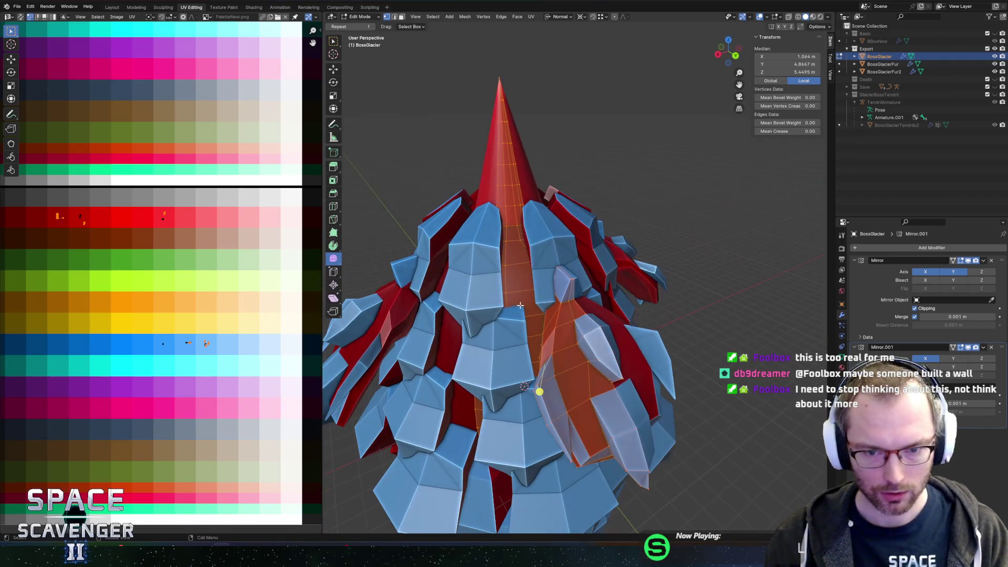
left_click(559, 305)
key("alt+z")
scroll(559, 306, "up", 3)
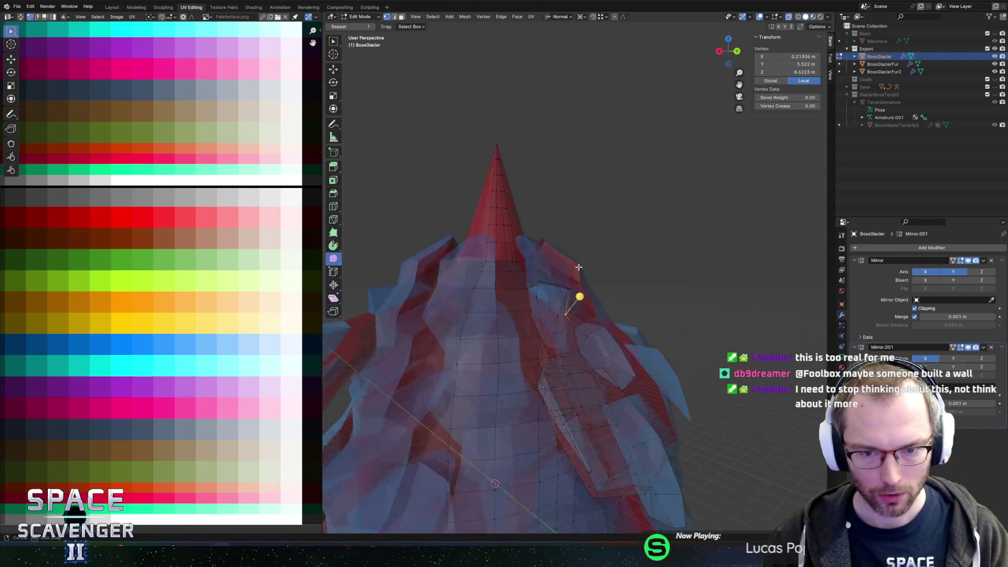
left_click_drag(561, 308, 590, 301)
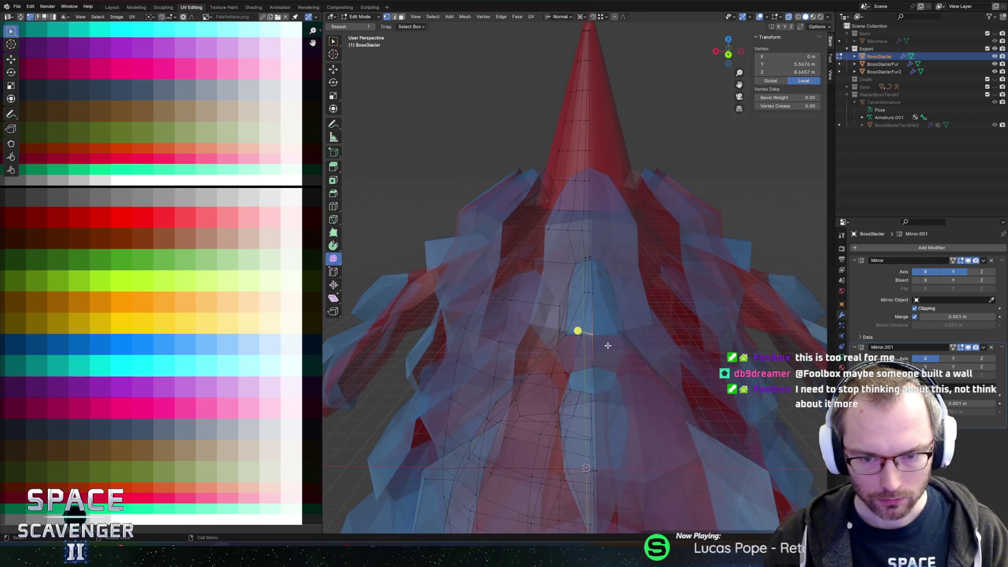
mouse_move(607, 345)
left_mouse_down()
mouse_move(598, 364)
mouse_move(647, 322)
mouse_move(604, 310)
left_mouse_up()
key("ctrl+KP_Add")
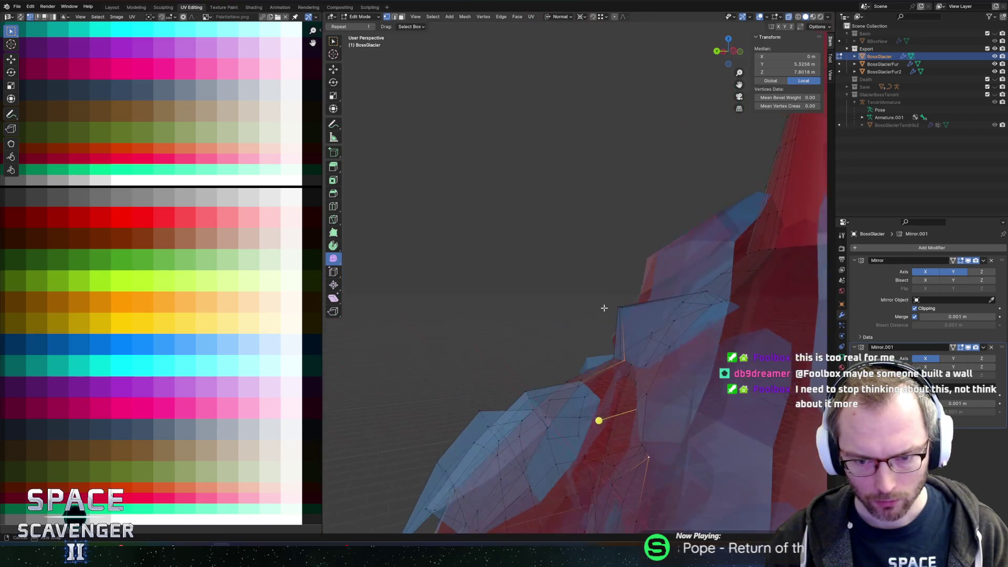
key("shift+s")
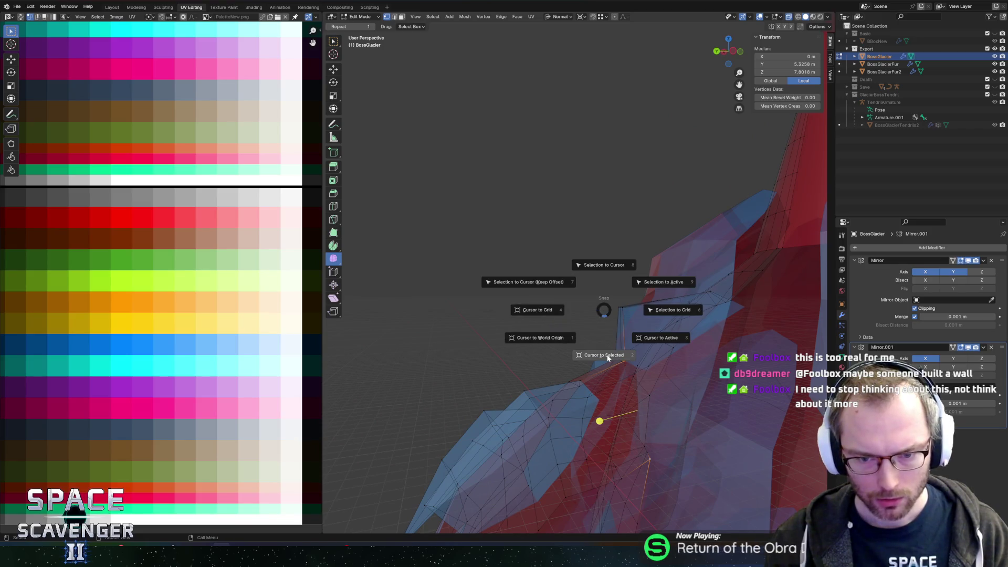
left_click(608, 357)
key("alt+z")
Select an ice plate's faces by growing from one face and adding the long strip faces
left_click_drag(603, 343, 528, 322)
key("3")
left_click(529, 321)
key("ctrl+KP_Add")
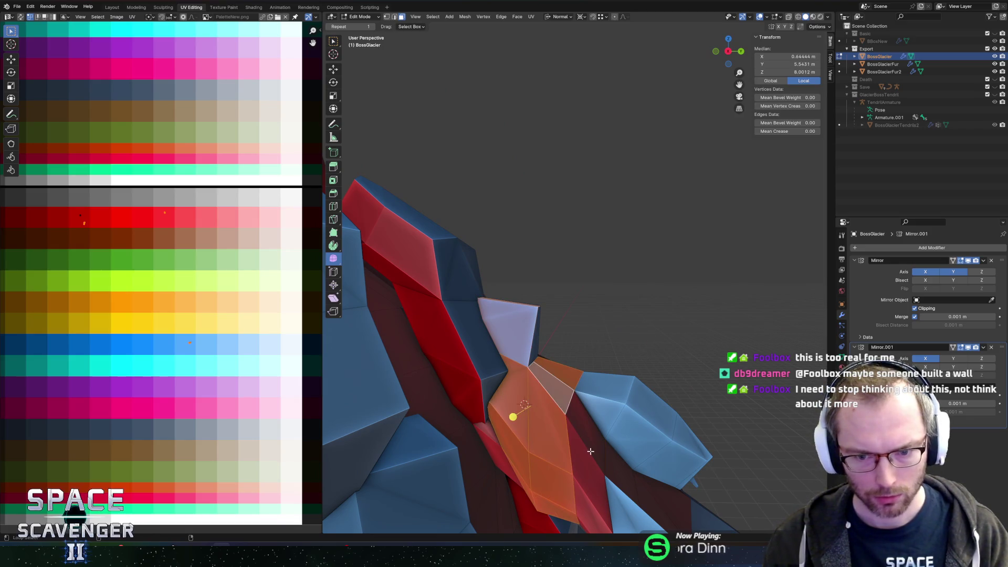
key("ctrl+KP_Add")
left_click_drag(558, 399, 569, 368)
key("ctrl+KP_Add")
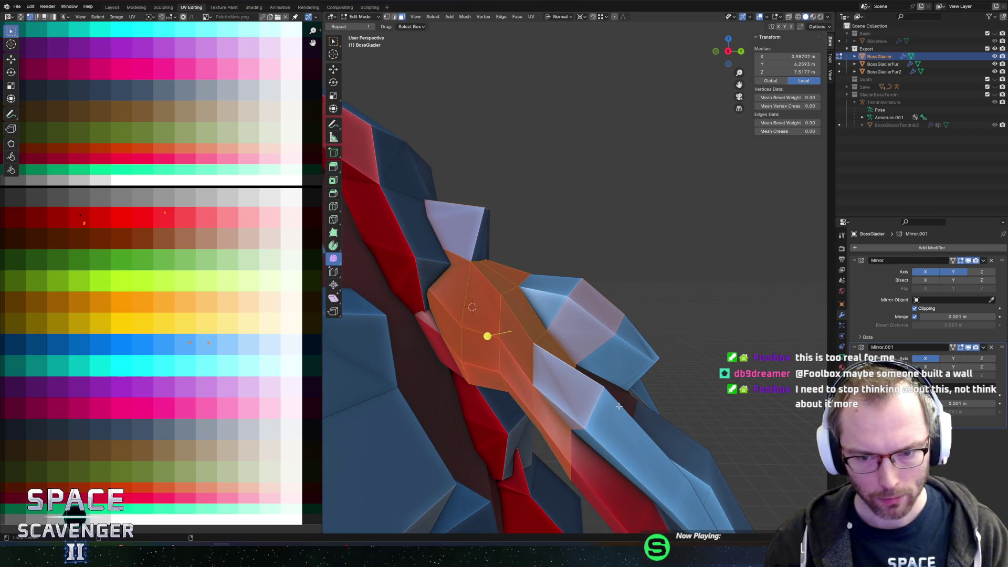
key("ctrl+KP_Add")
left_click_drag(619, 406, 630, 449)
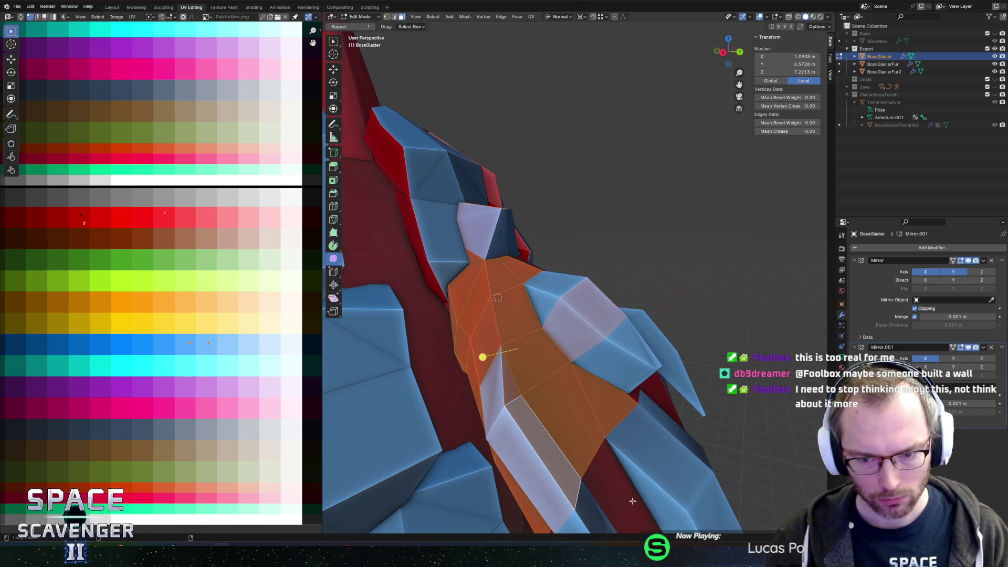
left_click(546, 451, "shift")
left_click_drag(545, 451, 548, 355)
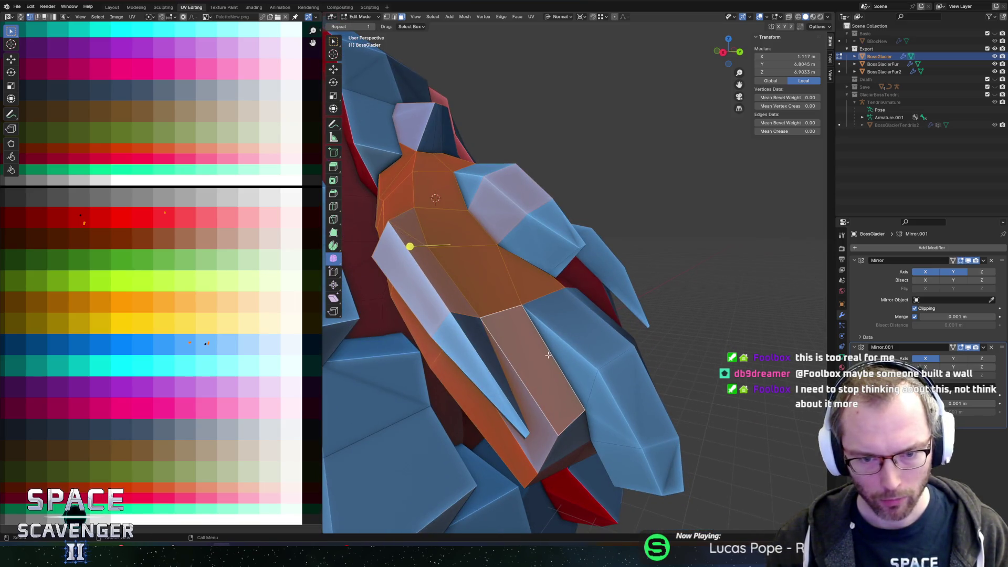
left_click(563, 446, "shift")
mouse_move(563, 446)
left_mouse_down()
mouse_move(580, 289)
mouse_move(568, 251)
left_mouse_up()
key("ctrl+KP_Add")
Brush-select the remaining faces down the ice plate's arm
key("c")
left_click_drag(595, 320, 650, 450)
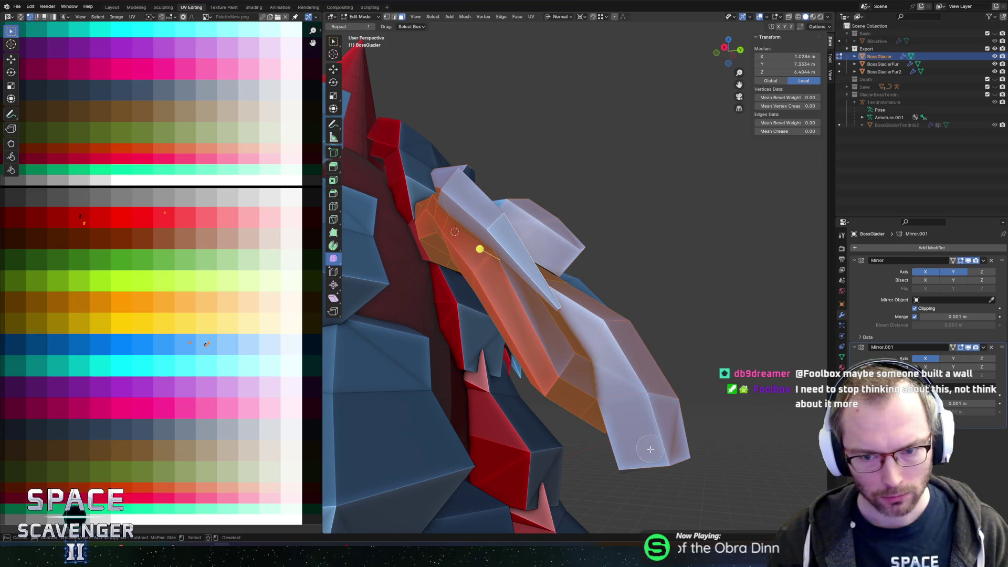
left_click_drag(678, 330, 656, 210)
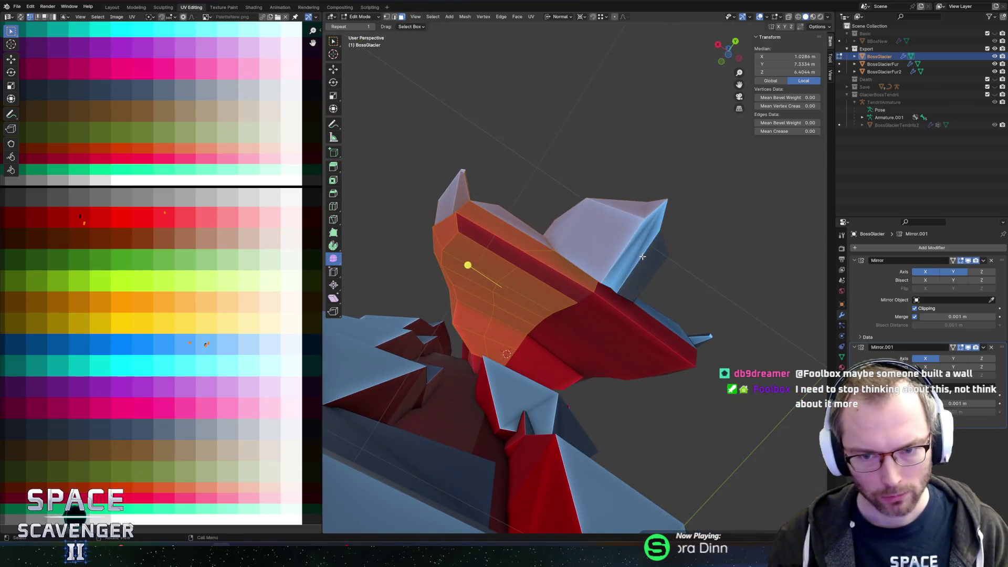
key("c")
key("Escape")
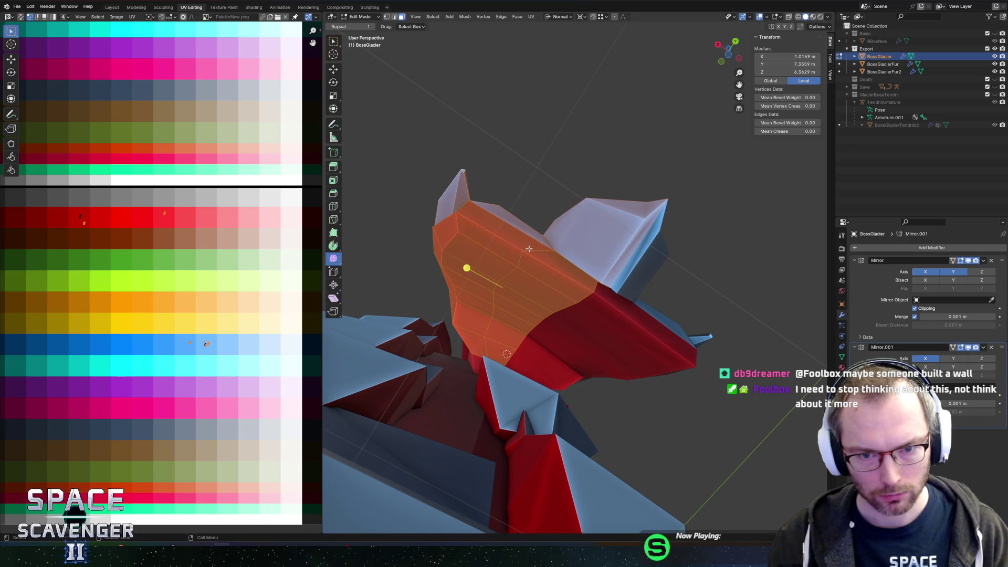
mouse_move(541, 214)
left_mouse_down()
mouse_move(650, 276)
mouse_move(614, 299)
mouse_move(539, 232)
left_mouse_up()
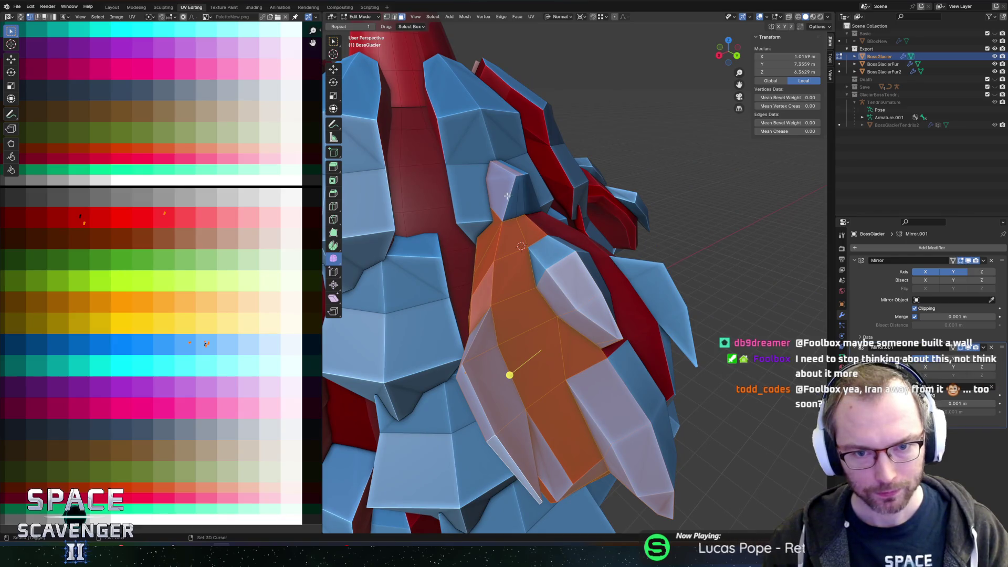
mouse_move(516, 197)
left_mouse_down()
mouse_move(544, 198)
mouse_move(604, 237)
mouse_move(656, 294)
left_mouse_up()
Scale the selected ice plate up by 1.777
key("alt+z")
key("alt+z")
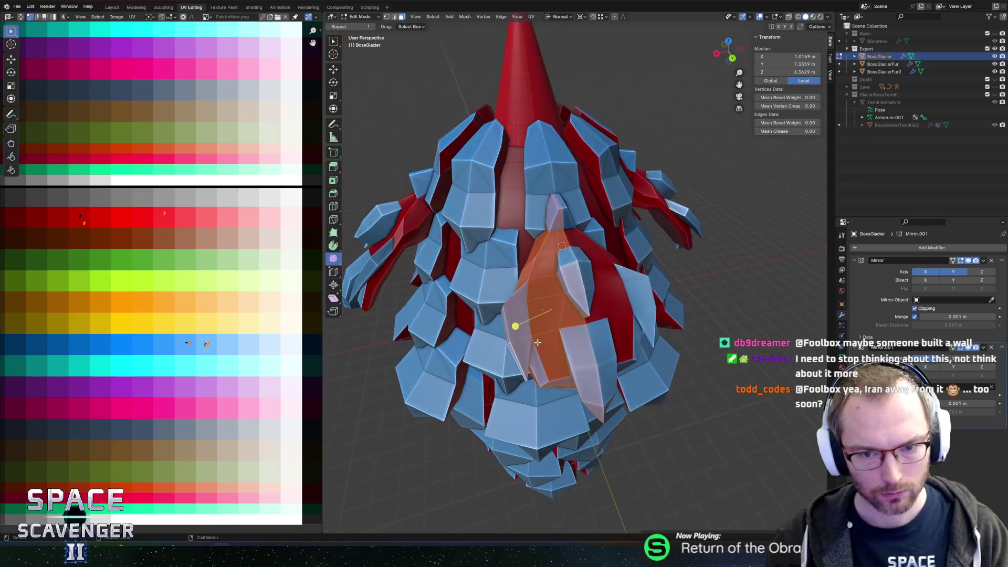
key("s")
left_click(735, 347)
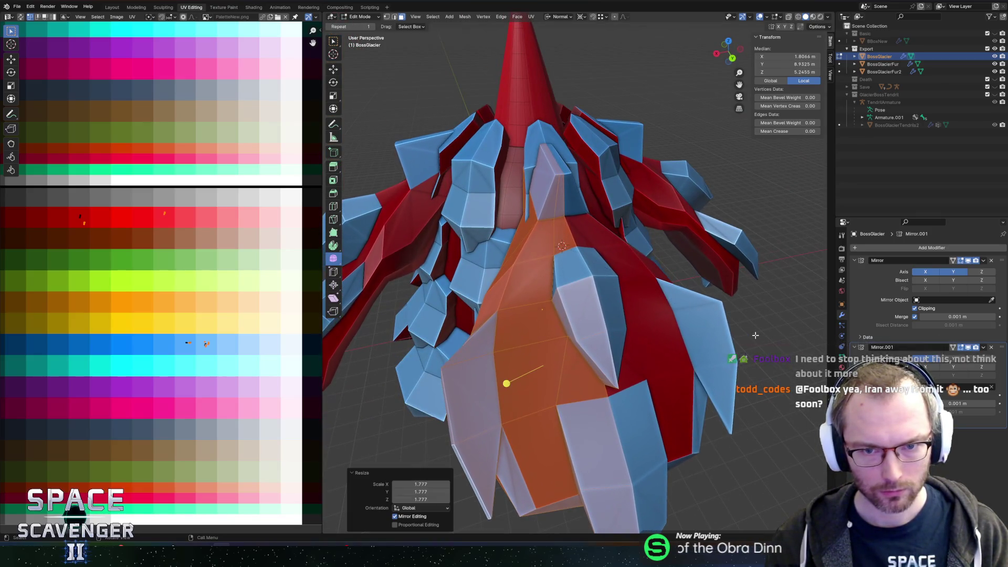
key("alt+z")
mouse_move(620, 273)
left_mouse_down()
mouse_move(580, 225)
mouse_move(621, 232)
left_mouse_up()
Move the wing section along global Y, then raise it 0.138 m along Z
key("comma")
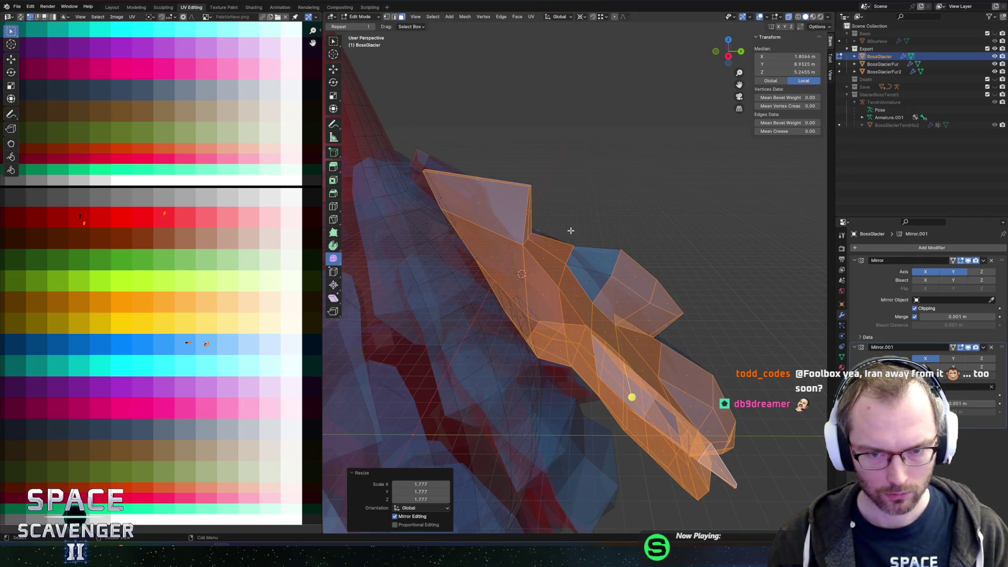
key("g")
key("y")
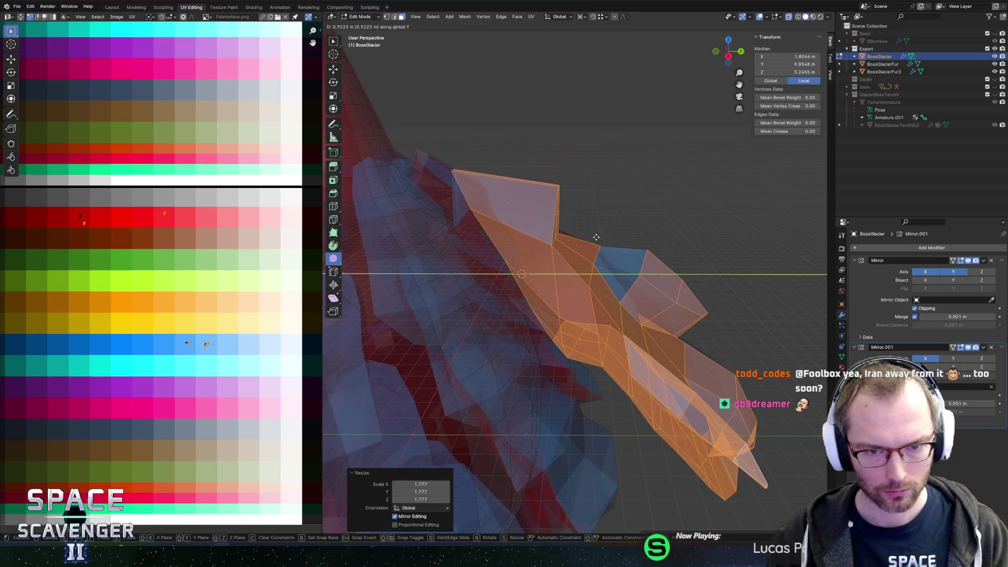
key("Return")
key("g")
key("z")
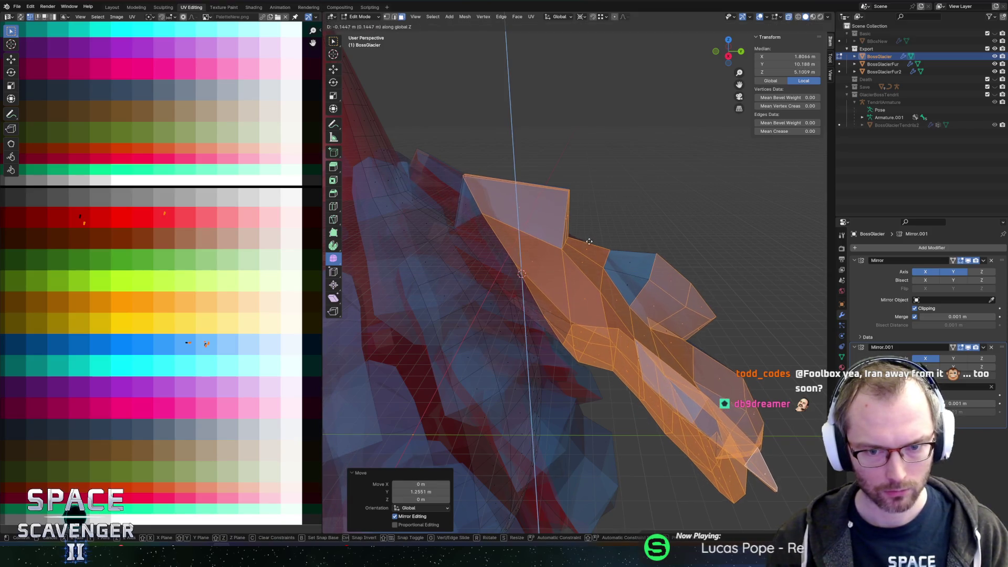
key("Return")
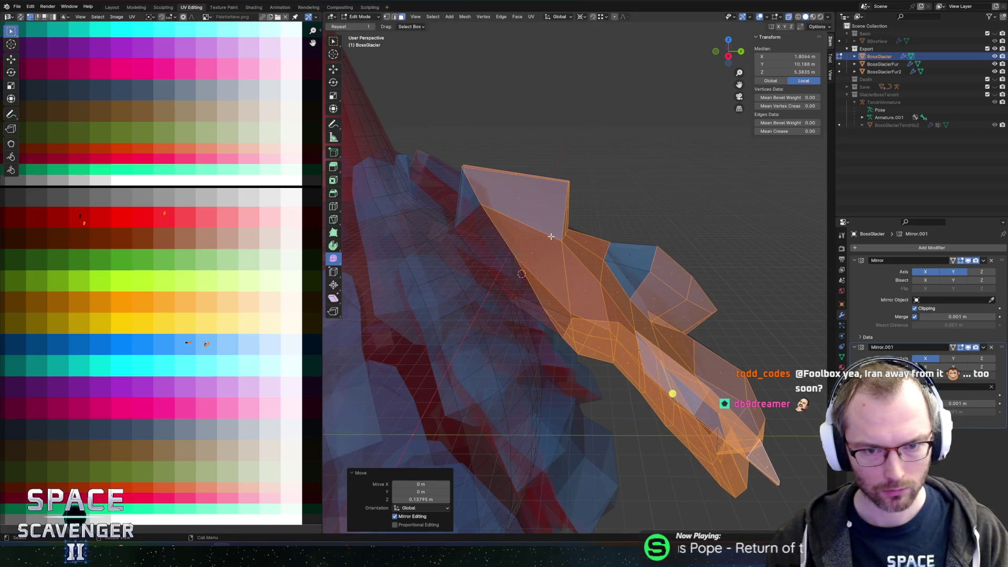
Add a new edge loop across the red body and select an edge loop on it
left_click(508, 261)
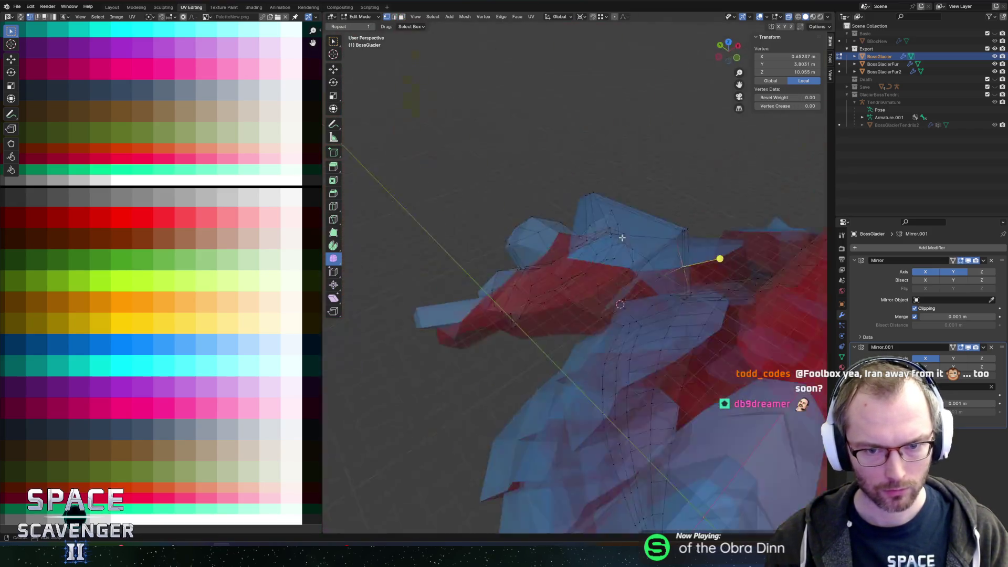
left_click_drag(621, 238, 580, 224)
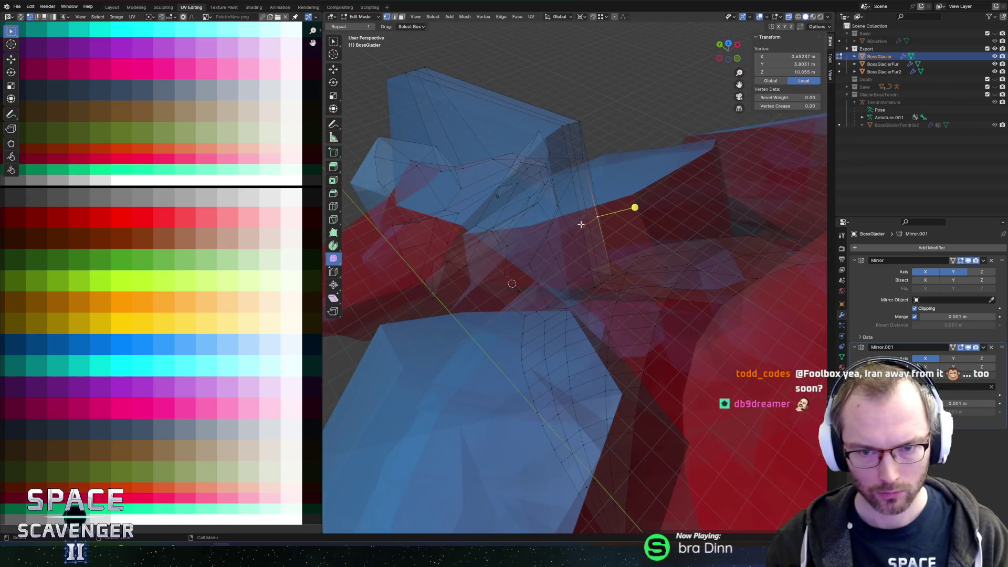
left_click(578, 225, "alt")
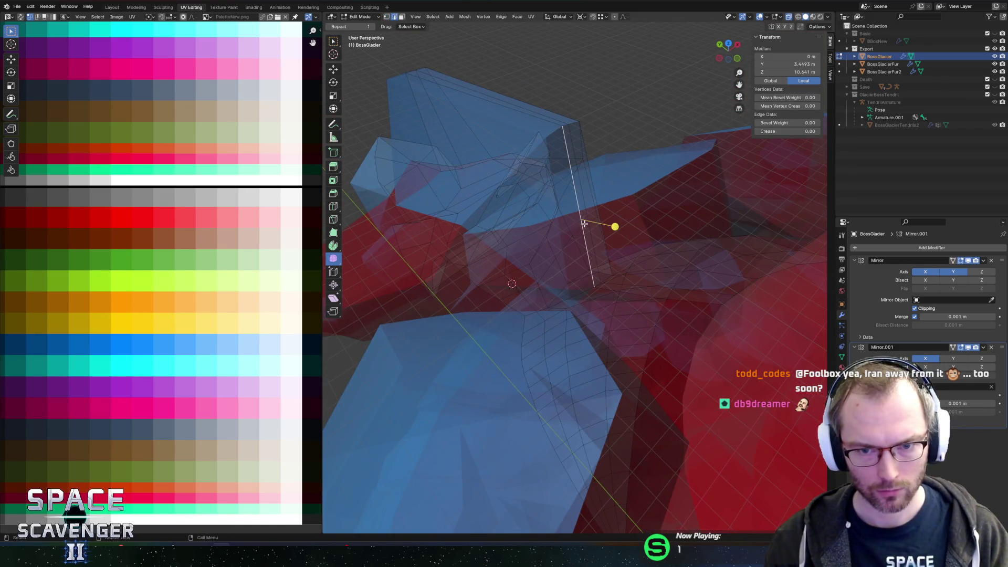
middle_click(577, 223, "alt")
scroll(551, 226, "down", 8)
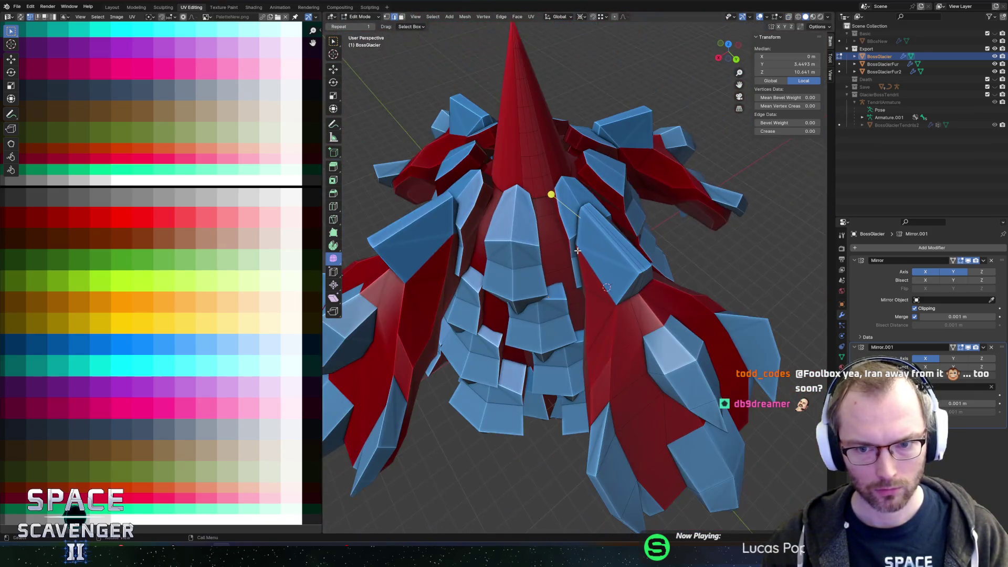
left_click_drag(549, 225, 557, 231)
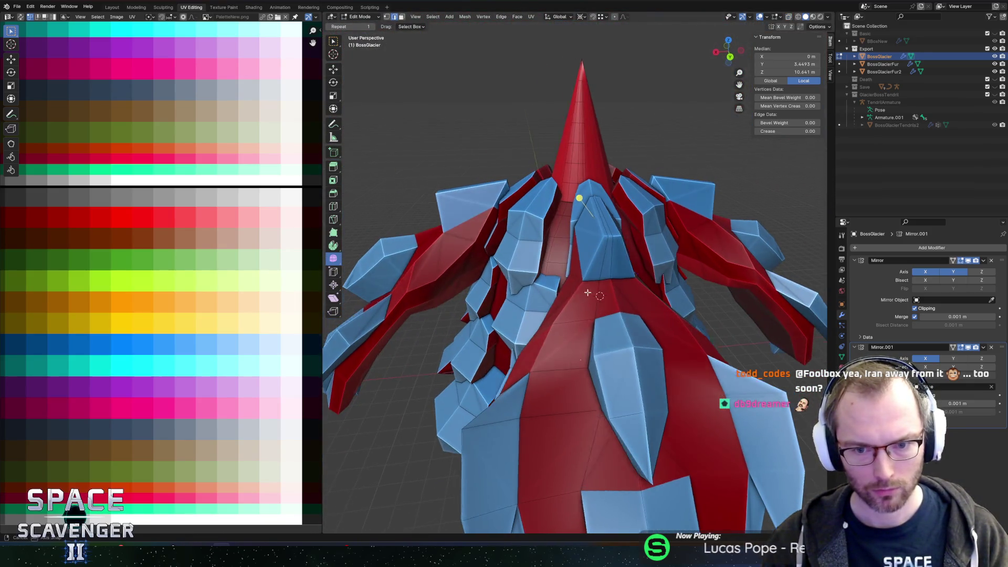
scroll(628, 298, "down", 5)
key("ctrl+o")
Export the GlacierBossTendril collection to FBX
key("Escape")
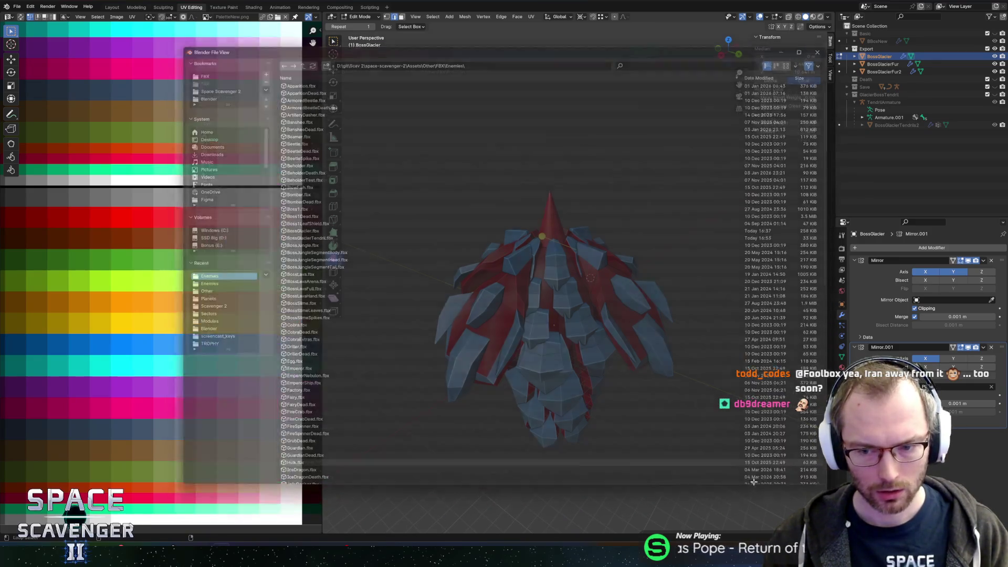
key("alt+Tab")
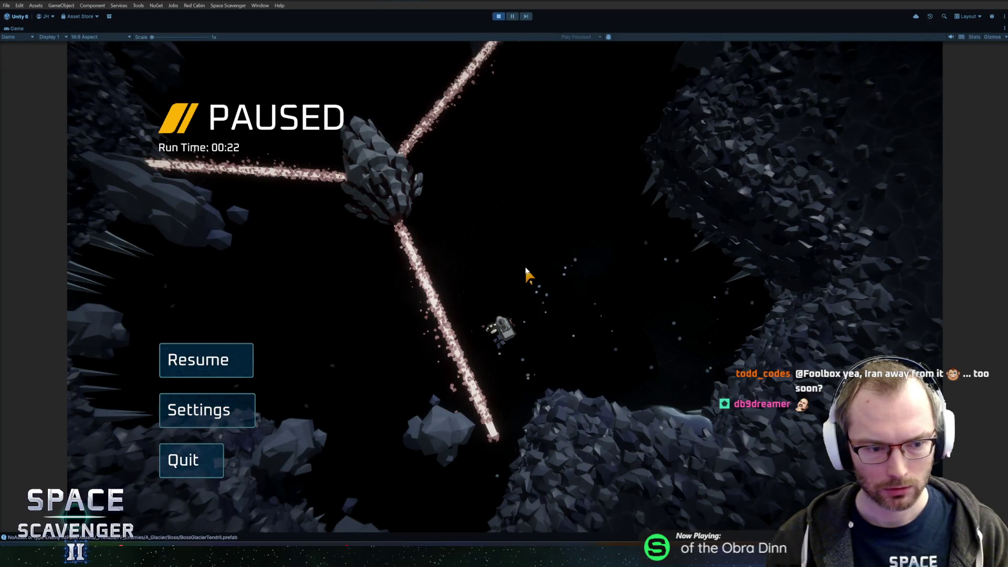
key("alt+Tab")
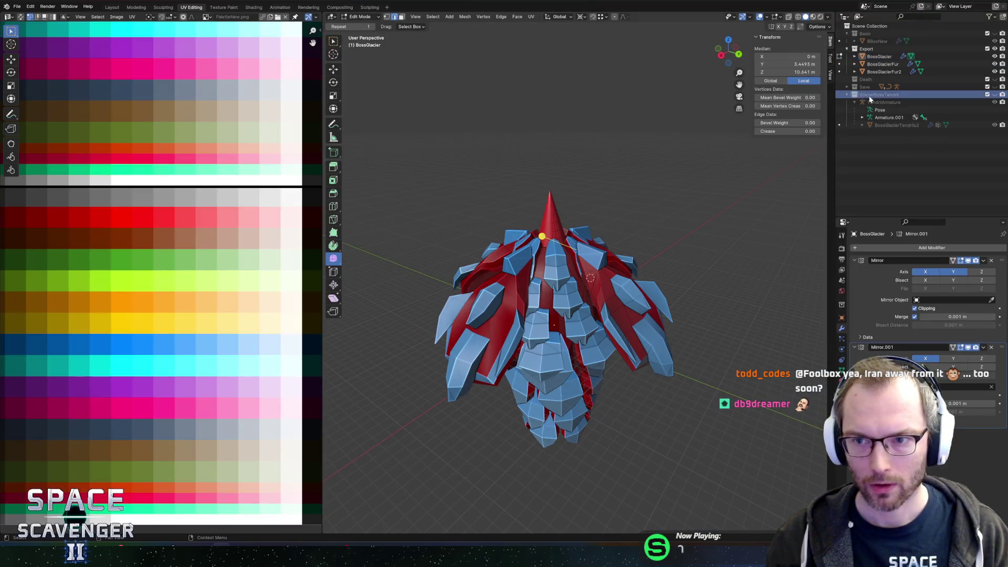
left_click(893, 103)
left_click(890, 96)
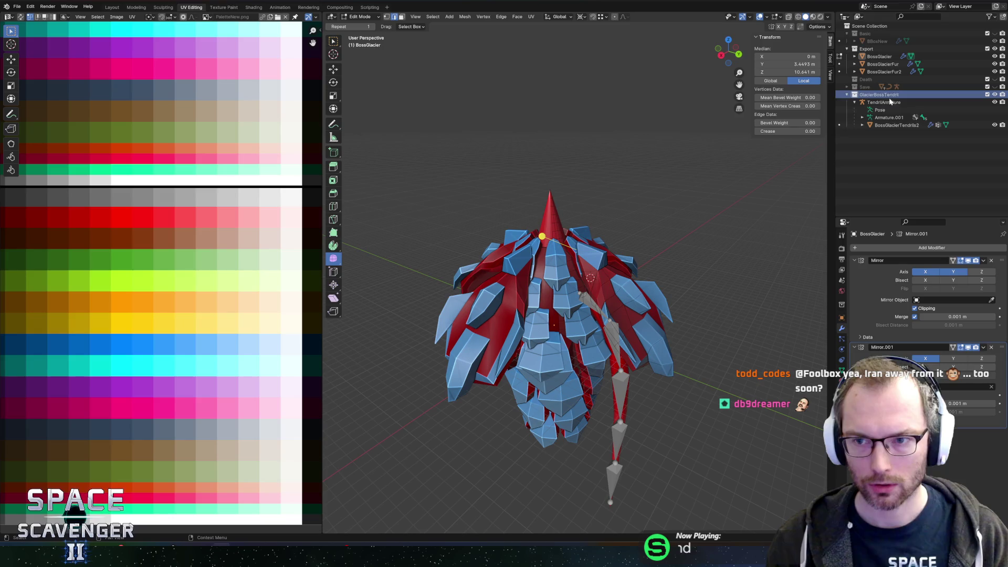
key("ctrl+shift+e")
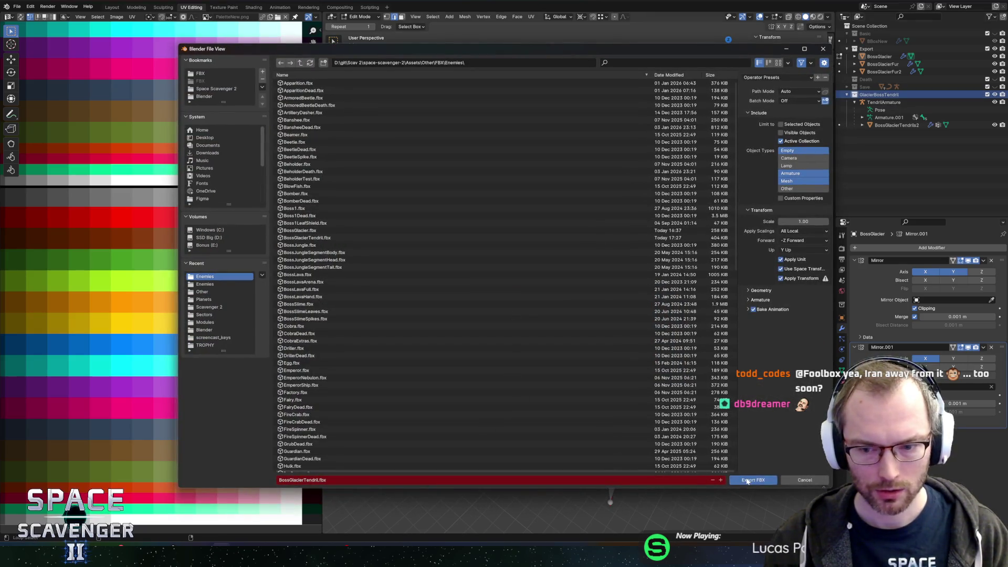
left_click(747, 481)
Export the Export collection over BossGlacier.fbx and return to Unity
key("alt+Tab")
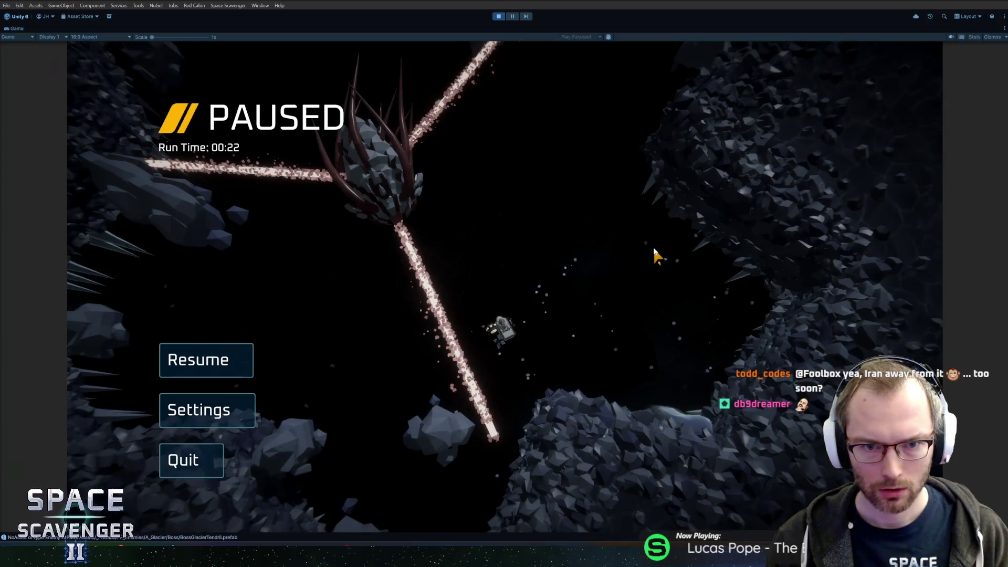
key("alt+Tab")
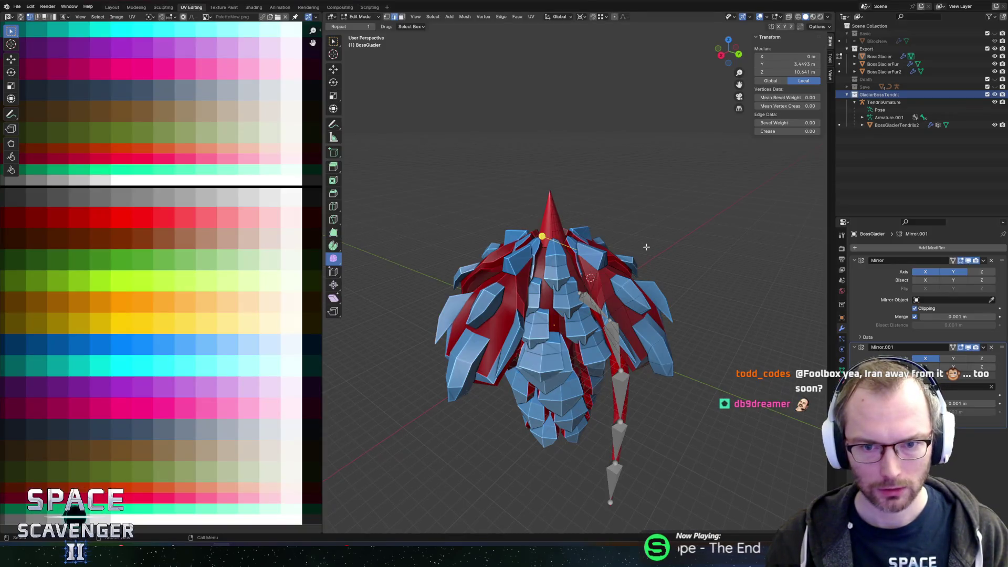
key("Tab")
left_click(869, 41)
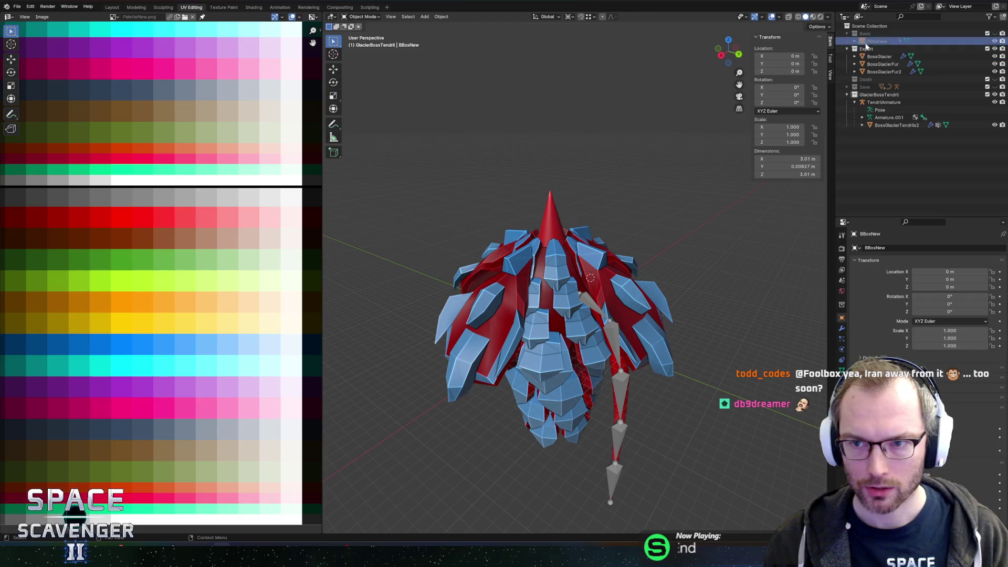
left_click(867, 48)
key("F3")
key("Return")
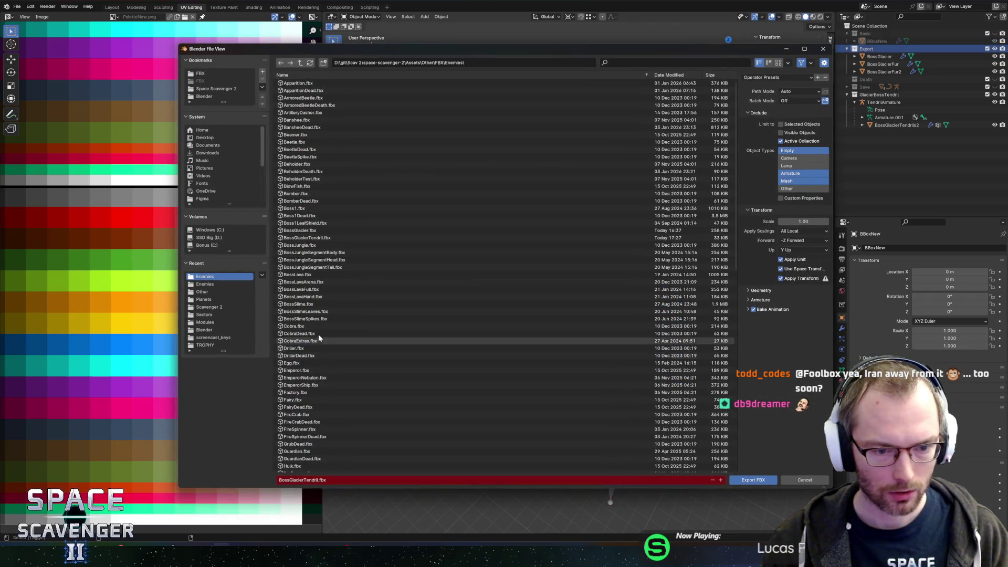
left_click(313, 231)
left_click(744, 481)
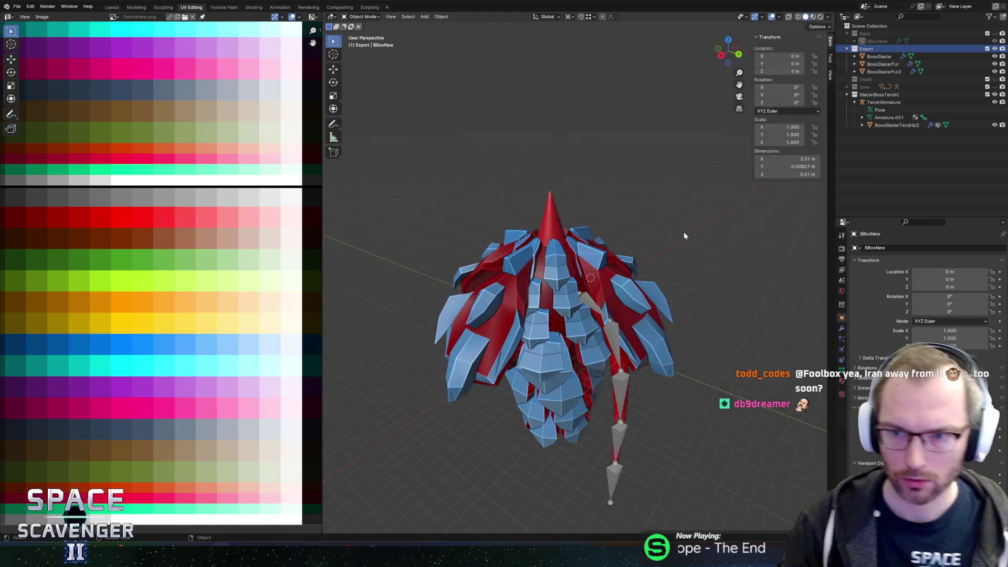
key("alt+Tab")
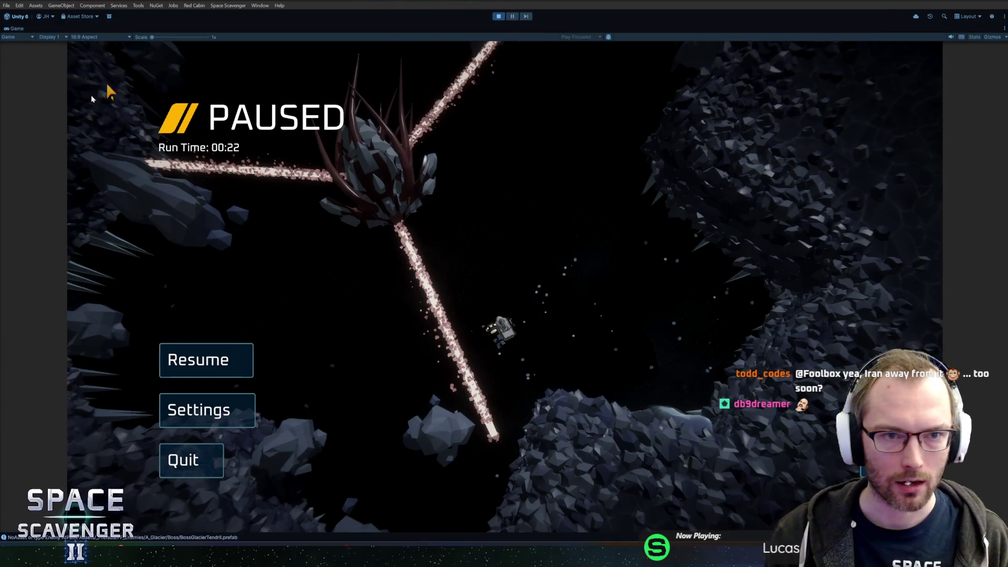
Resume the game and spawn a Guardian using the debug console
left_click(204, 362)
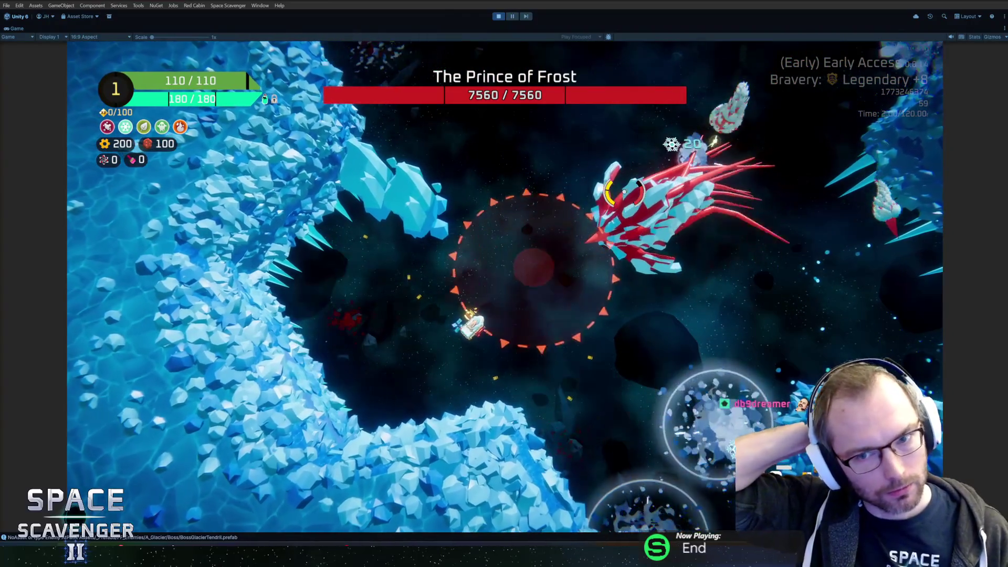
key("grave")
type("spa")
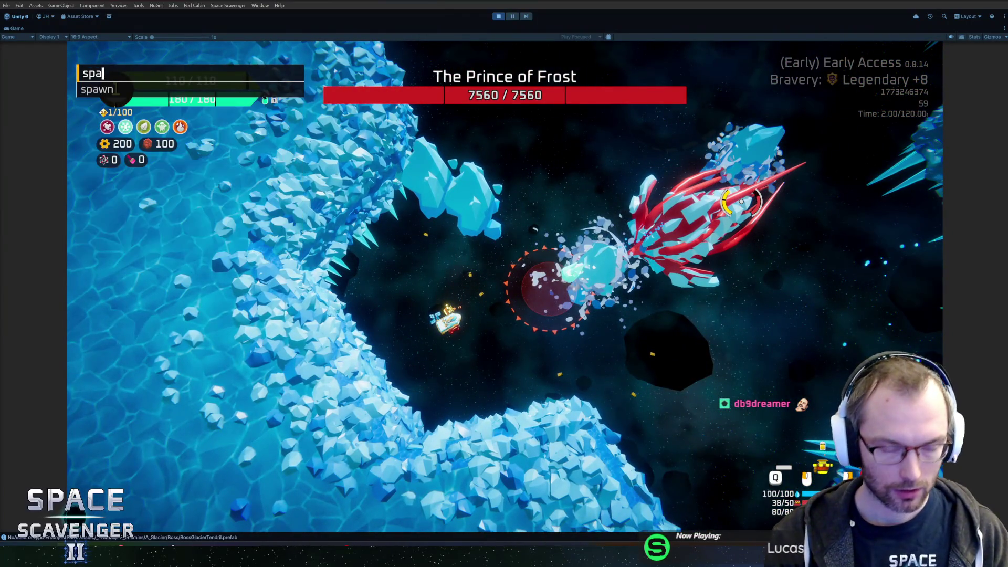
type("wn guard")
key("Return")
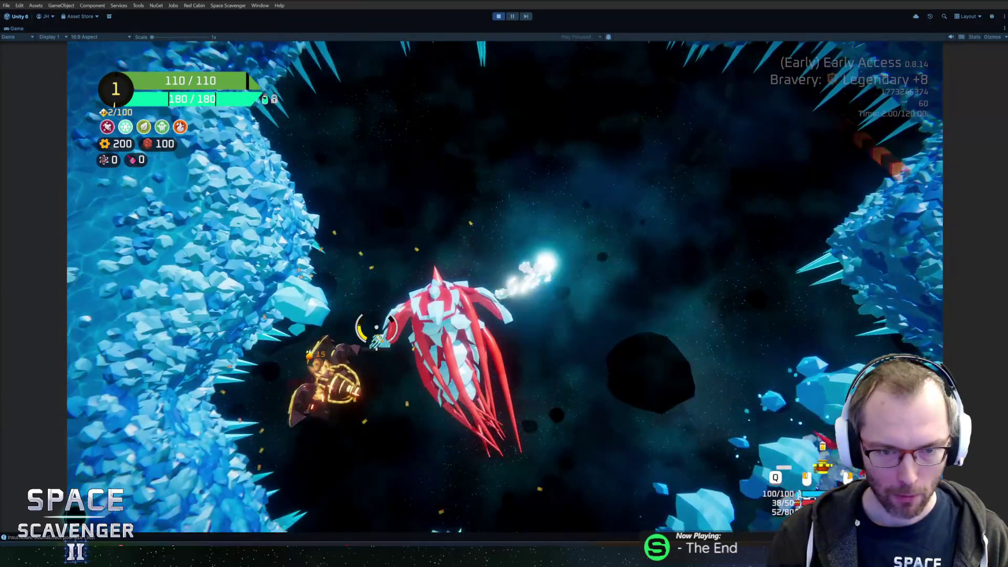
Fire at the glacier boss and fly the ship through the ice cave
left_click(448, 206)
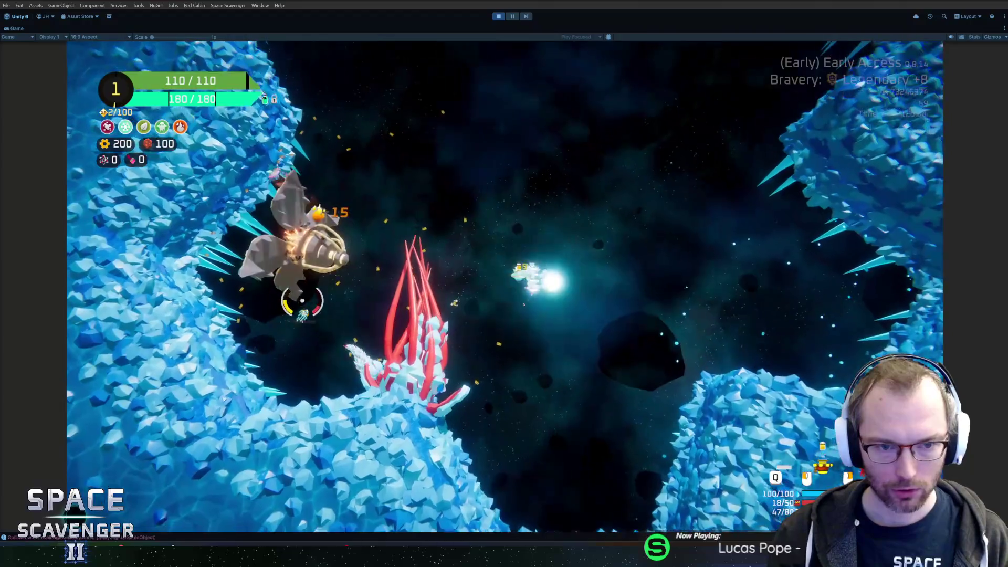
left_click(501, 254)
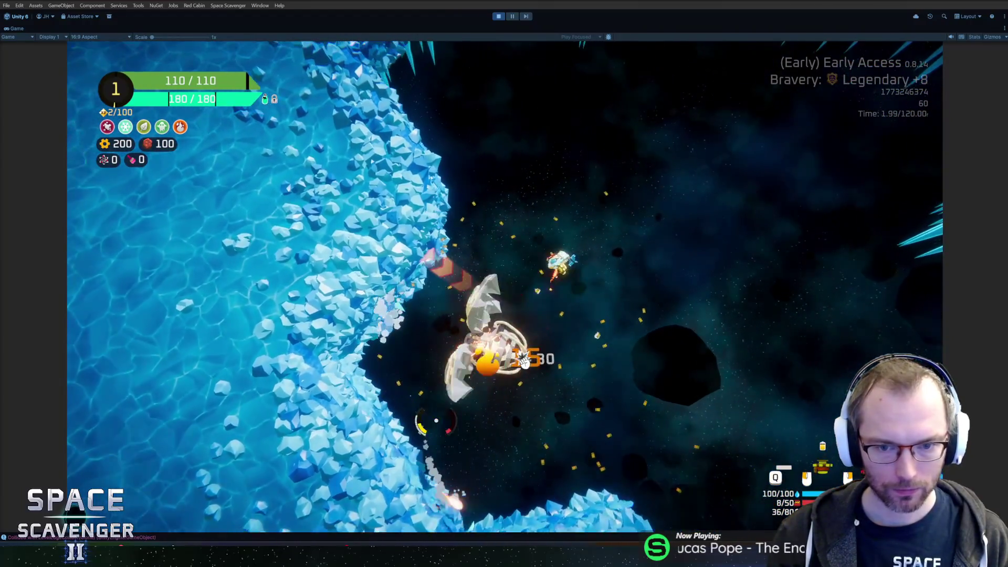
left_click(524, 362)
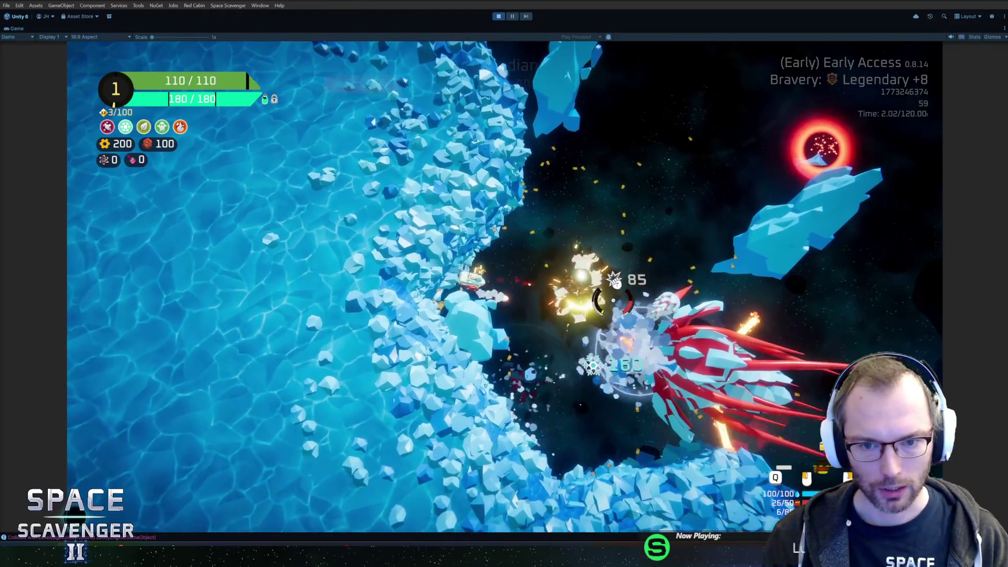
key("w")
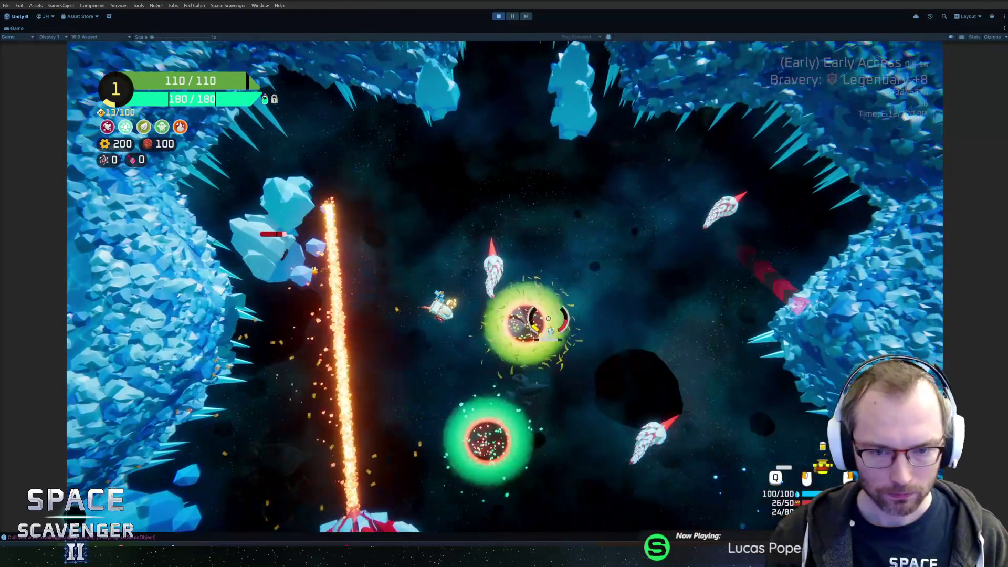
key("w")
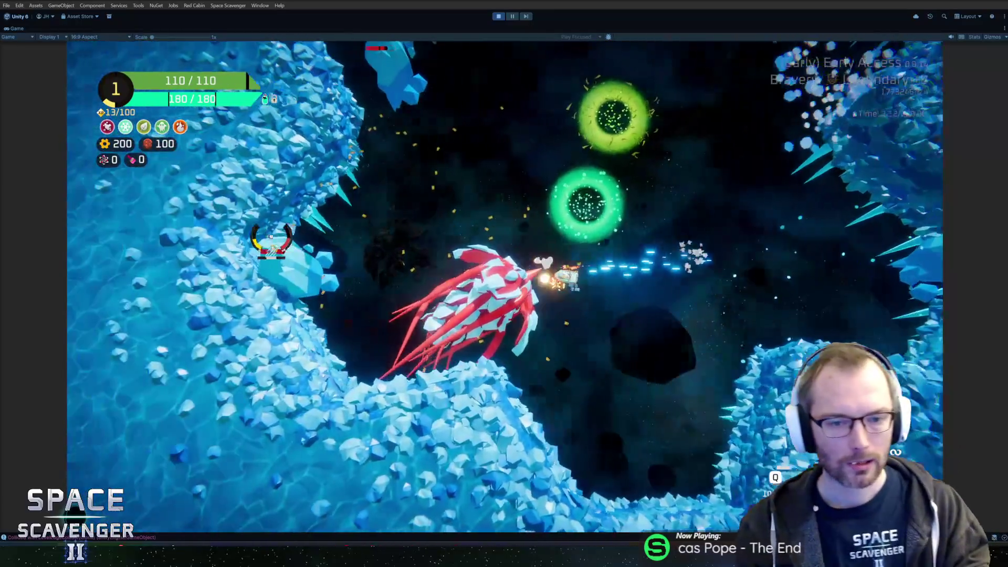
Apply a DamageOverall multiplier of 5 from the debug console
key("grave")
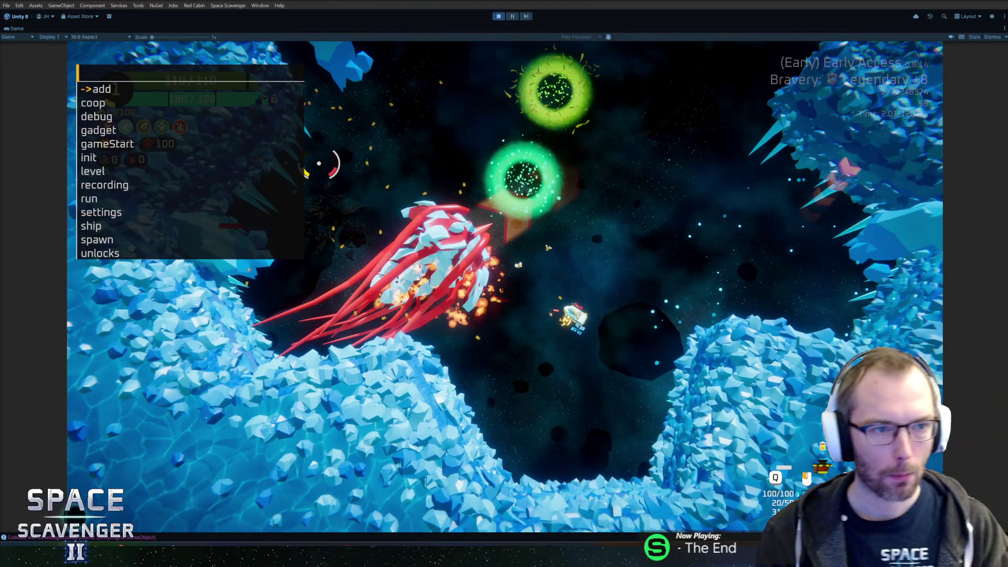
key("Up")
key("Return")
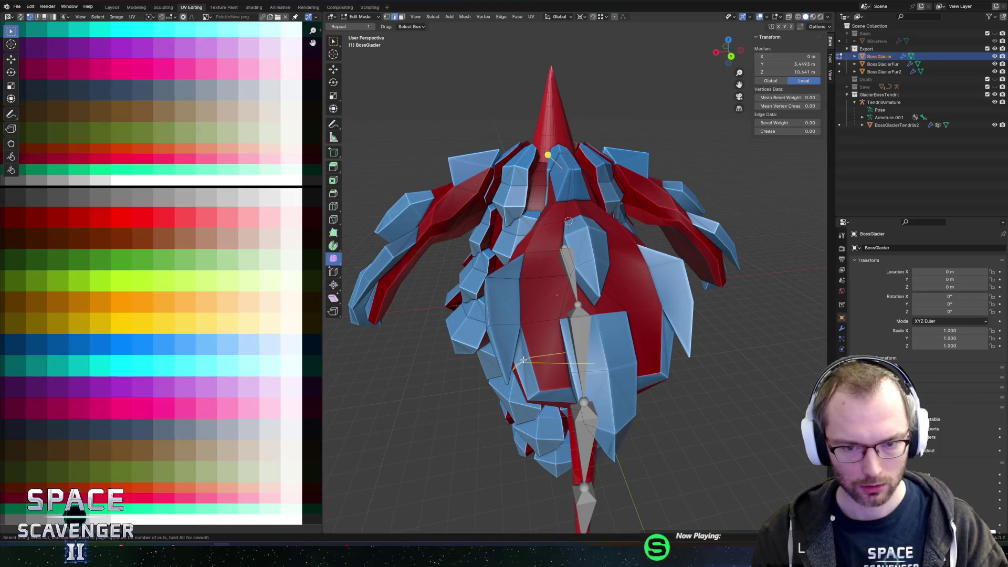
Add an edge loop on the red body and slide one vertex lower
left_click(523, 360)
key("alt+z")
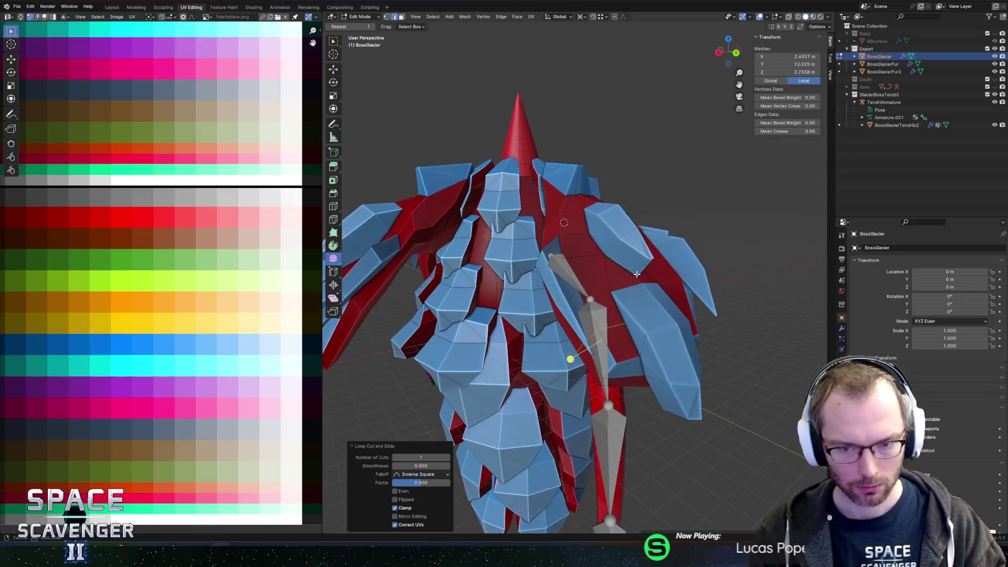
left_click_drag(633, 271, 527, 355)
key("alt+z")
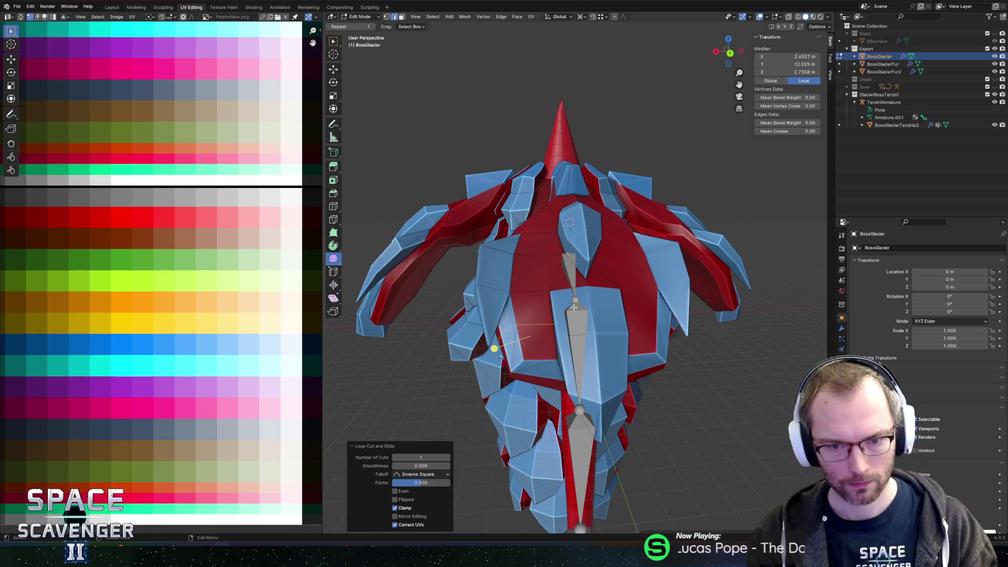
key("1")
left_click(527, 354)
key("shift+v")
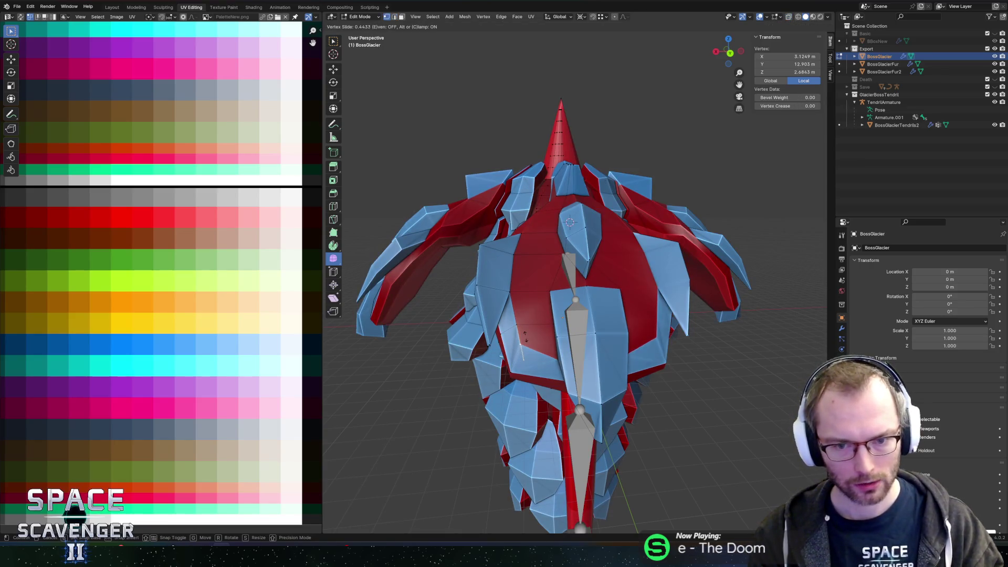
left_click(525, 334)
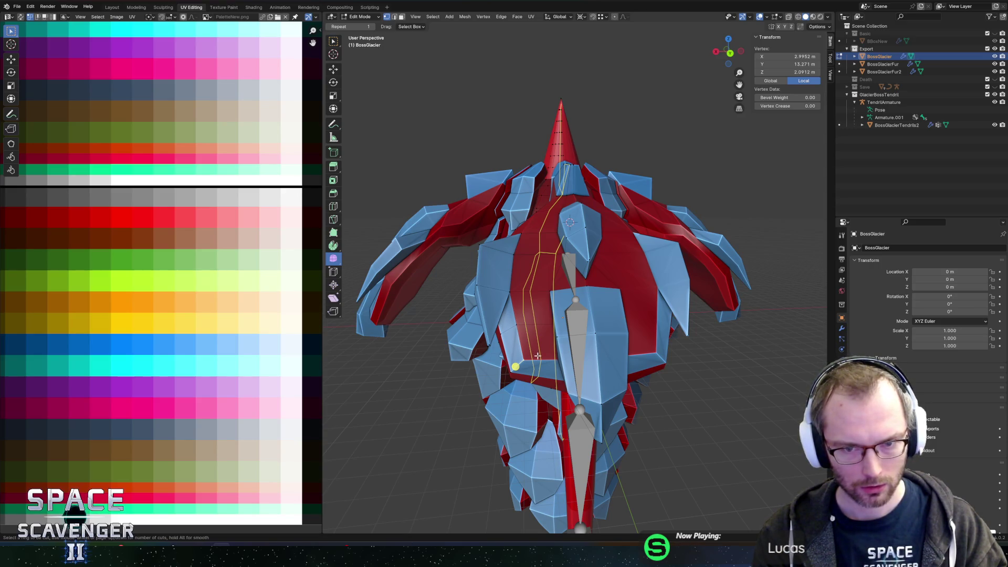
Add another edge loop and vertex-slide its vertices and a chest vertex into shape
left_click(538, 356)
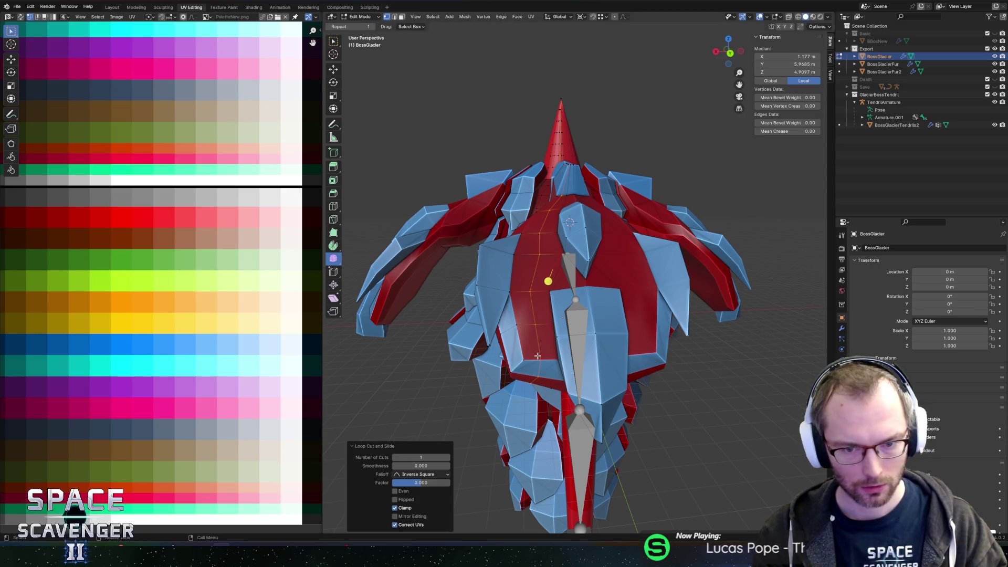
left_click(513, 364)
key("shift+v")
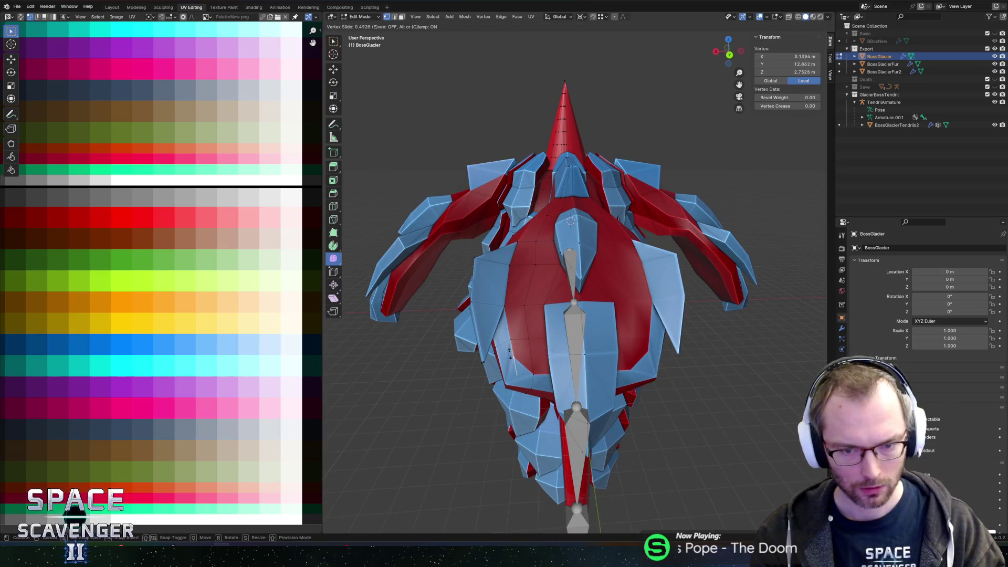
left_click(510, 353)
left_click(530, 374)
key("shift+v")
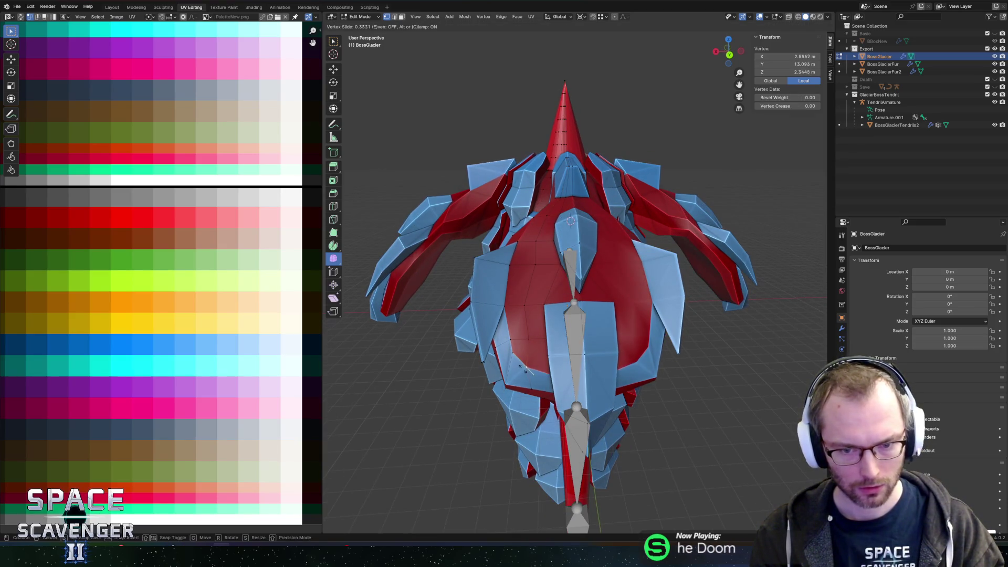
left_click(522, 367)
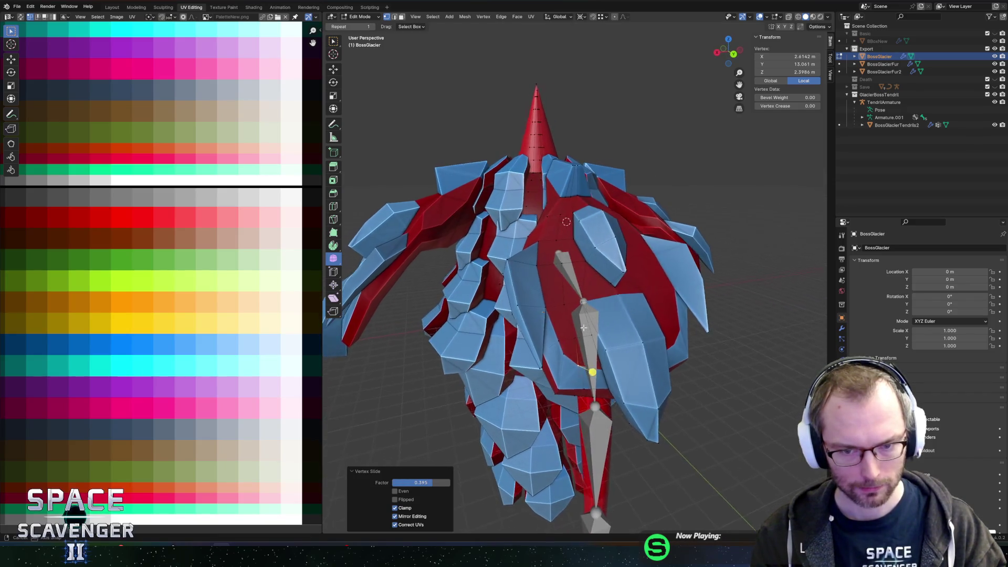
left_click(501, 325)
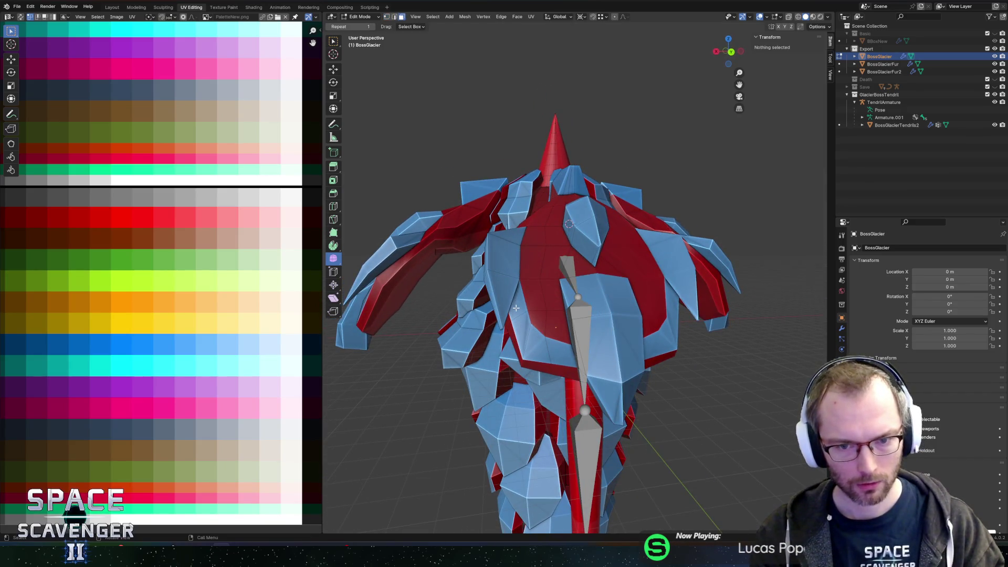
left_click(516, 308)
key("shift+v")
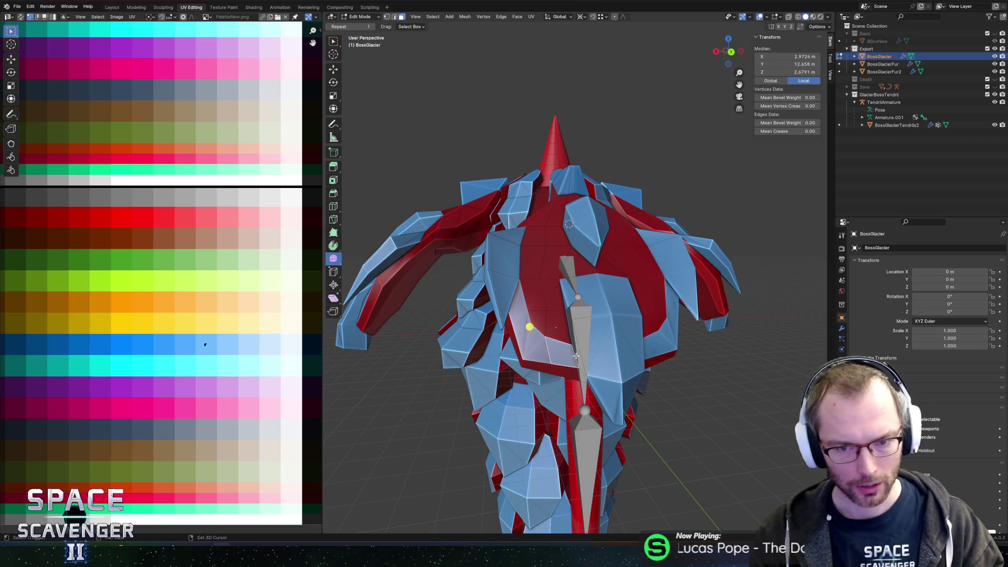
left_click_drag(618, 324, 613, 332)
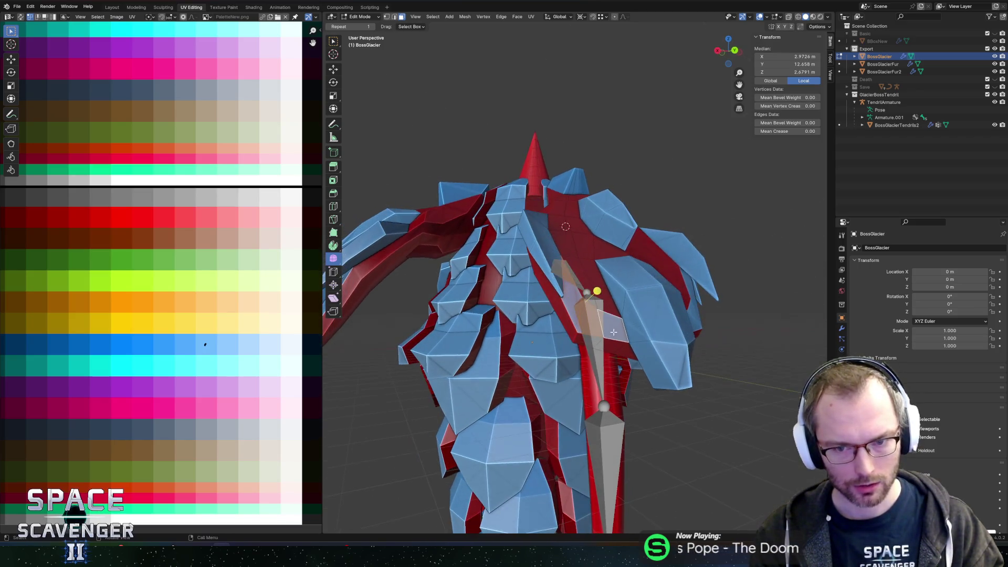
left_click(571, 246)
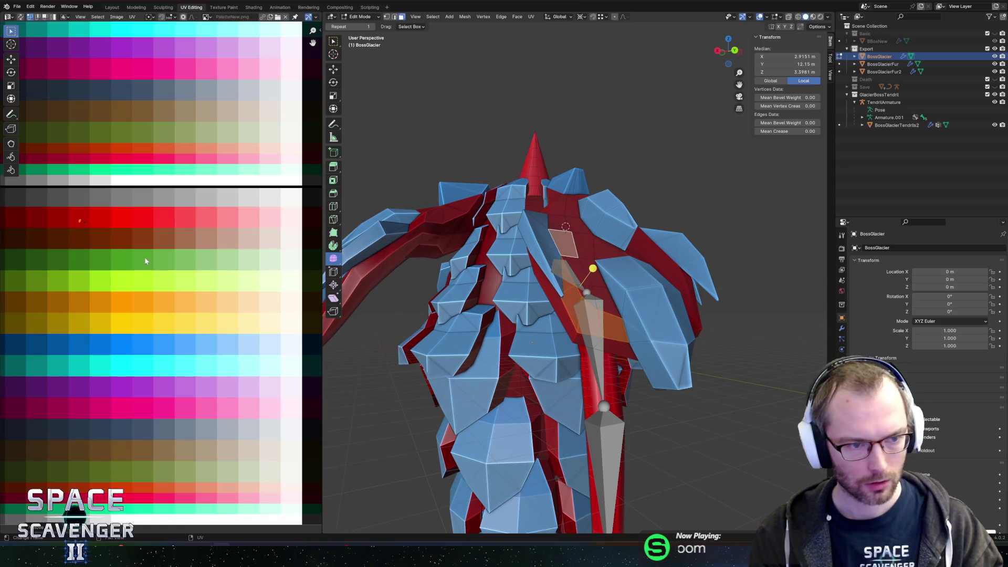
Re-export the model to FBX and briefly test it in the resumed Unity game
key("Tab")
key("ctrl+shift+e")
left_click(751, 480)
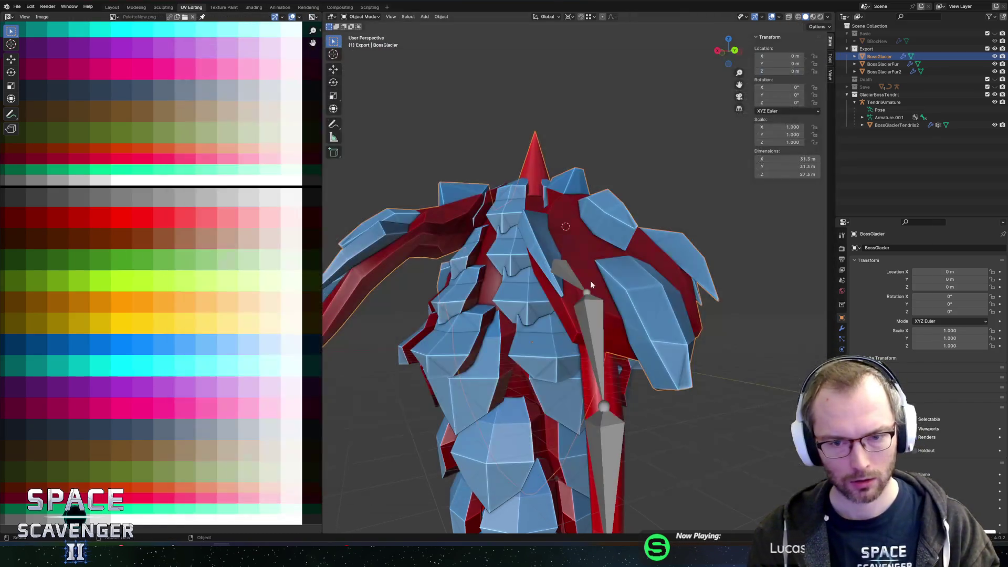
key("alt+Tab")
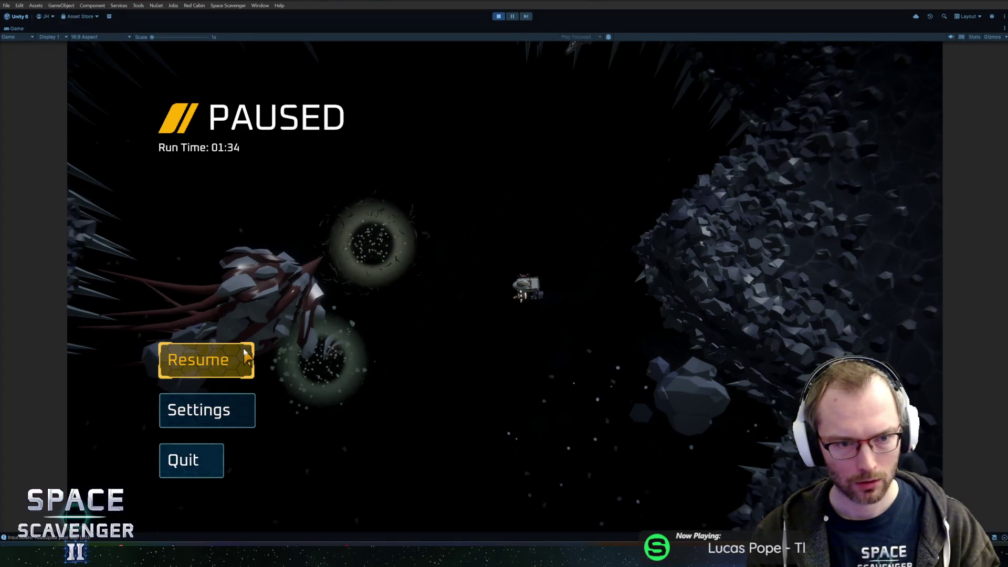
left_click(246, 359)
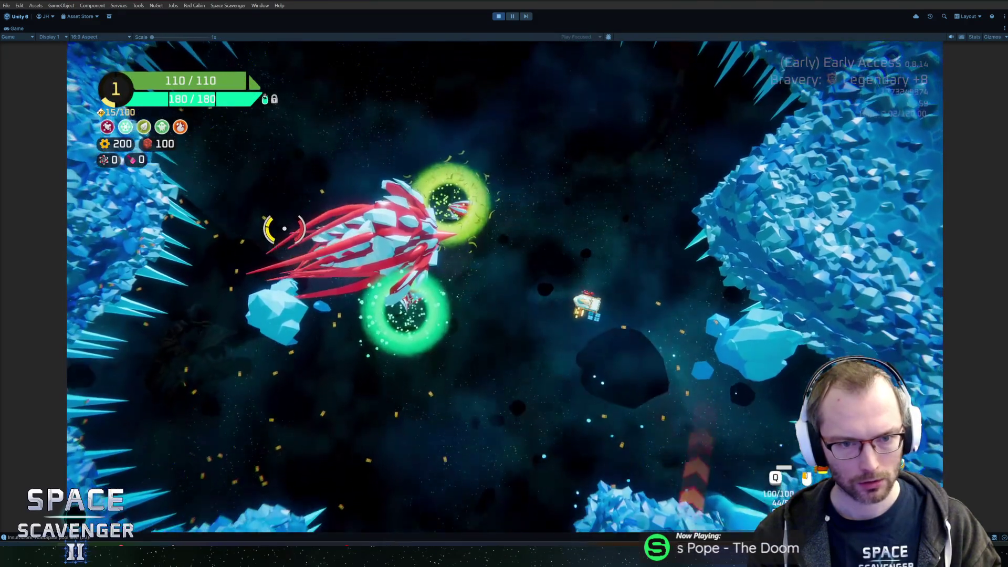
key("Escape")
key("alt+Tab")
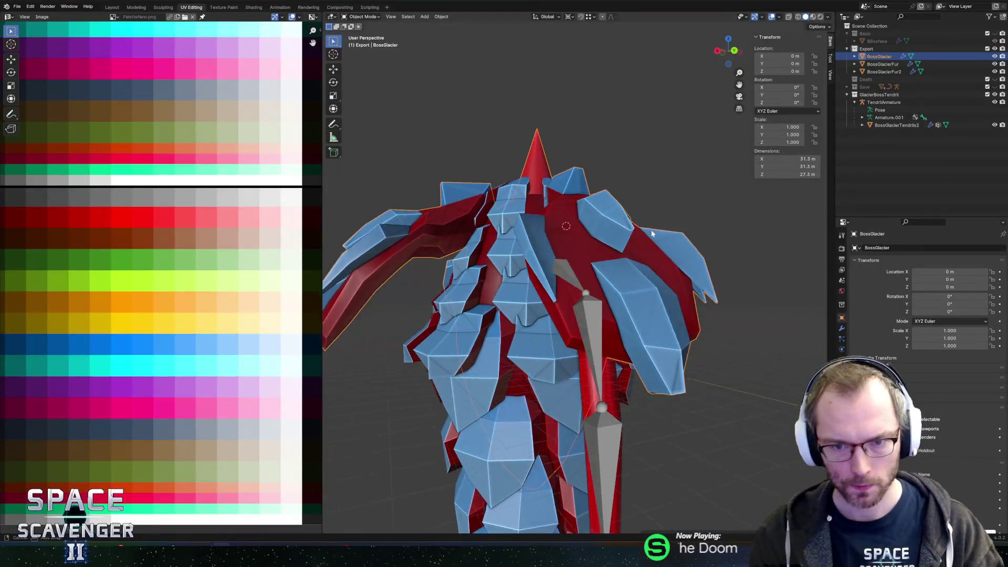
Select the vertical face loop down the body's centre plus one extra face
left_click(560, 341, "alt")
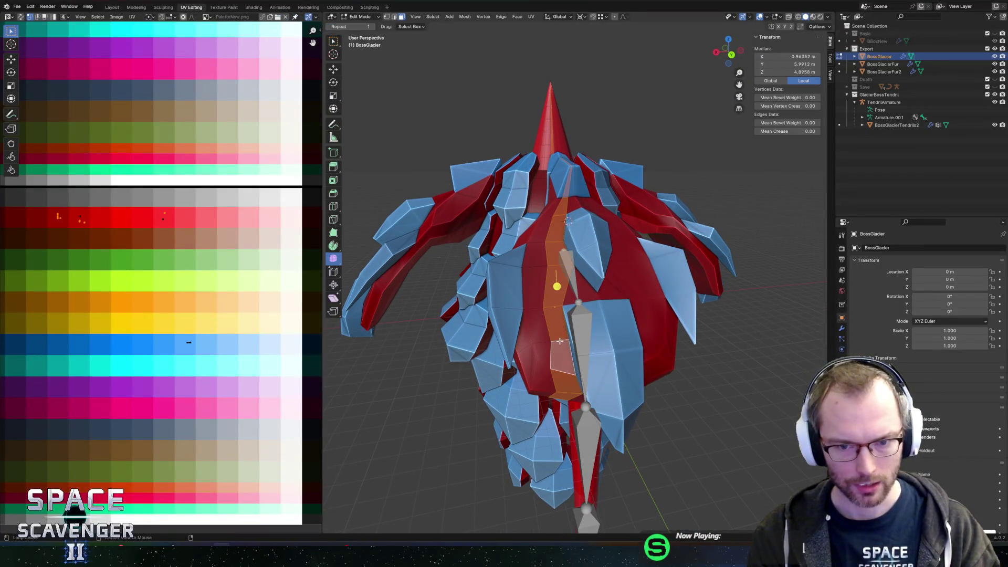
left_click_drag(578, 284, 582, 219)
left_click(575, 225, "shift")
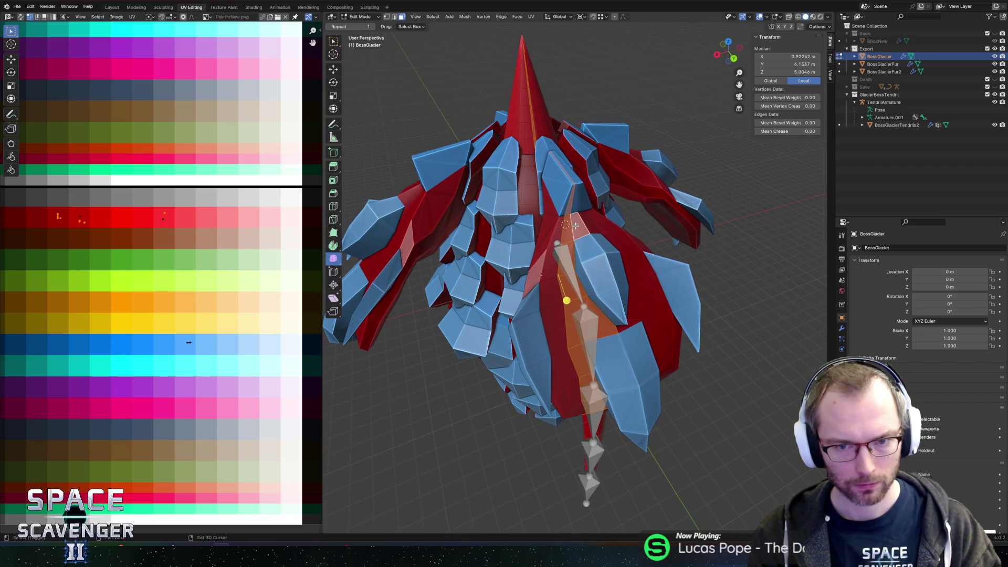
left_click_drag(593, 284, 422, 292)
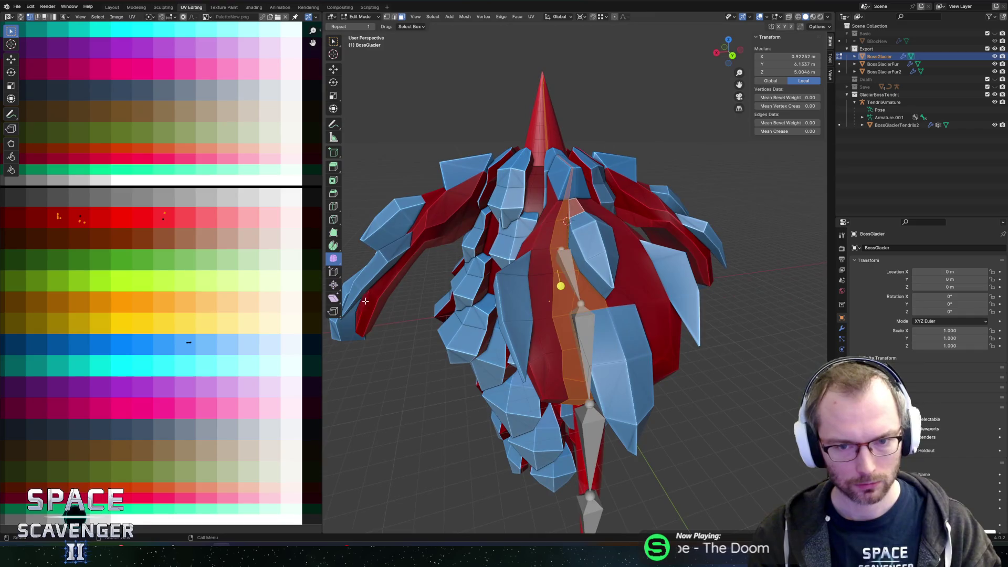
scroll(125, 245, "up", 2)
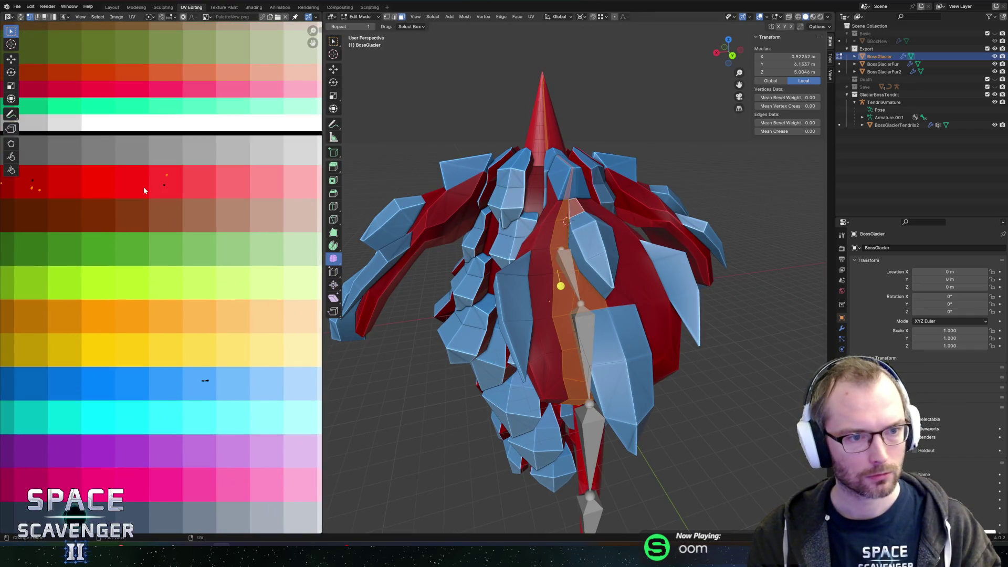
scroll(144, 190, "down", 2)
scroll(145, 190, "up", 1)
mouse_move(574, 310)
left_mouse_down()
mouse_move(554, 318)
mouse_move(552, 464)
mouse_move(555, 263)
mouse_move(543, 240)
left_mouse_up()
With see-through shading, brush-select the faces along the spike's edge
key("alt+z")
key("c")
key("Escape")
key("c")
mouse_move(490, 125)
left_mouse_down()
mouse_move(515, 194)
mouse_move(577, 186)
left_mouse_up()
key("Escape")
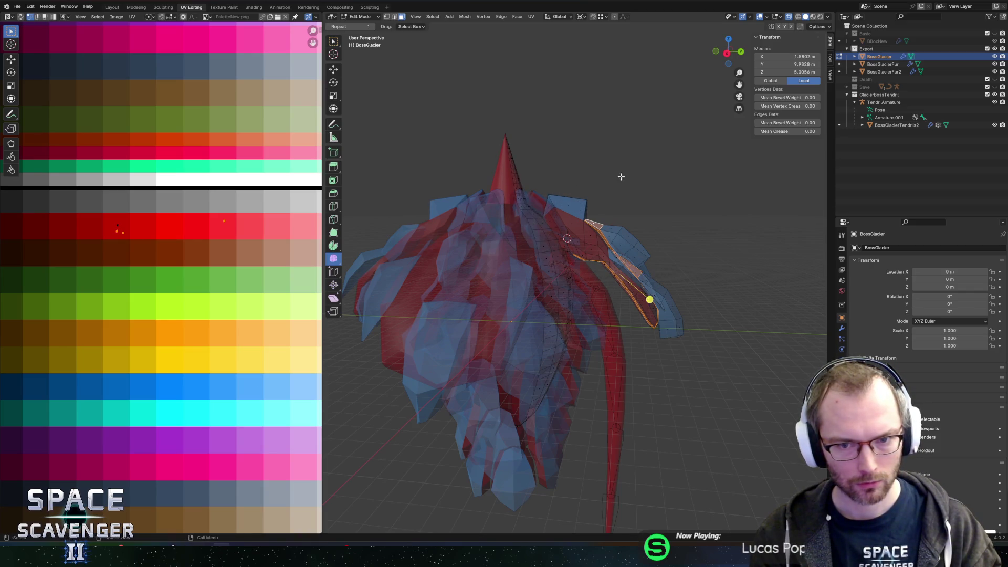
left_click_drag(671, 218, 623, 233)
scroll(624, 269, "up", 6)
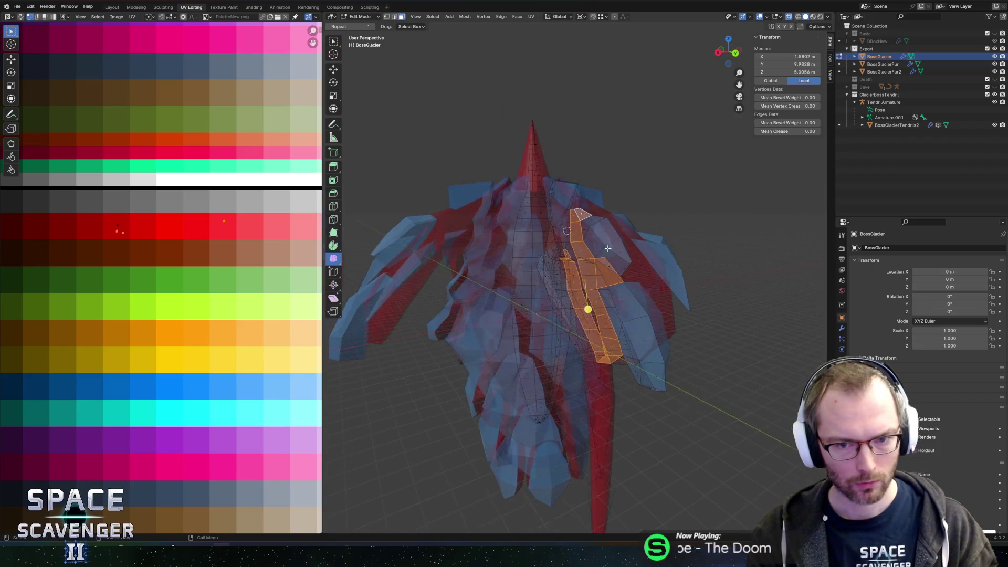
key("alt+z")
mouse_move(618, 219)
left_mouse_down()
mouse_move(597, 189)
mouse_move(617, 202)
mouse_move(621, 192)
mouse_move(653, 216)
mouse_move(620, 260)
mouse_move(564, 252)
mouse_move(619, 164)
left_mouse_up()
key("alt+z")
Select the shoulder strip of body faces and move their UVs onto a darker red swatch
left_click(596, 202, "shift")
key("c")
mouse_move(593, 205)
left_mouse_down()
mouse_move(579, 235)
mouse_move(538, 173)
mouse_move(530, 205)
mouse_move(550, 243)
mouse_move(540, 236)
left_mouse_up()
key("Escape")
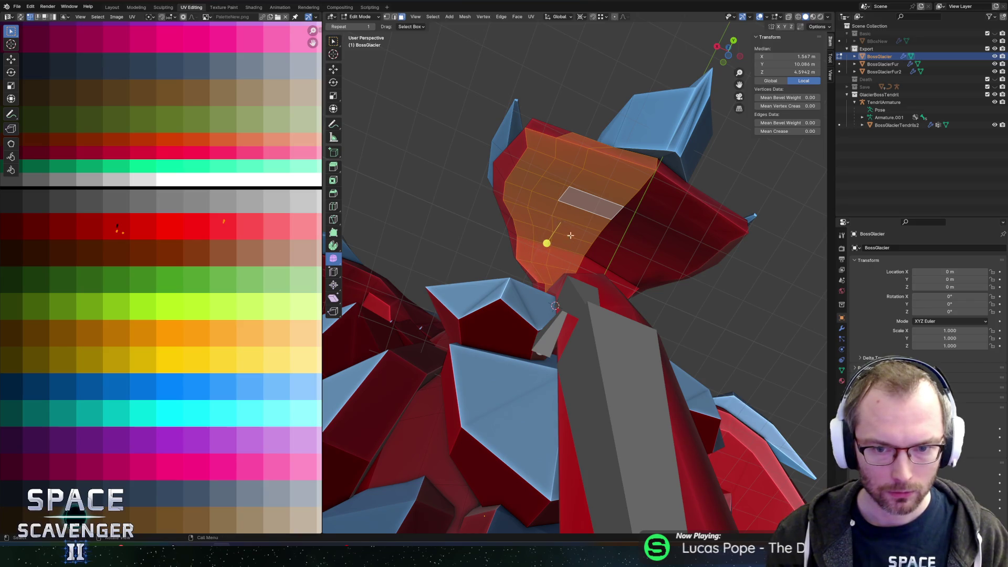
scroll(546, 240, "up", 5)
scroll(531, 255, "up", 2)
key("c")
left_click_drag(479, 270, 479, 273)
key("Escape")
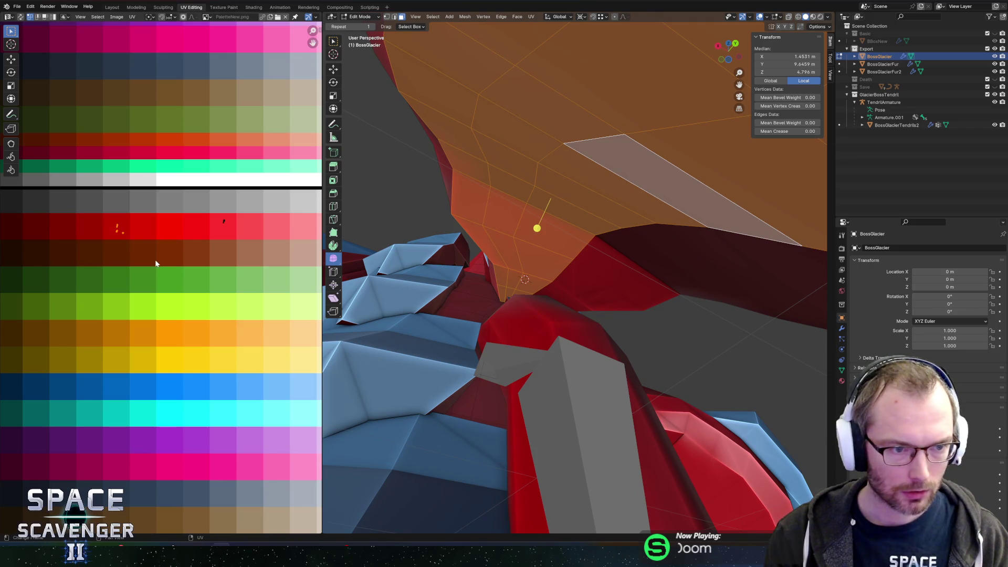
key("g")
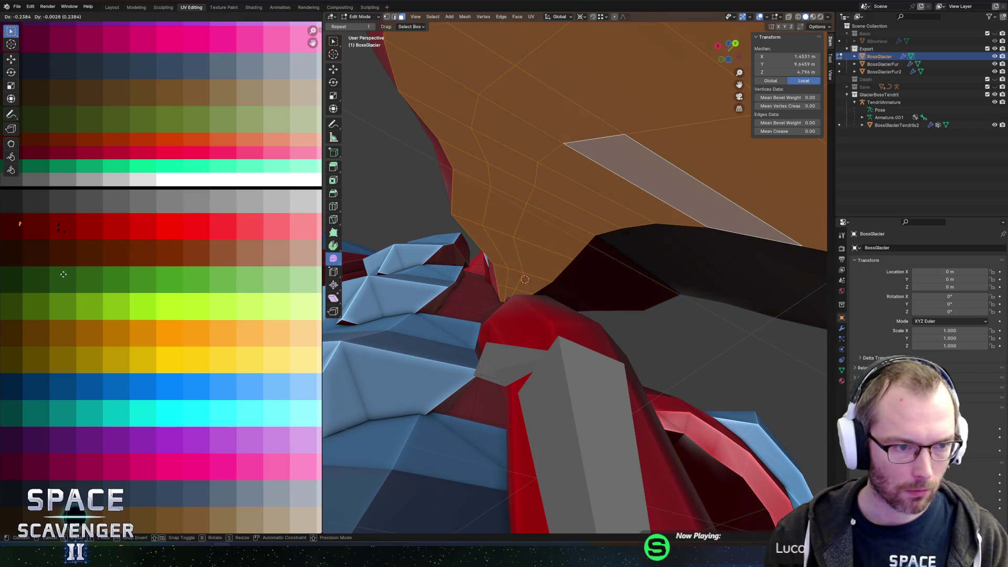
left_click(111, 279)
Return to Object Mode and re-export the model to FBX
key("Tab")
scroll(630, 244, "down", 6)
left_click_drag(598, 255, 599, 262)
key("ctrl+shift+e")
left_click(756, 479)
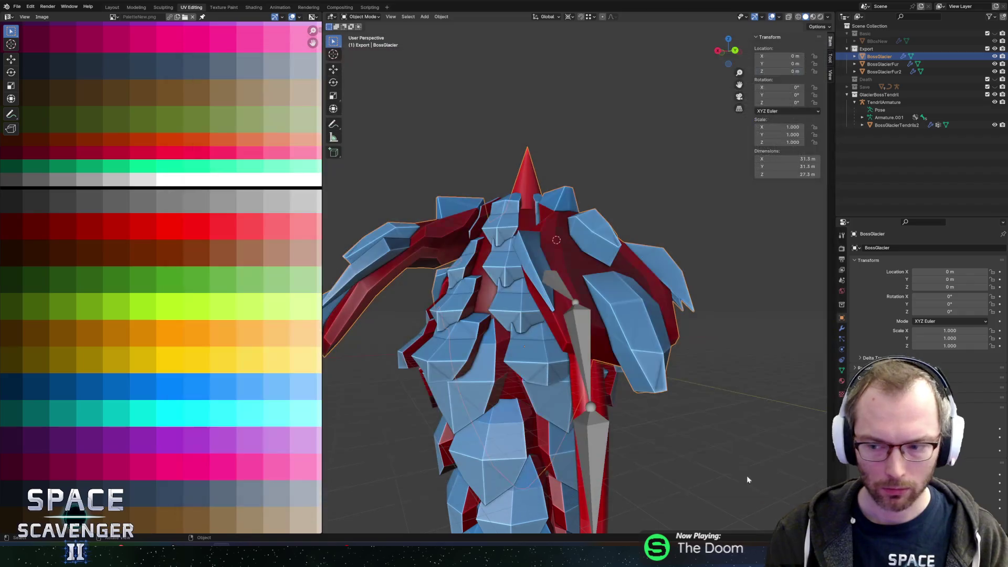
Unpause the Unity game to watch the recoloured boss, pause again, and return to Edit Mode on the mesh
key("alt+Tab")
key("Escape")
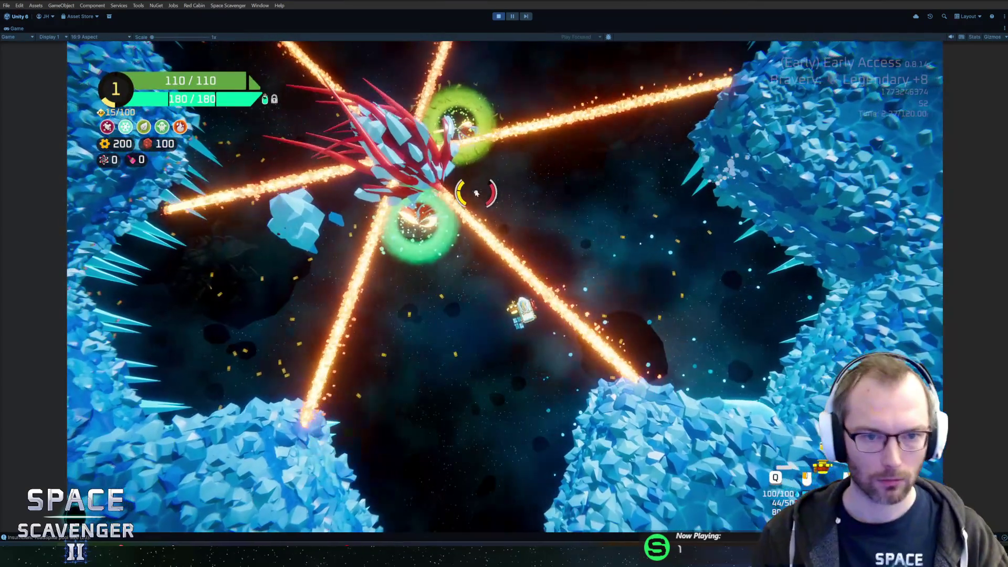
key("Escape")
key("alt+Tab")
key("Tab")
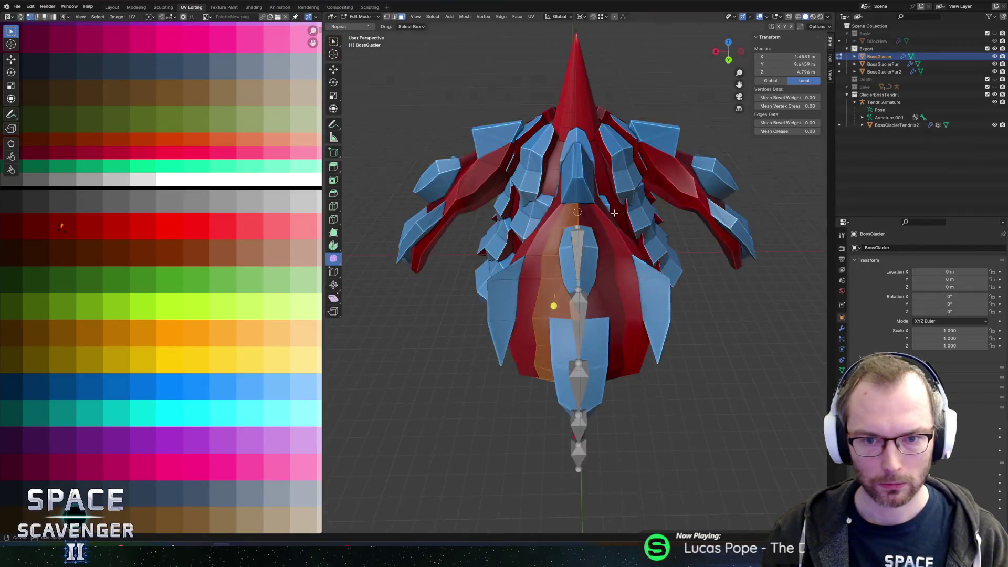
key("alt+Tab")
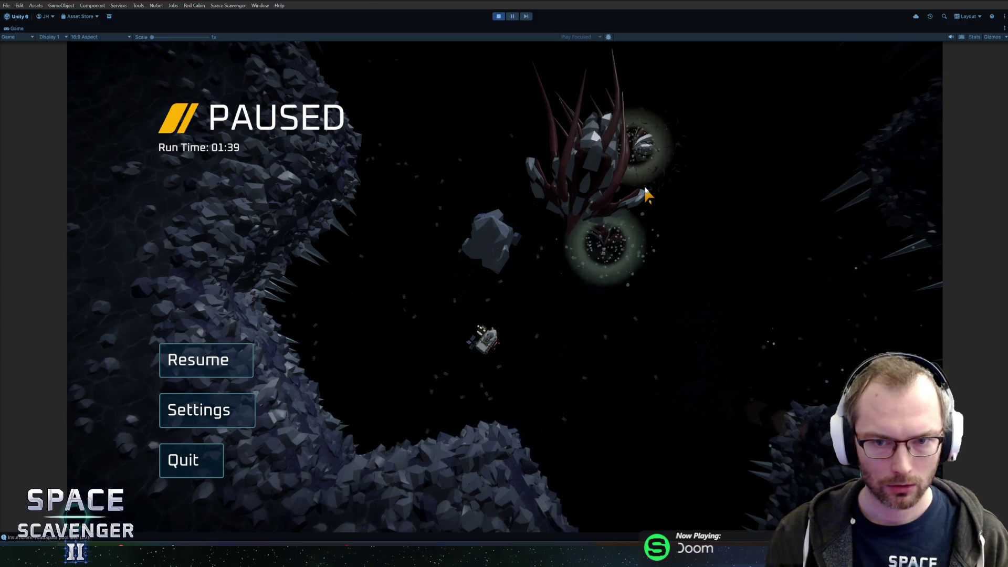
key("alt+Tab")
scroll(609, 268, "up", 3)
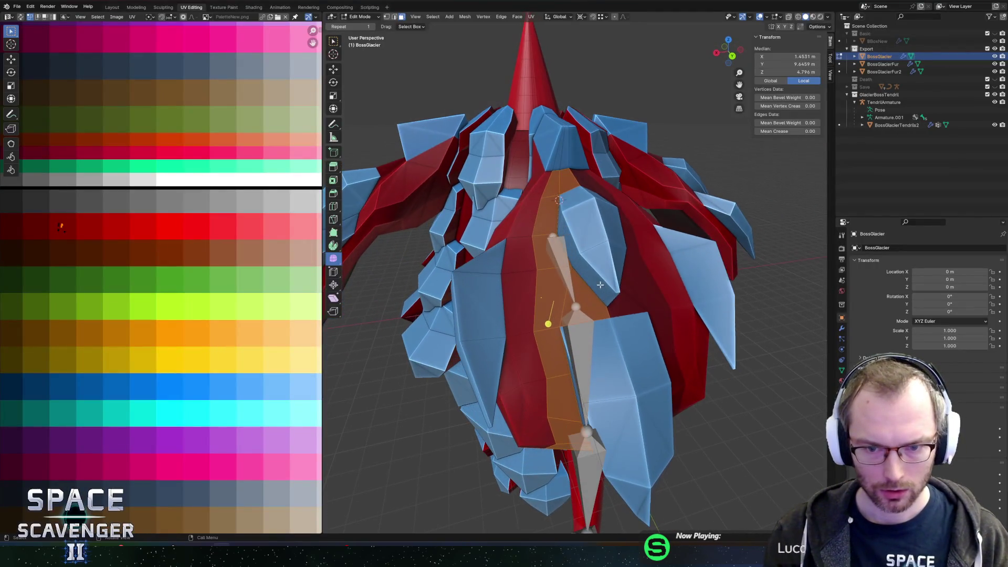
Select a body vertex beside the spine and slide it along its edge
left_click(608, 323)
left_click(558, 282)
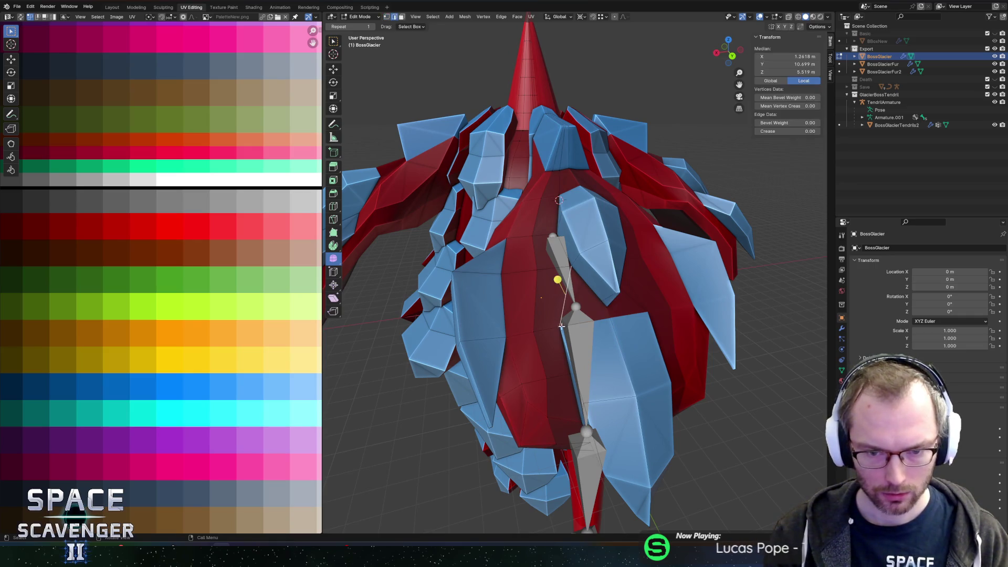
left_click(578, 299)
scroll(604, 289, "up", 2)
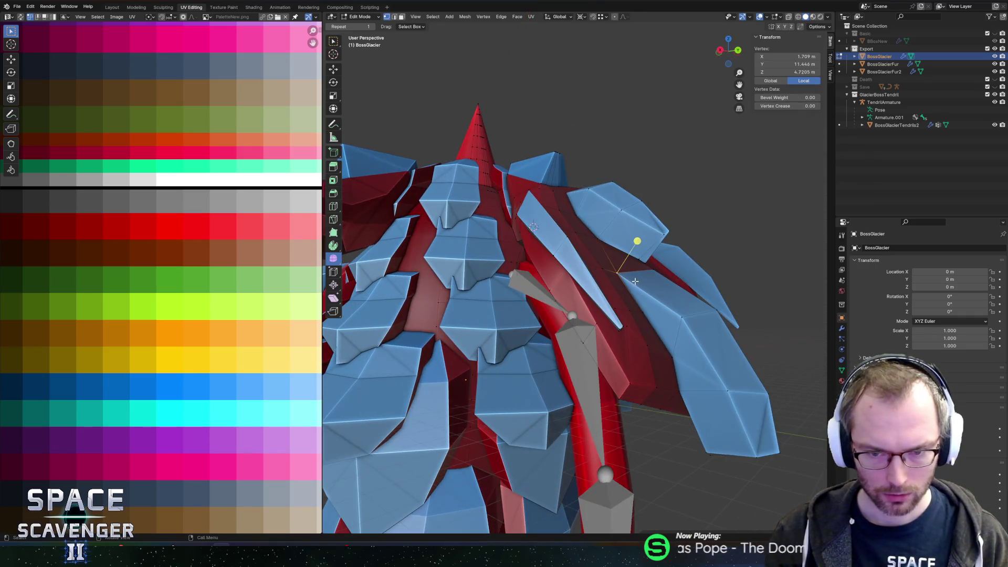
key("g")
key("g")
left_click(636, 318)
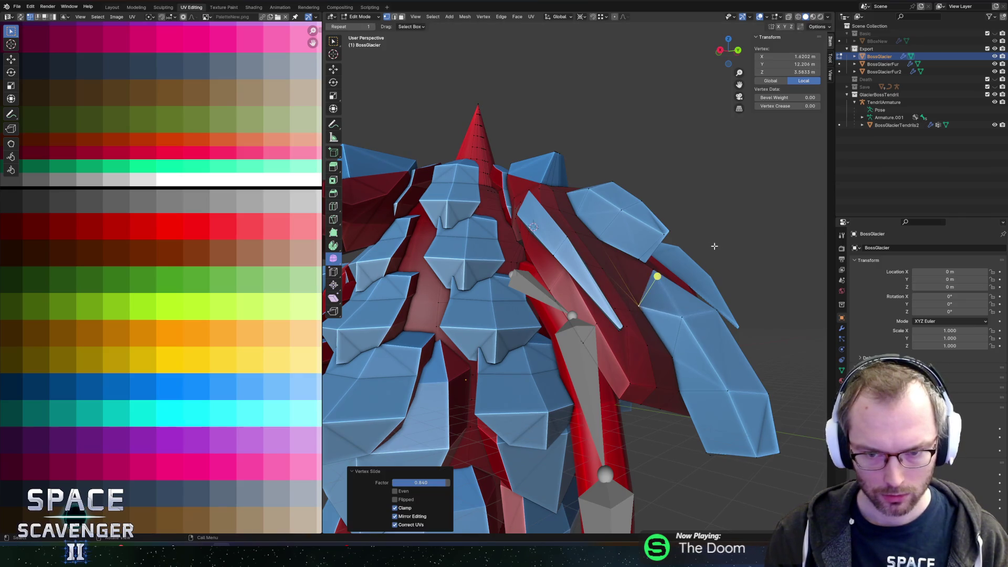
left_click_drag(627, 289, 686, 288)
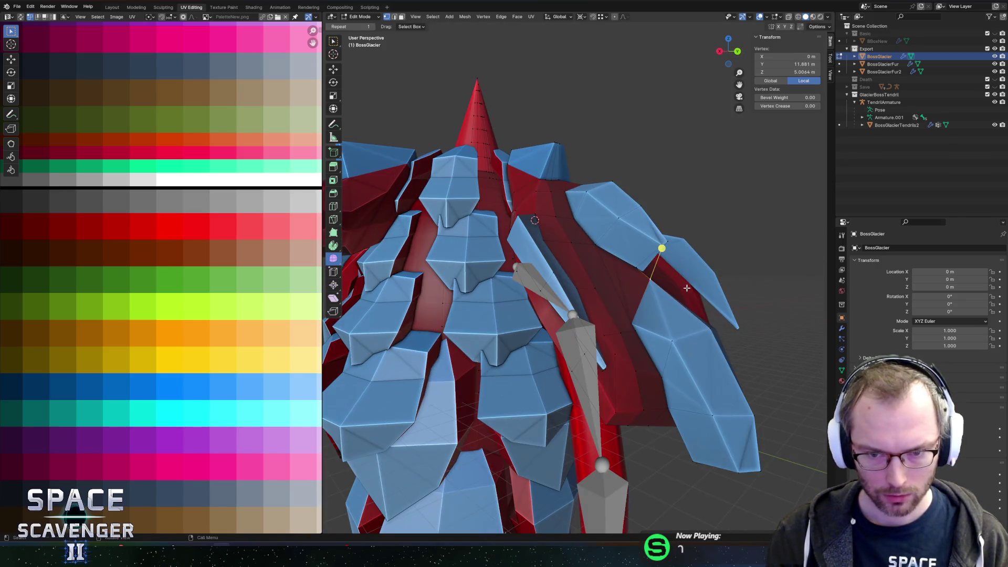
Move that vertex along the Y axis and then along the Z axis
key("g")
key("y")
left_click(688, 295)
key("g")
key("z")
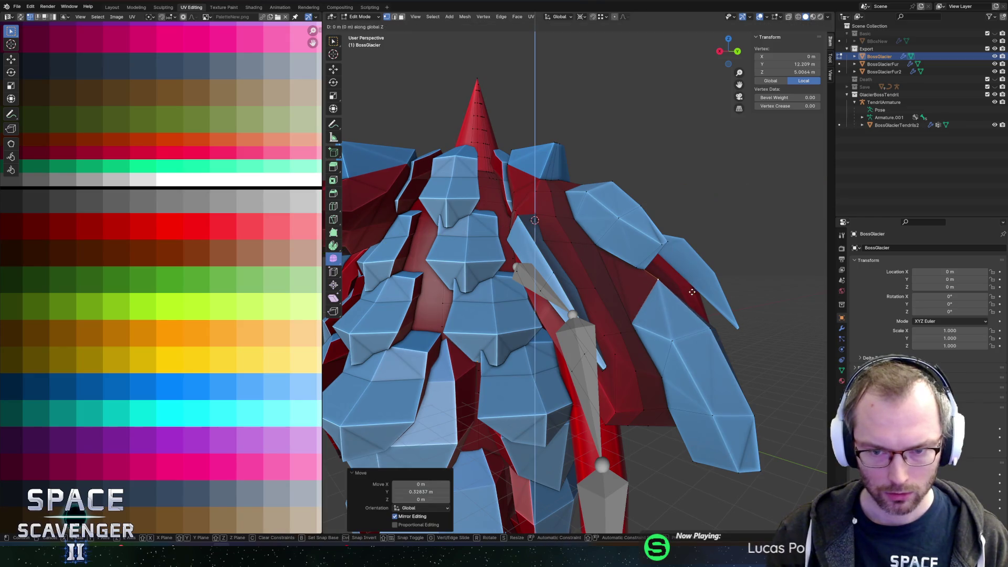
left_click(687, 307)
left_click_drag(688, 308, 609, 294)
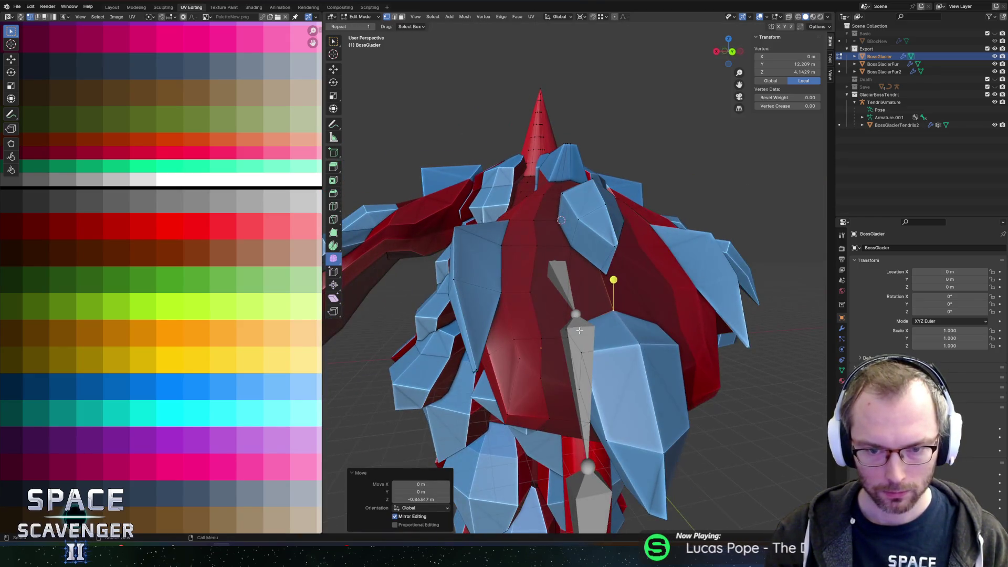
Vertex-slide two more body vertices into better positions under the plates
left_click(590, 310)
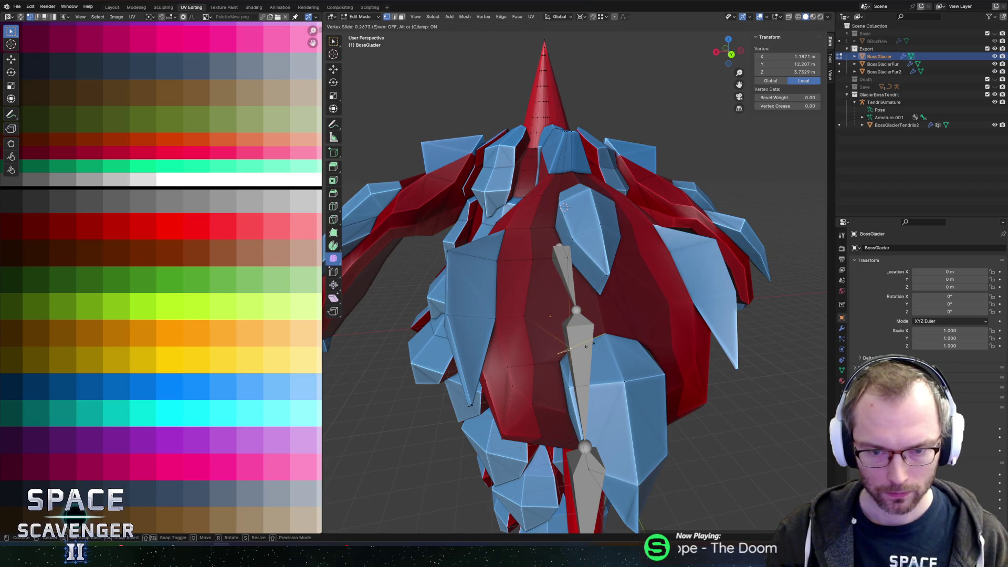
left_click_drag(658, 316, 677, 298)
key("shift+v")
left_click(656, 312)
left_click(619, 330)
mouse_move(619, 331)
left_mouse_down()
mouse_move(630, 300)
mouse_move(601, 333)
mouse_move(628, 281)
mouse_move(560, 322)
mouse_move(643, 318)
mouse_move(616, 343)
left_mouse_up()
key("shift+v")
left_click(602, 324)
Delete the stray edges attached to a body vertex, then select another vertex
key("2")
left_click(559, 322)
key("1")
left_click(616, 343)
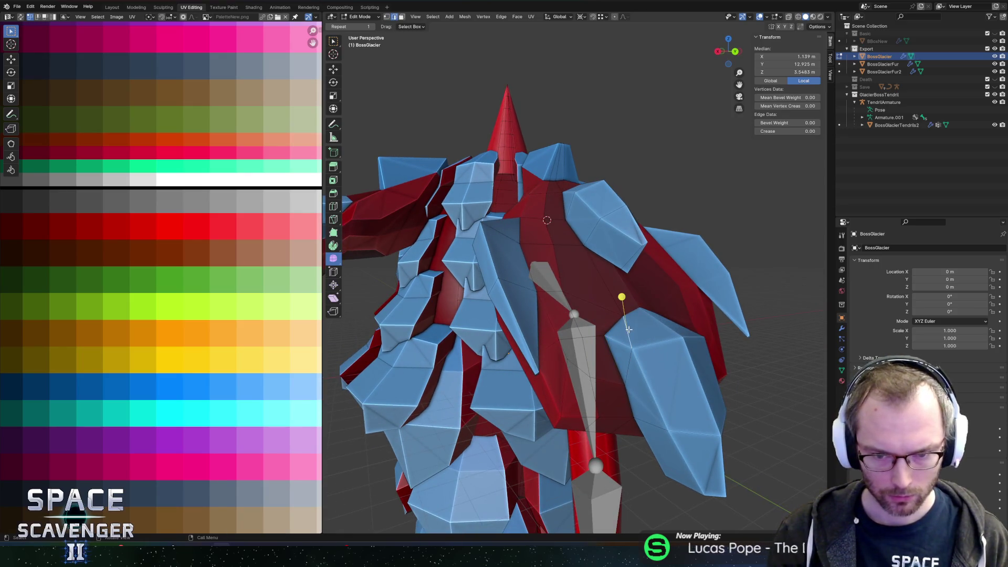
left_click_drag(647, 322, 645, 353)
key("x")
left_click(638, 360)
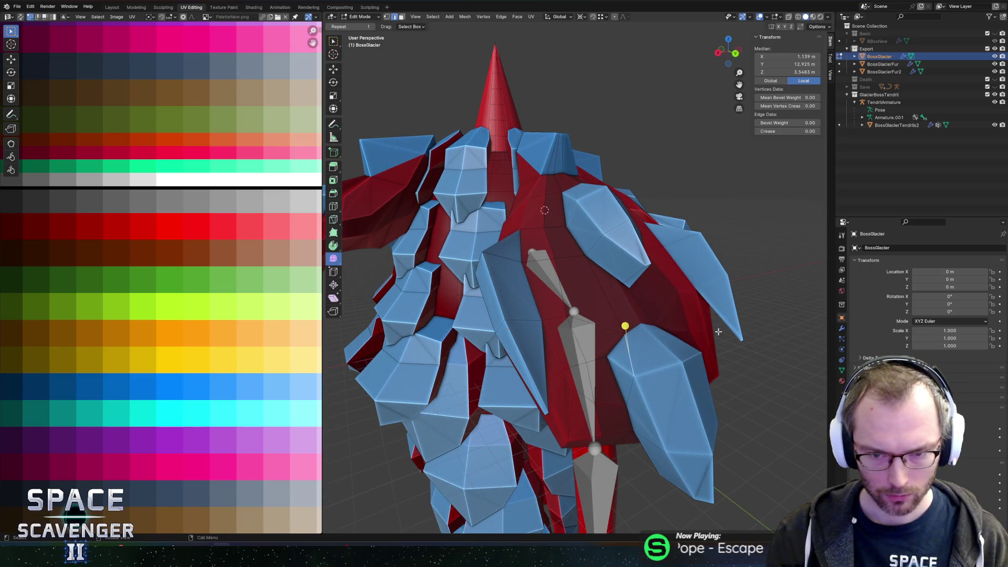
left_click(623, 337)
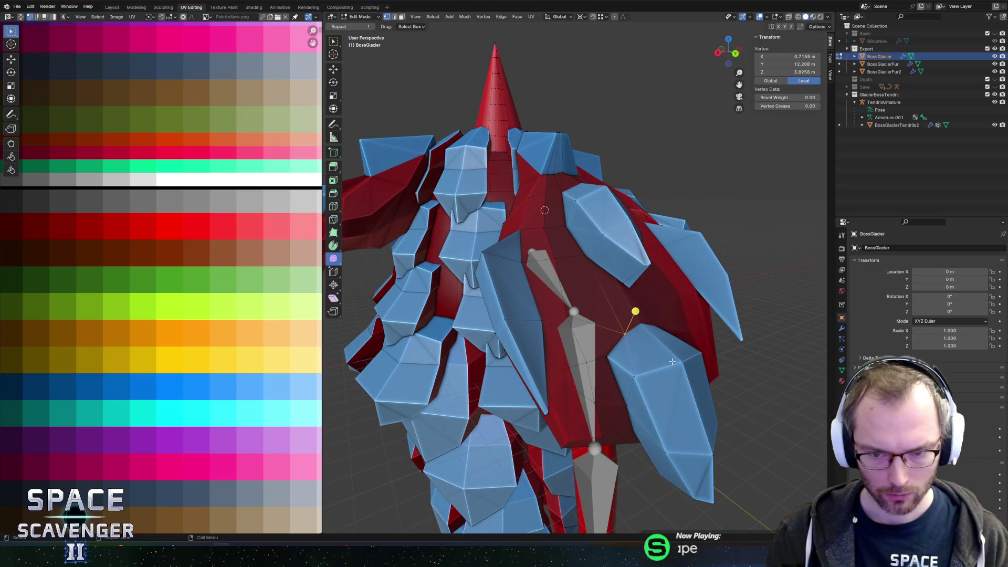
Dissolve the extra edges on the body
key("x")
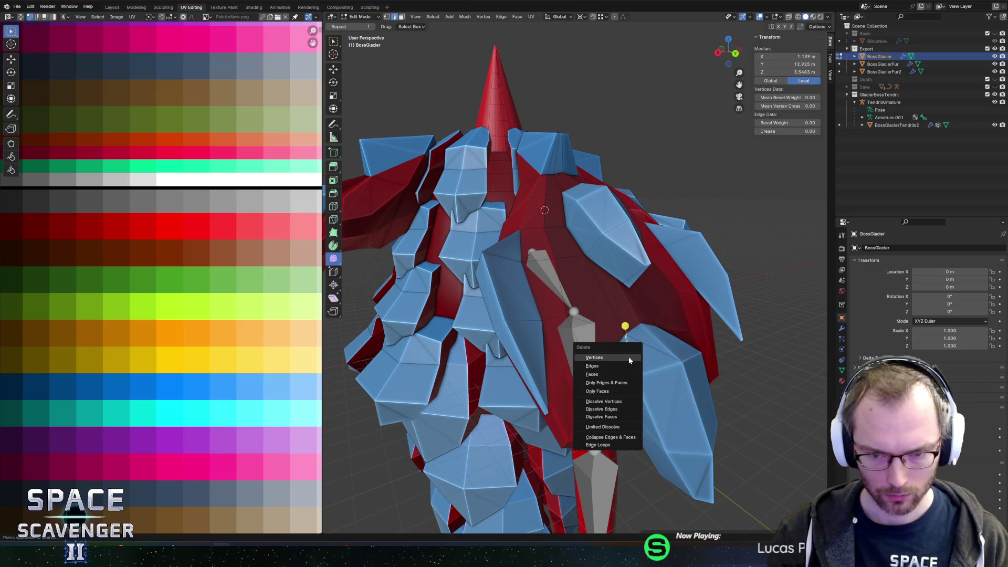
left_click(624, 401)
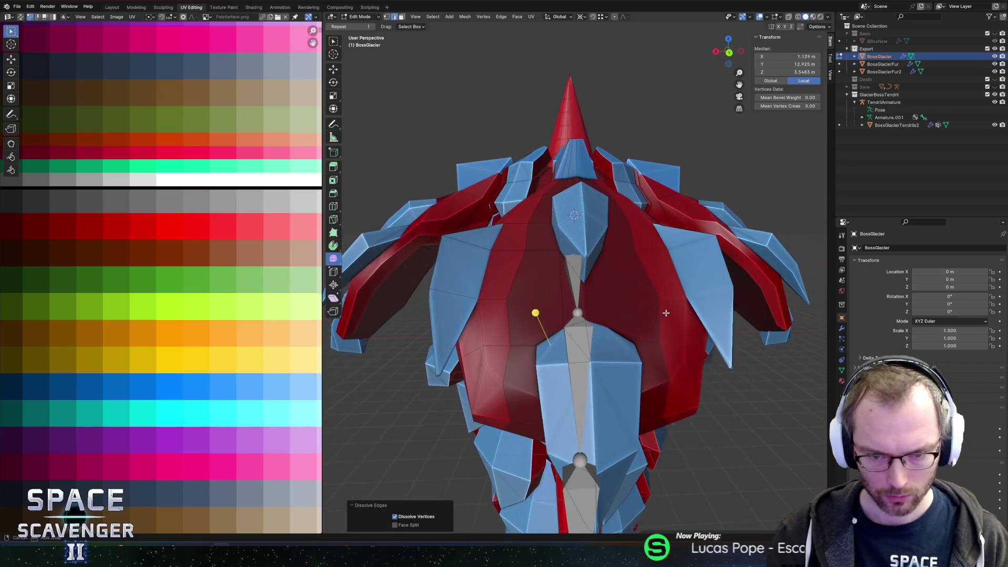
left_click(609, 341)
left_click(609, 330)
left_click(609, 328, "shift")
left_click(608, 325)
mouse_move(626, 299)
left_mouse_down()
mouse_move(605, 357)
mouse_move(604, 342)
mouse_move(620, 367)
mouse_move(626, 323)
mouse_move(588, 263)
left_mouse_up()
left_click(598, 373)
key("x")
left_click(597, 373)
Move an edge on the upper plate 0.32 m along the X axis
left_click(622, 377)
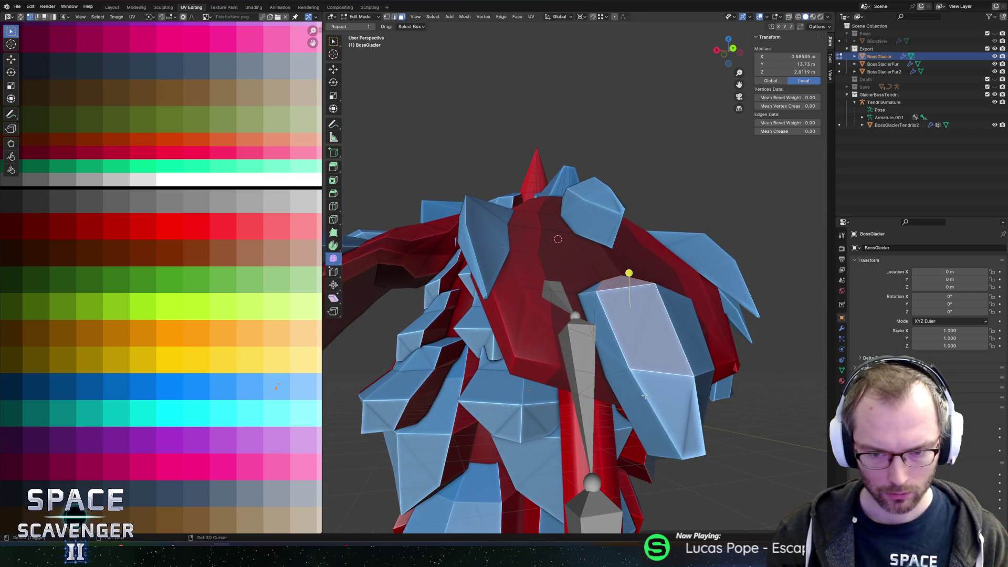
left_click(630, 325)
left_click(577, 252)
key("g")
key("x")
left_click(579, 254)
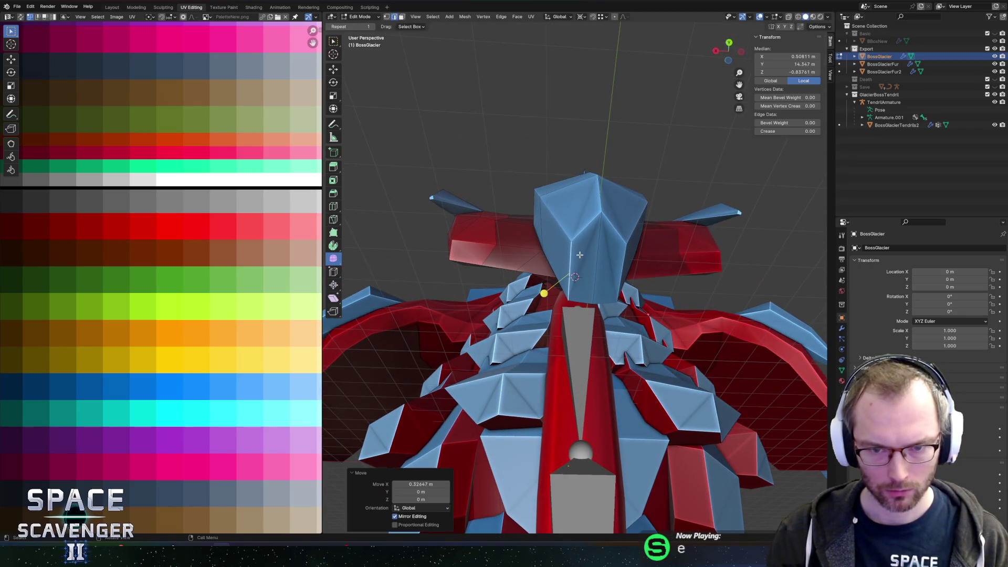
Slide a corner vertex of the top ice plate along its edge
left_click_drag(593, 243, 651, 265)
scroll(651, 265, "up", 2)
left_click(654, 262)
left_click(702, 214)
key("g")
key("g")
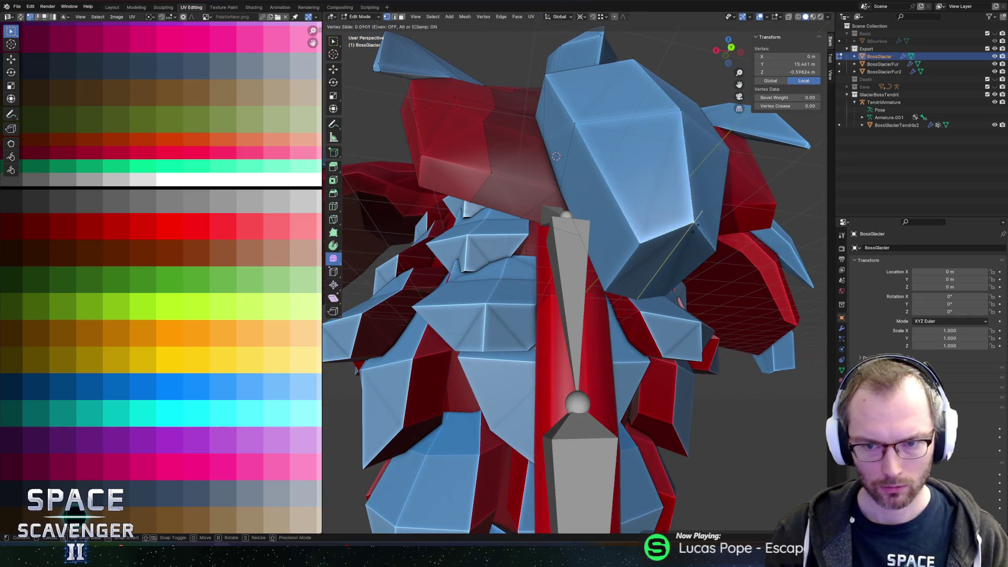
left_click(690, 244)
Move the plate vertices 0.287 m down, slide a plate edge, and return to Object Mode
left_click(691, 239, "shift")
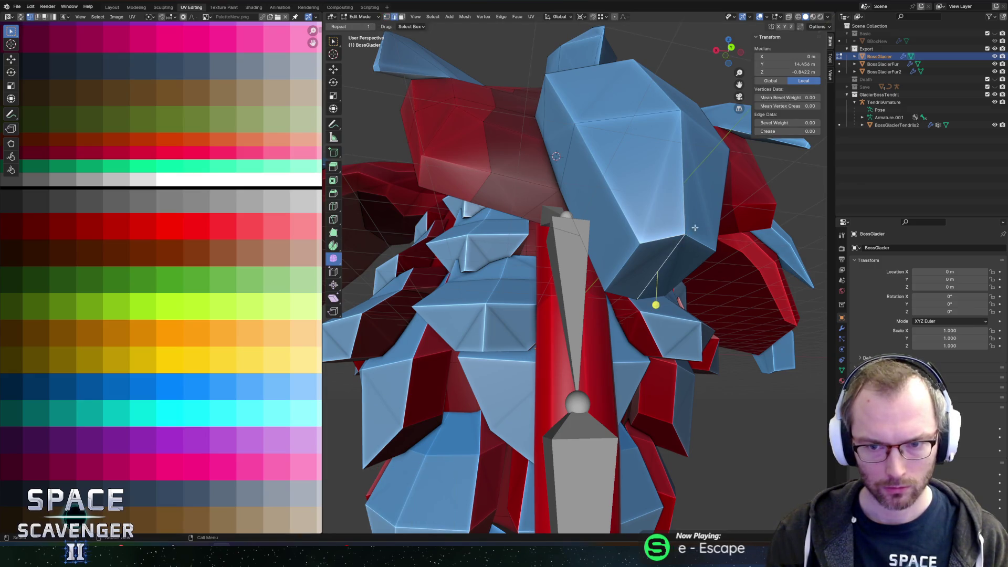
left_click_drag(691, 240, 652, 389)
key("g")
key("z")
left_click(677, 326)
left_click(632, 342)
key("g")
key("g")
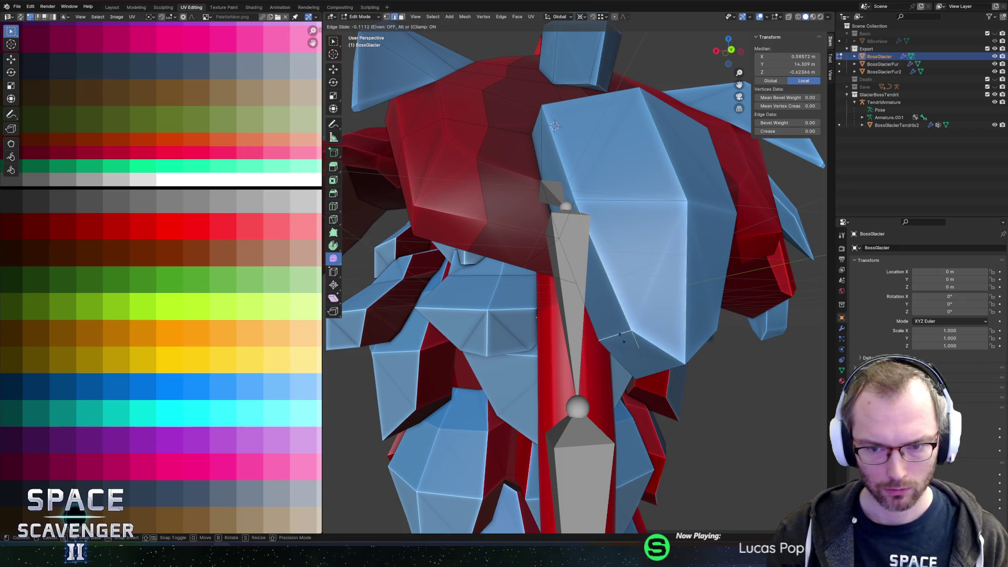
left_click(621, 337)
scroll(621, 337, "down", 5)
key("Tab")
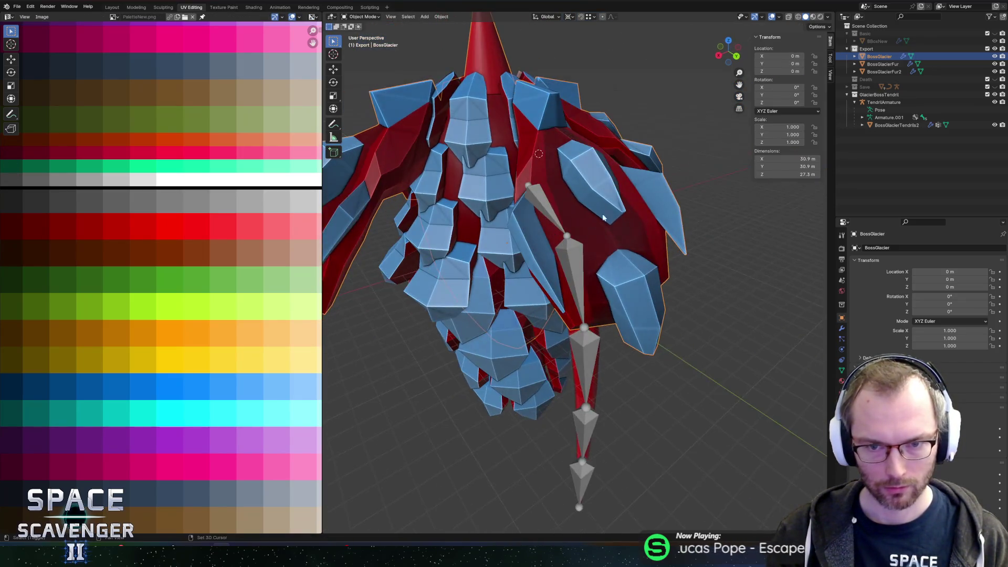
Slide a vertex near the spine to a new position along its edge
scroll(559, 198, "up", 5)
key("Tab")
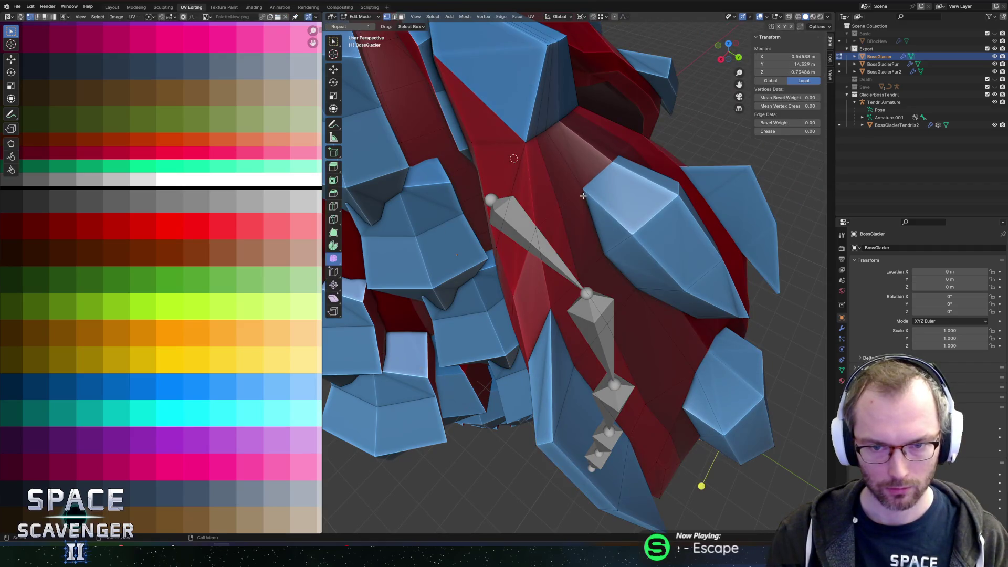
left_click(582, 195)
key("g")
key("g")
left_click(593, 212)
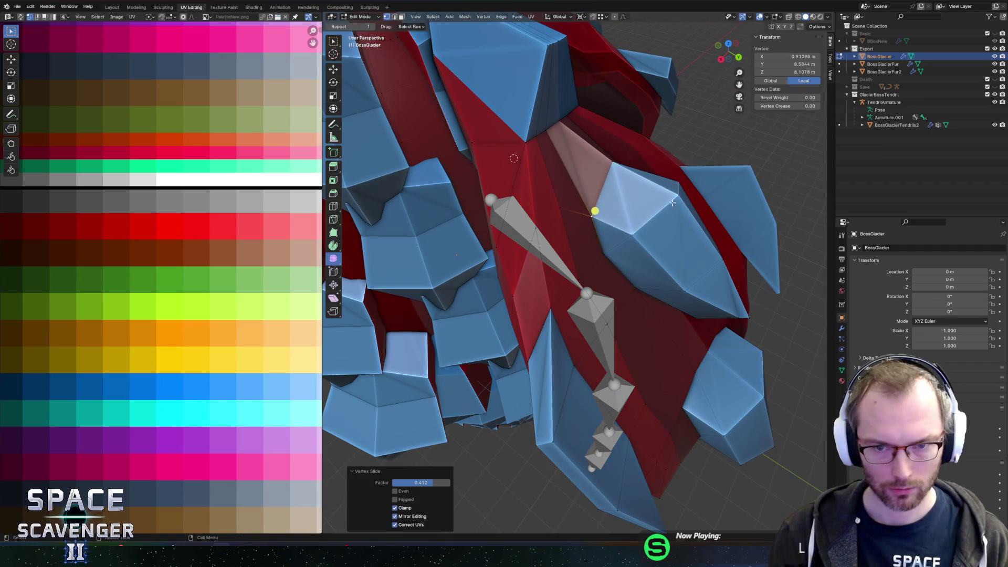
scroll(647, 169, "up", 2)
key("Tab")
key("Tab")
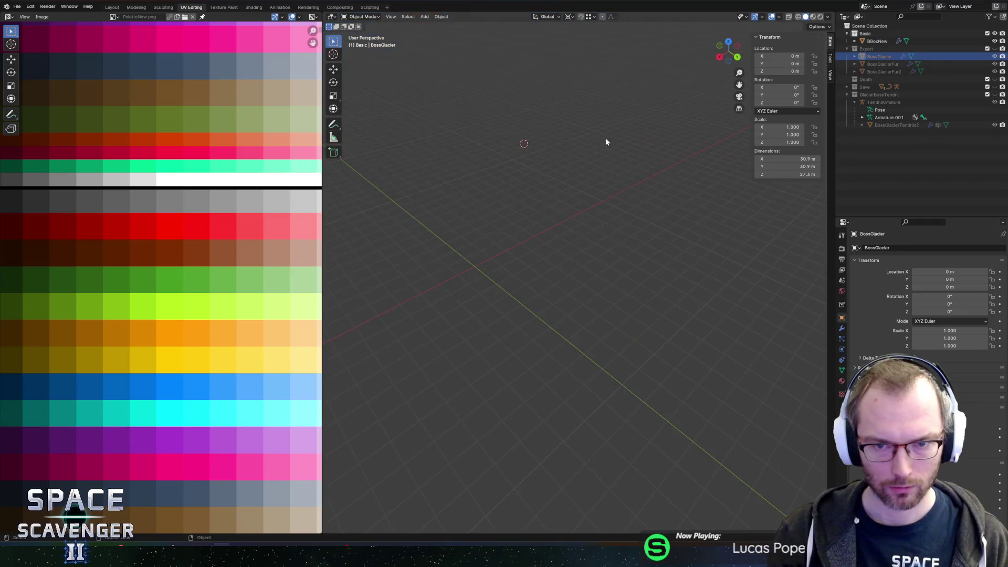
Try moving an upper body vertex along Z and adjusting the neighbouring selection
left_click(599, 128)
key("g")
key("z")
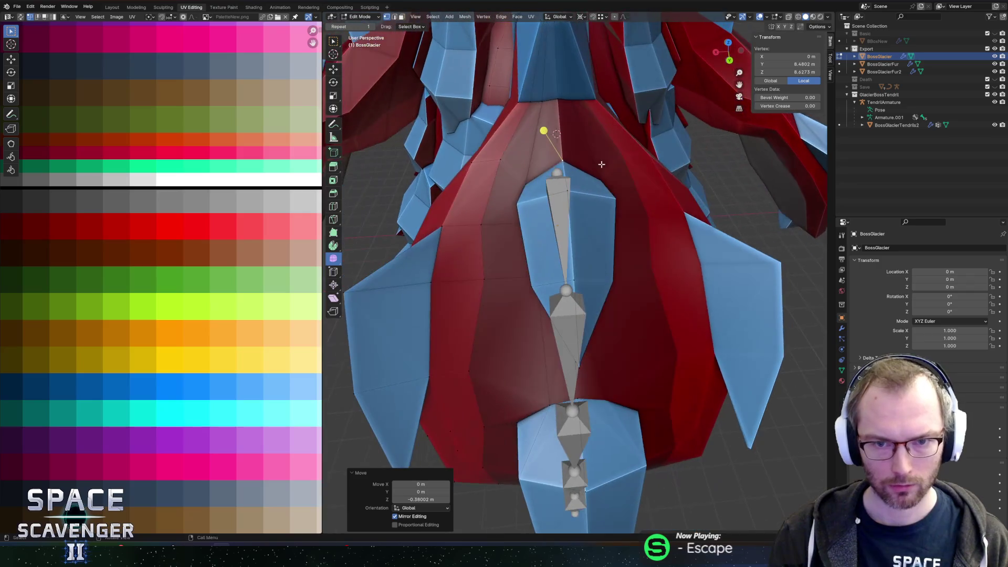
left_click(561, 90)
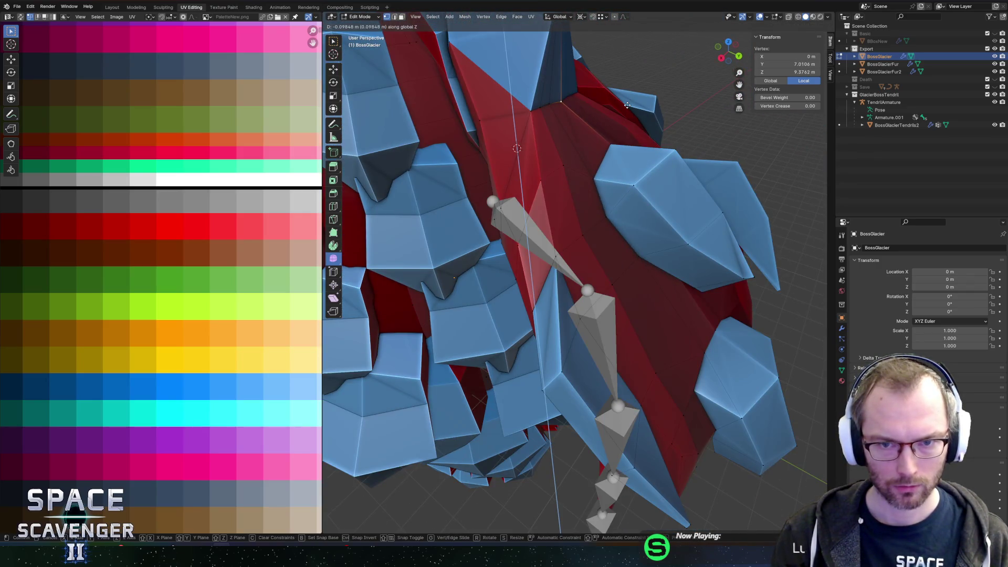
key("g")
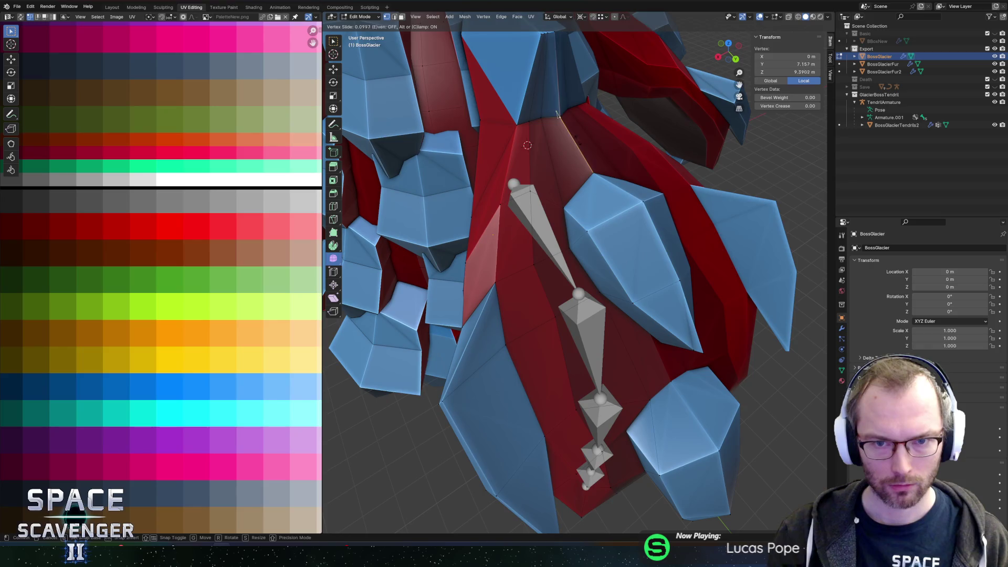
key("Escape")
left_click(557, 105, "shift")
key("g")
key("Escape")
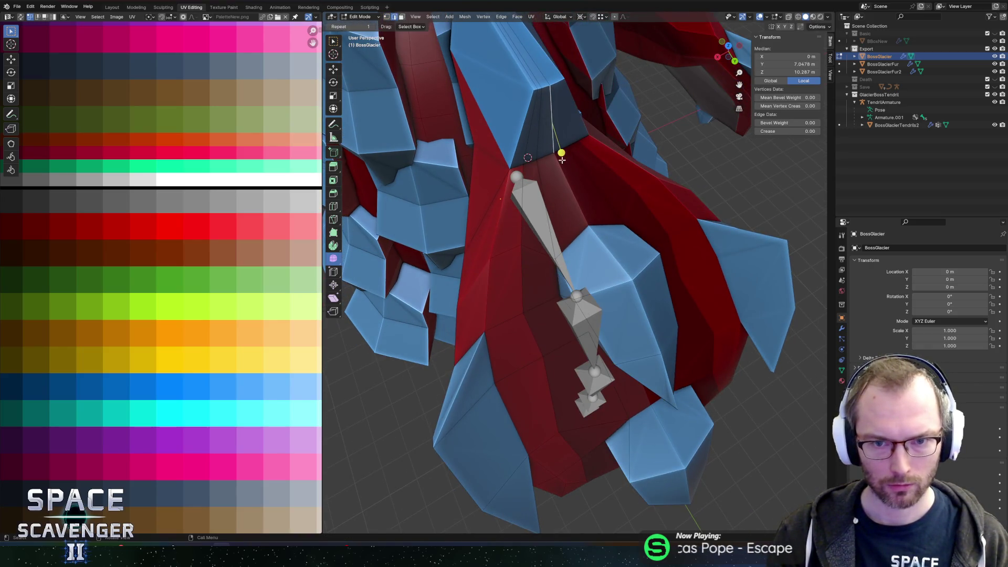
Slide two lower spine vertices slightly, redoing the first slide
left_click(556, 164)
key("g")
key("g")
left_click(562, 173)
key("ctrl+z")
key("g")
key("g")
left_click(530, 174)
left_click(524, 164)
key("g")
key("g")
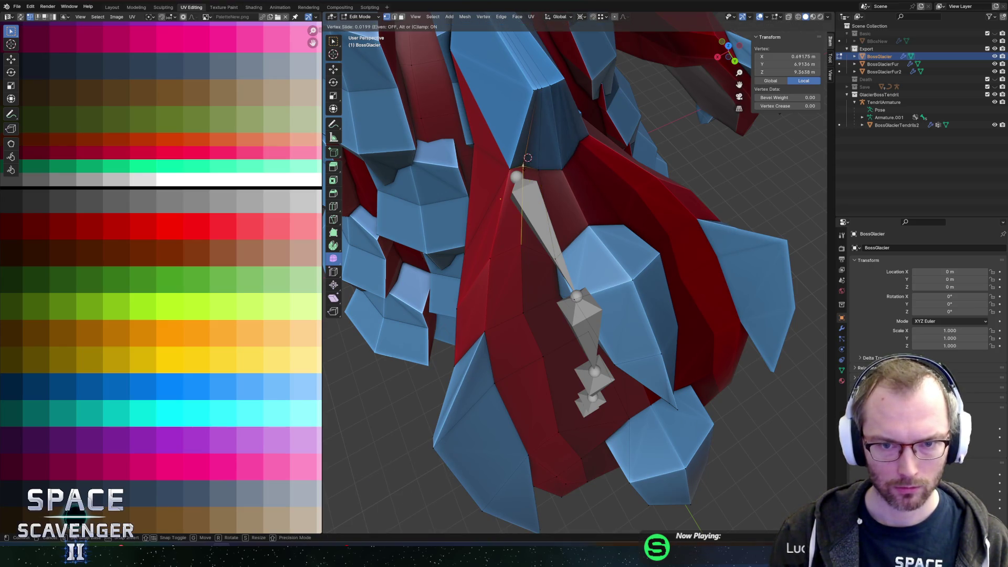
left_click(525, 167)
Return to Object Mode and bring up the BossGlacier.fbx export into the Enemies folder
key("Tab")
scroll(632, 173, "down", 5)
mouse_move(632, 173)
left_mouse_down()
mouse_move(641, 153)
mouse_move(663, 150)
left_mouse_up()
key("shift+r")
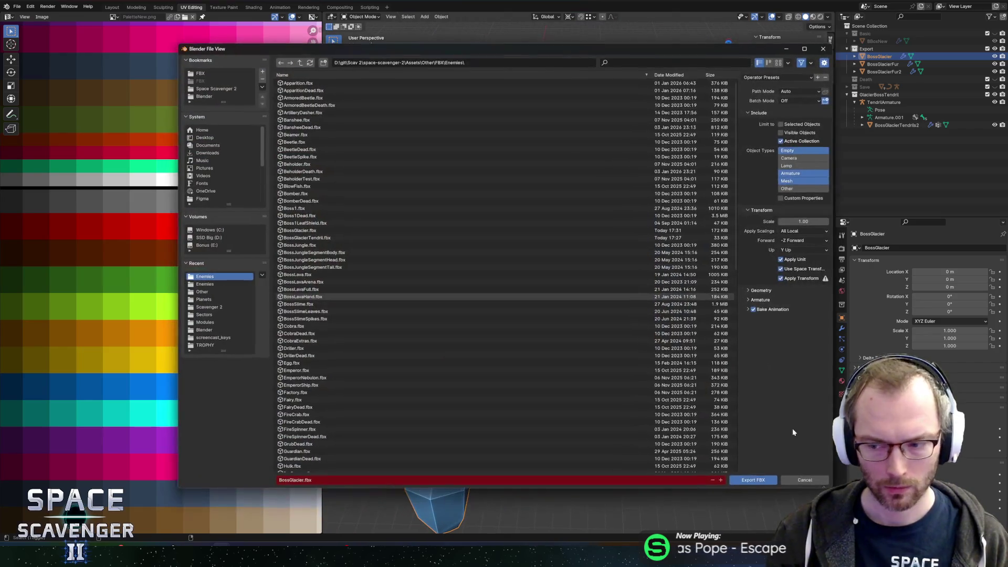
Confirm the BossGlacier.fbx export and unpause the ice cave fight in Unity
left_click(750, 479)
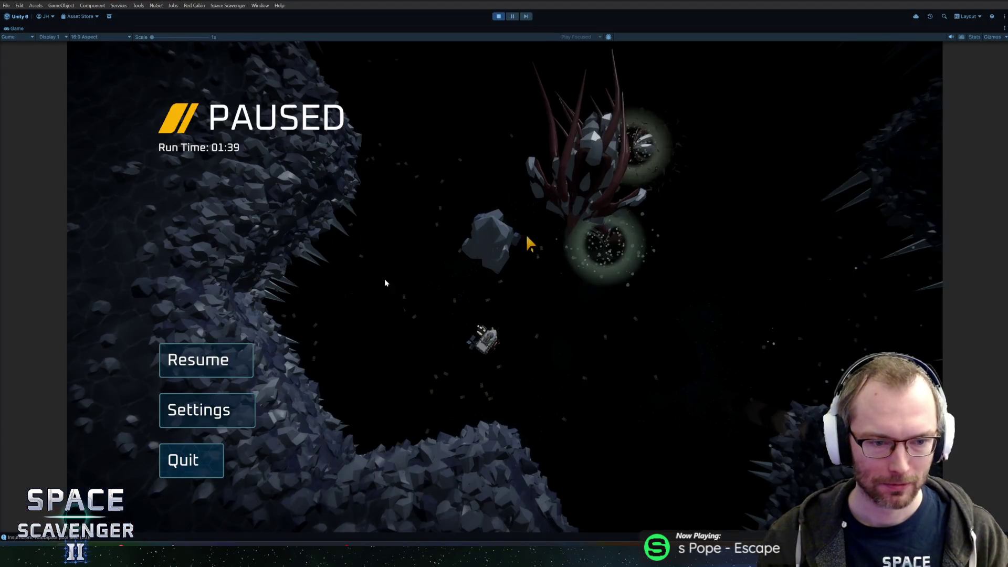
key("Escape")
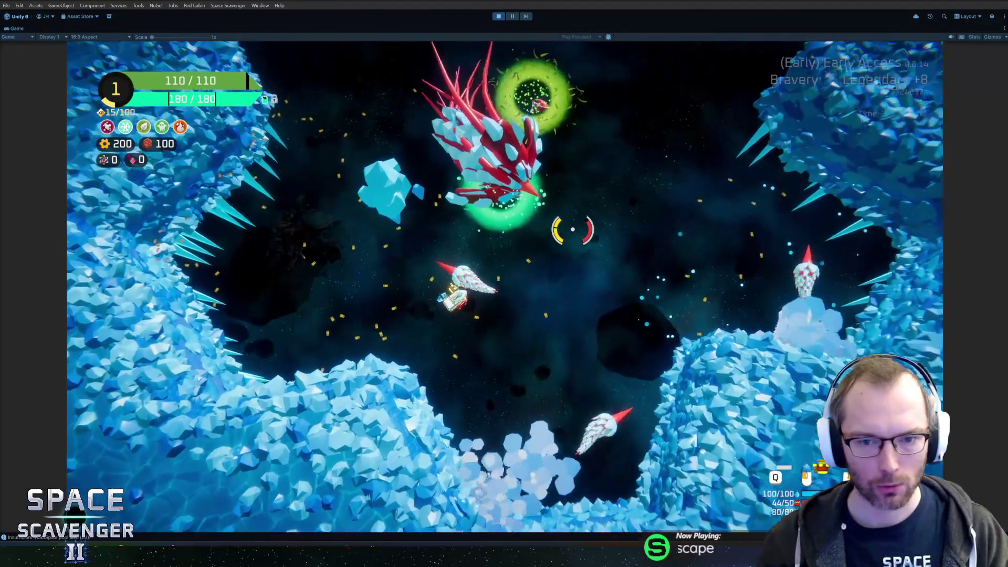
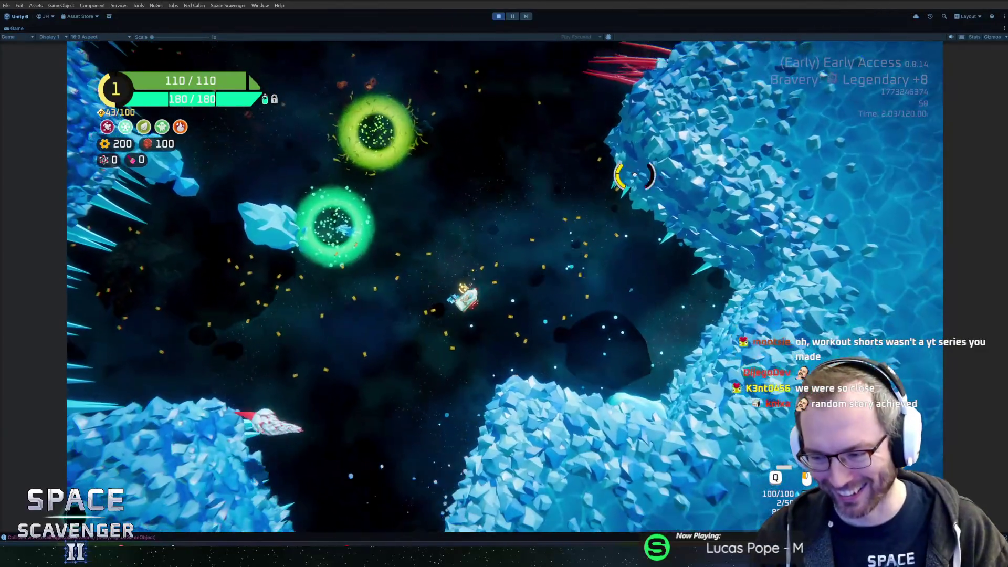
Playtest through to the glacier boss with red tendrils, then stop Play Mode with Ctrl+P
key("f")
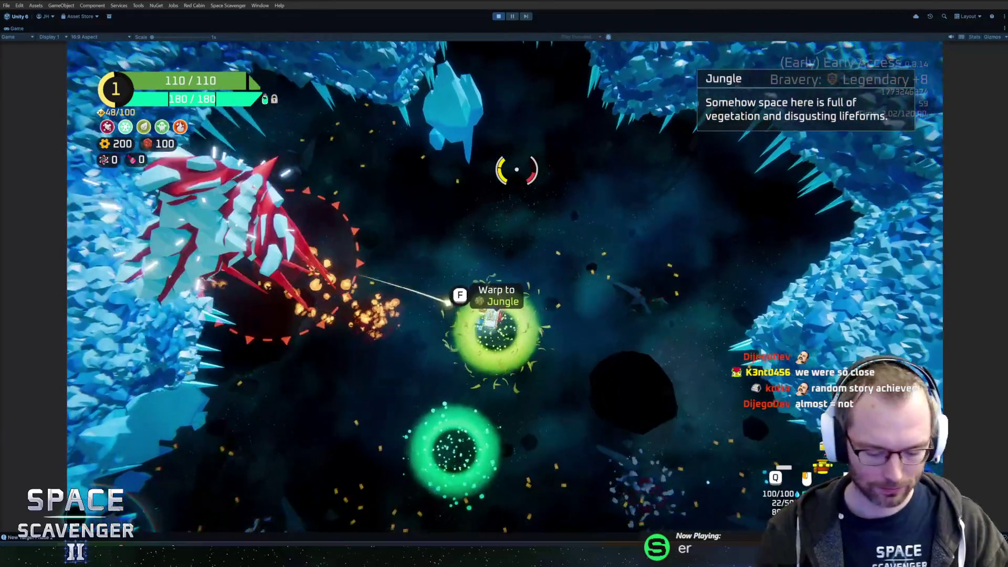
key("ctrl+p")
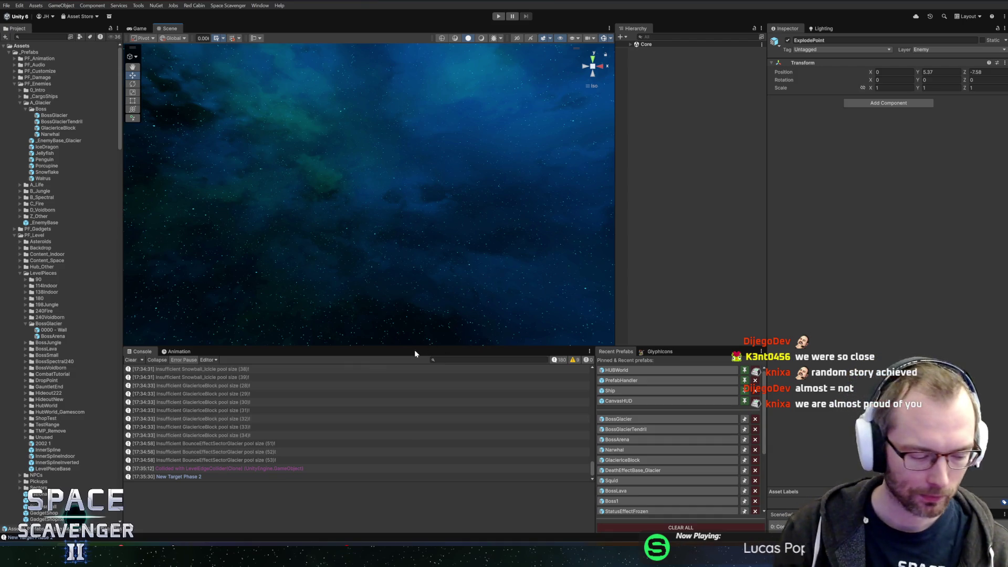
Open the BossGlacier prefab from Recent Prefabs, orbit around the boss, and switch to Blender
left_click(625, 422)
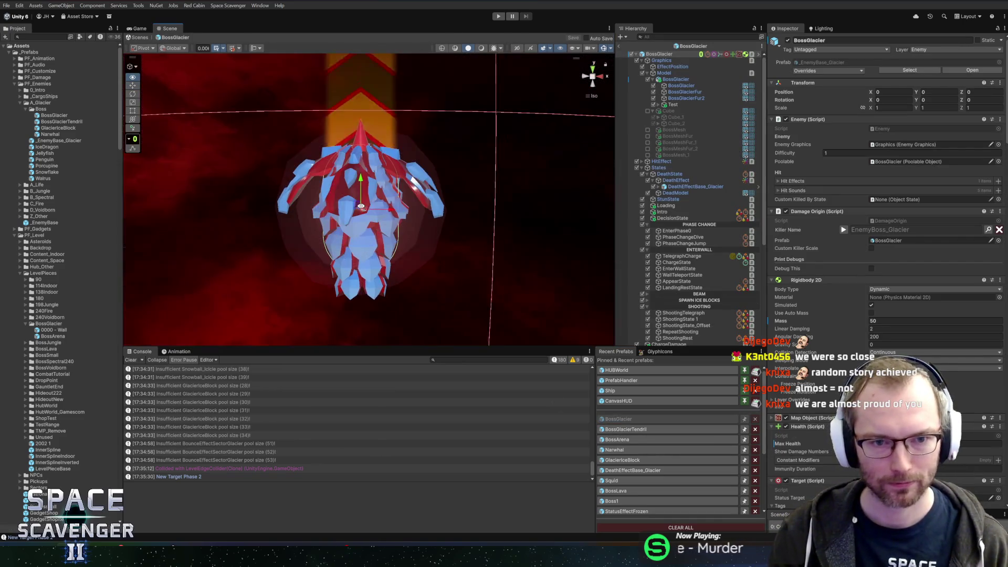
mouse_move(439, 167)
left_mouse_down()
mouse_move(496, 177)
mouse_move(473, 158)
mouse_move(429, 156)
mouse_move(448, 139)
left_mouse_up()
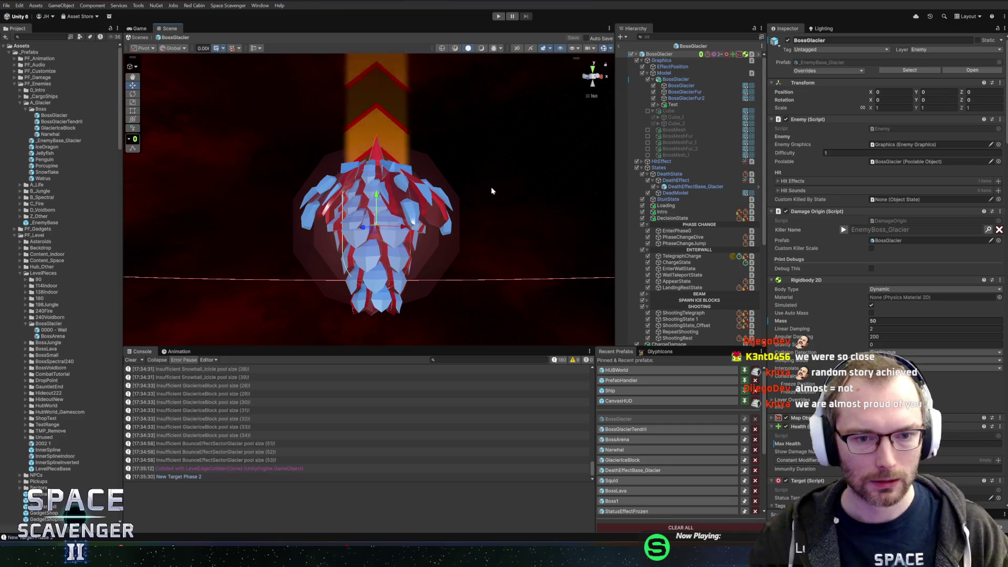
key("alt+Tab")
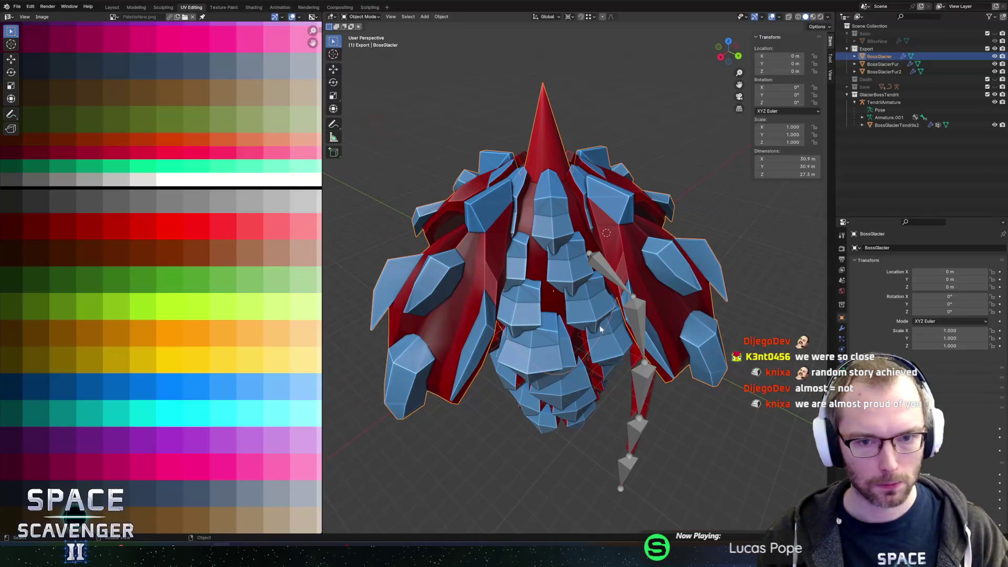
Select the BossGlacier mesh, isolate it in local view, and enter Edit Mode
scroll(611, 371, "up", 3)
right_click(591, 385)
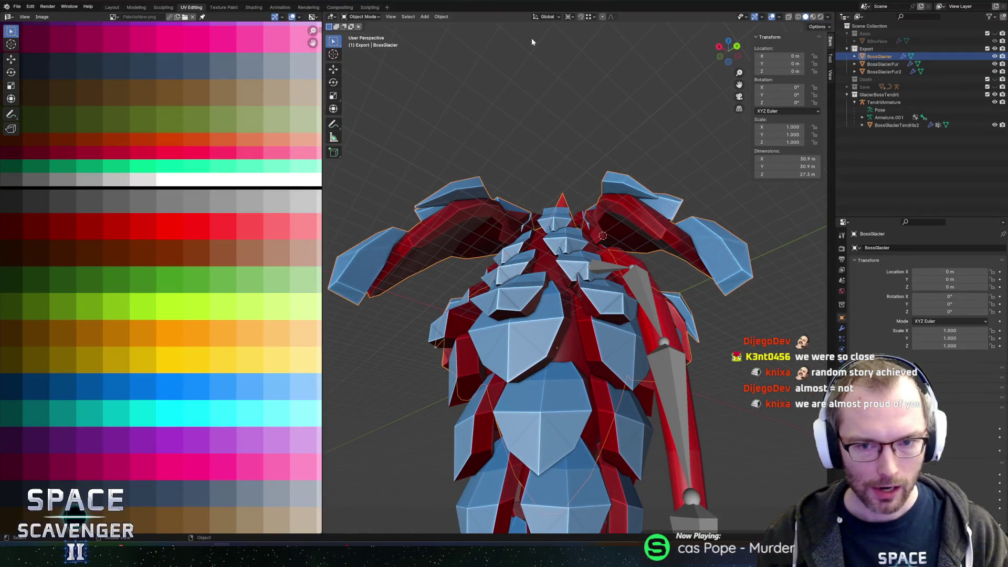
scroll(567, 247, "down", 5)
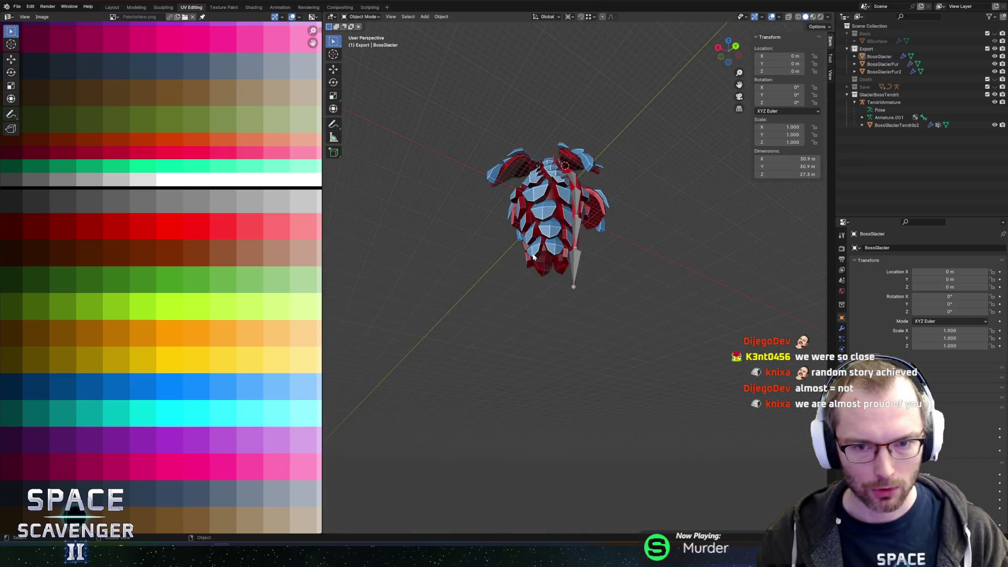
scroll(538, 228, "up", 5)
left_click(538, 228)
key("Tab")
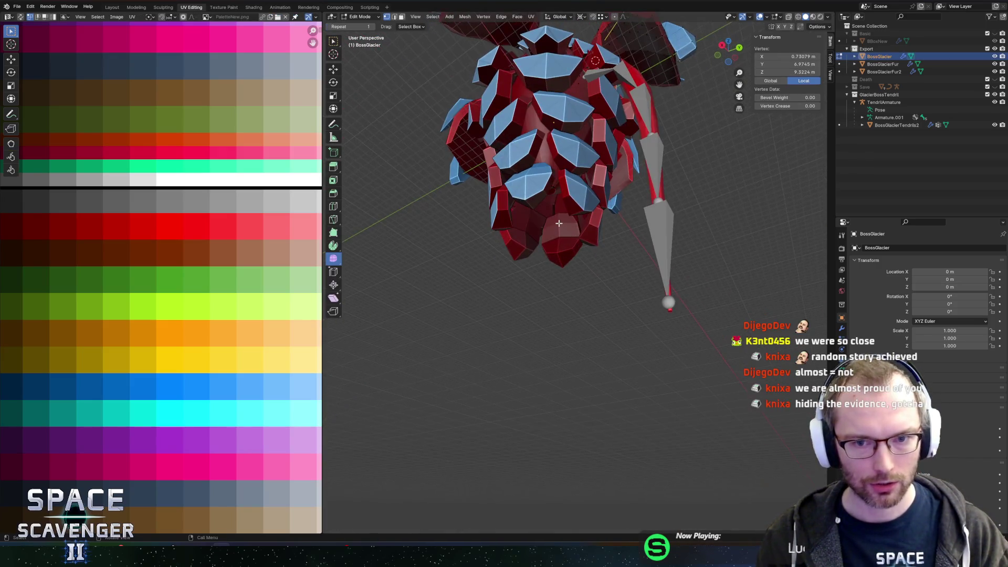
scroll(549, 239, "up", 3)
scroll(549, 239, "up", 1)
key("Tab")
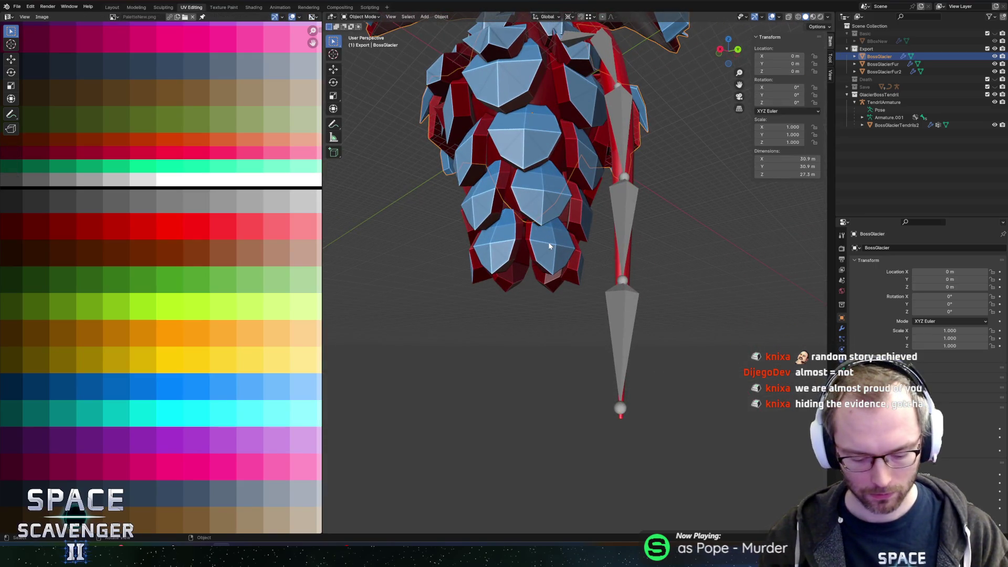
key("KP_Divide")
key("Tab")
Select the tip faces and set pivot to bounding box centre with global orientation
key("3")
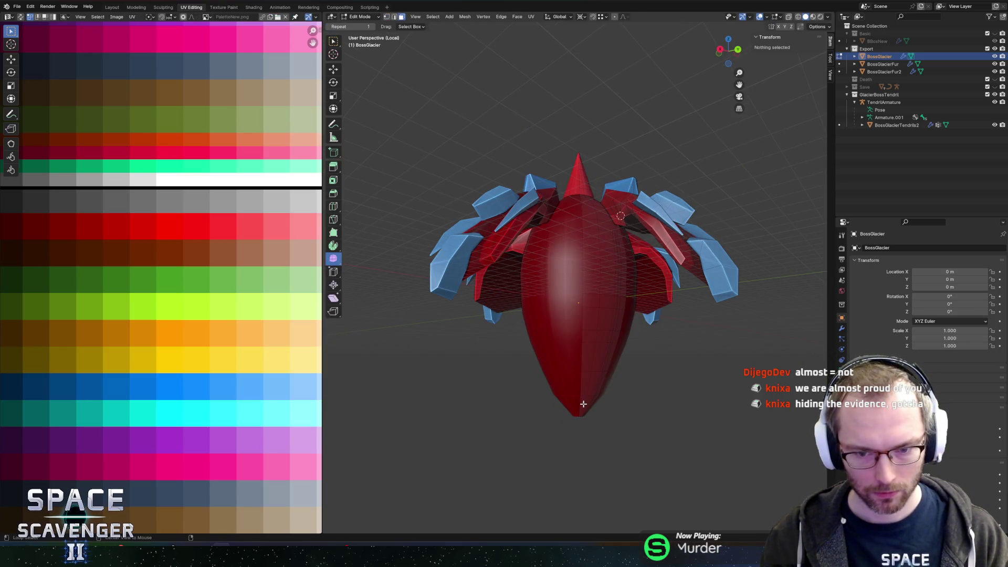
key("KP_8")
key("KP_8")
left_click(573, 383, "alt")
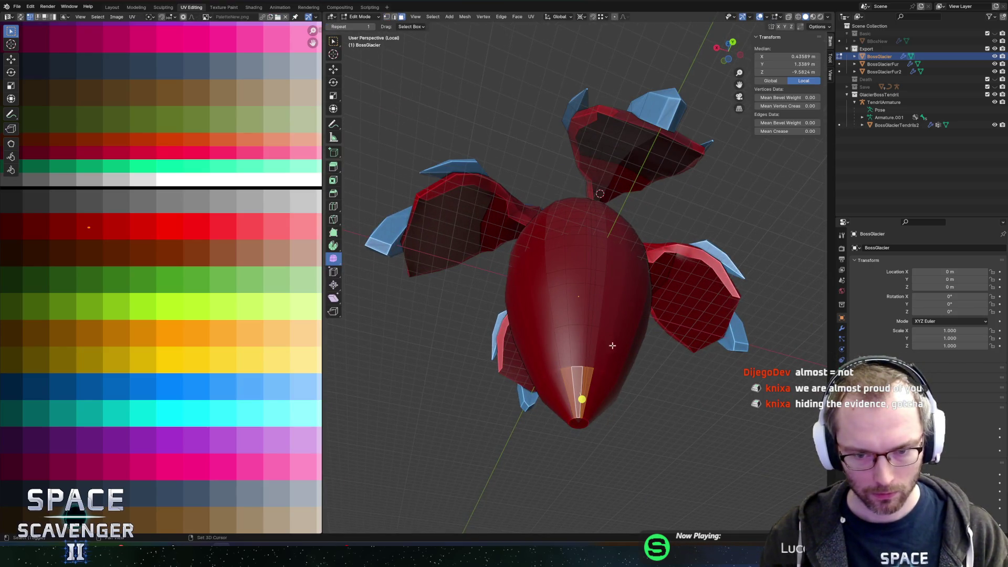
key("KP_8")
key("KP_8")
left_click(564, 313, "alt+shift")
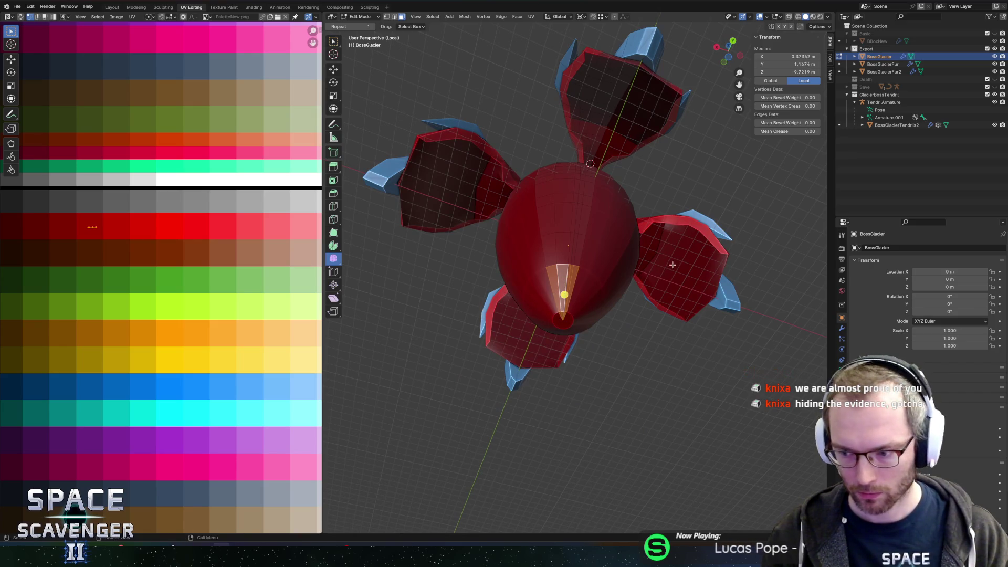
key("KP_2")
key("KP_2")
key("KP_2")
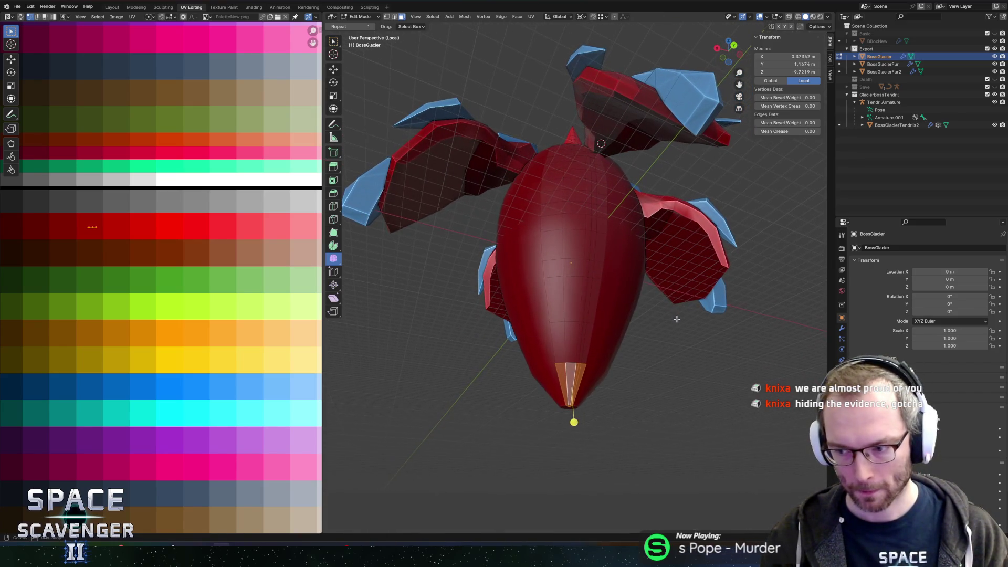
key("period")
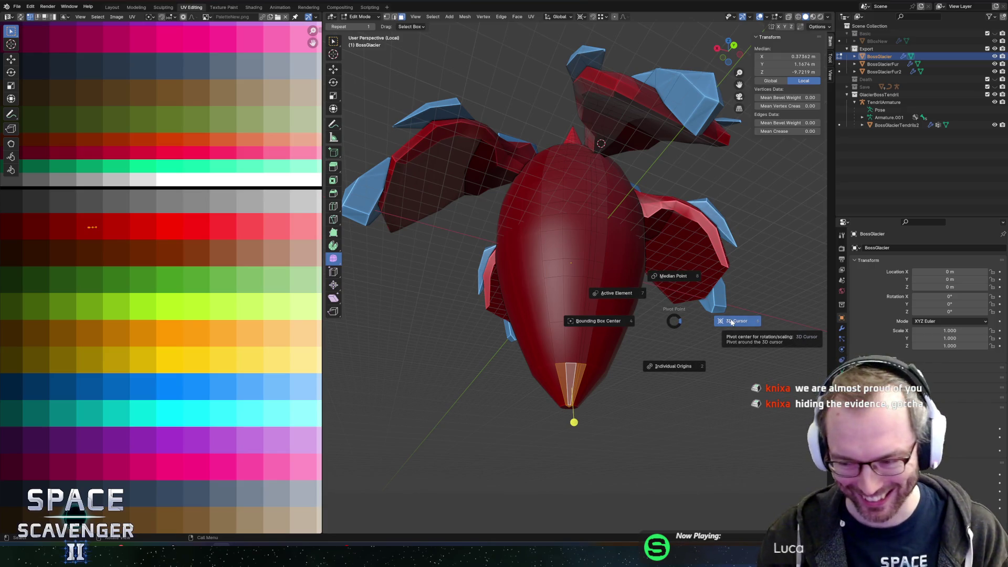
left_click(731, 321)
key("period")
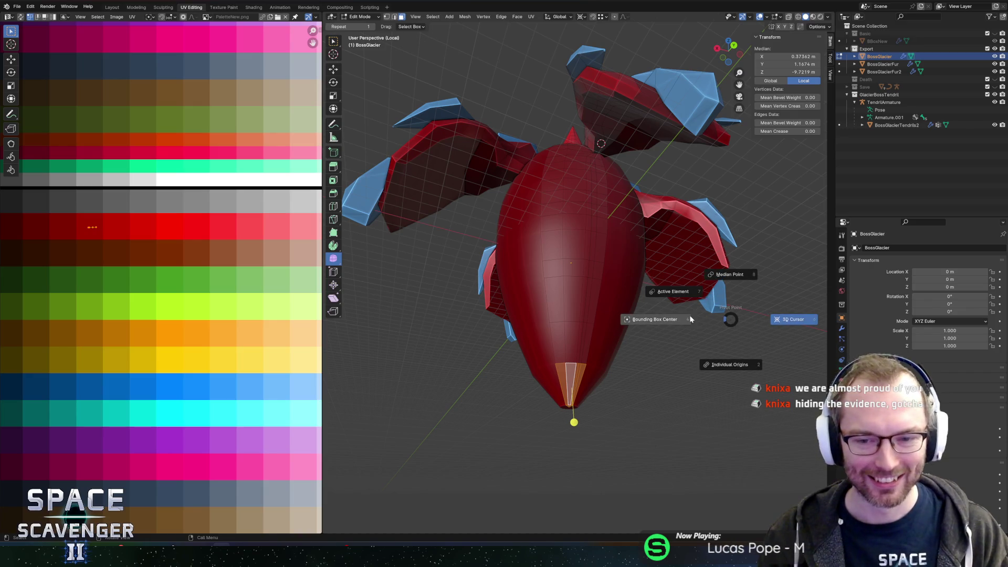
left_click(681, 321)
key("comma")
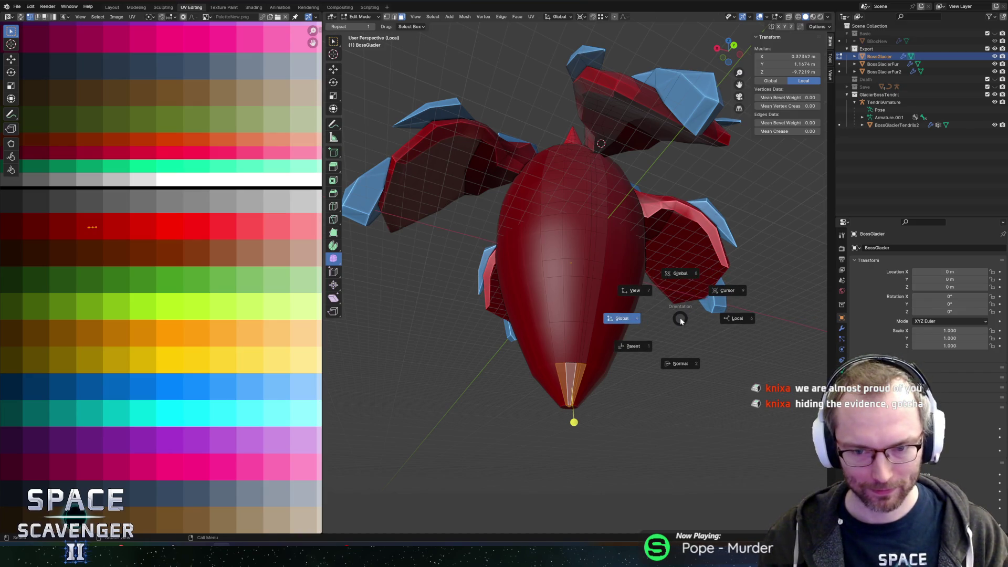
left_click(618, 319)
Move the tip faces down along Z, then reselect the strip of faces at the tip
key("g")
key("z")
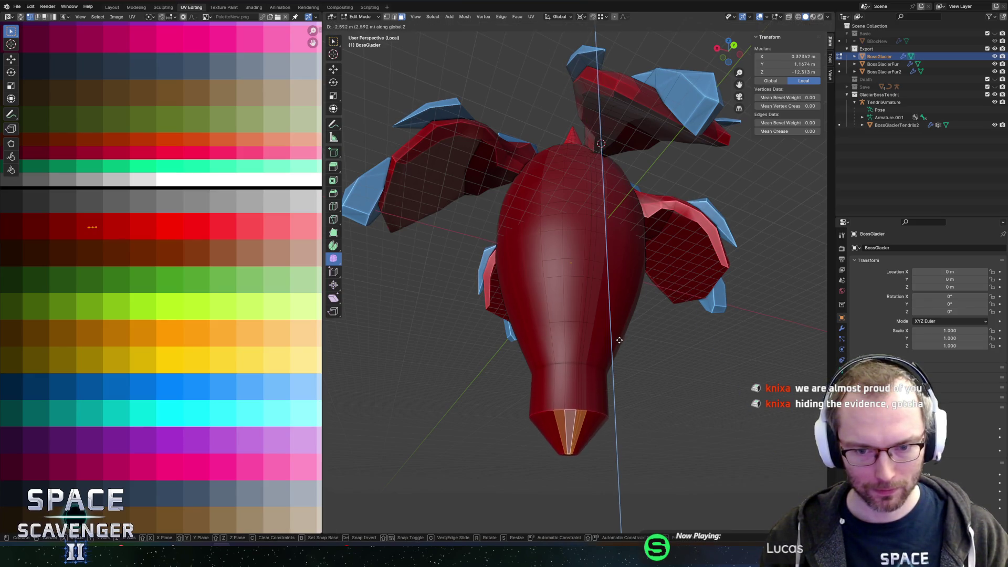
left_click(621, 346)
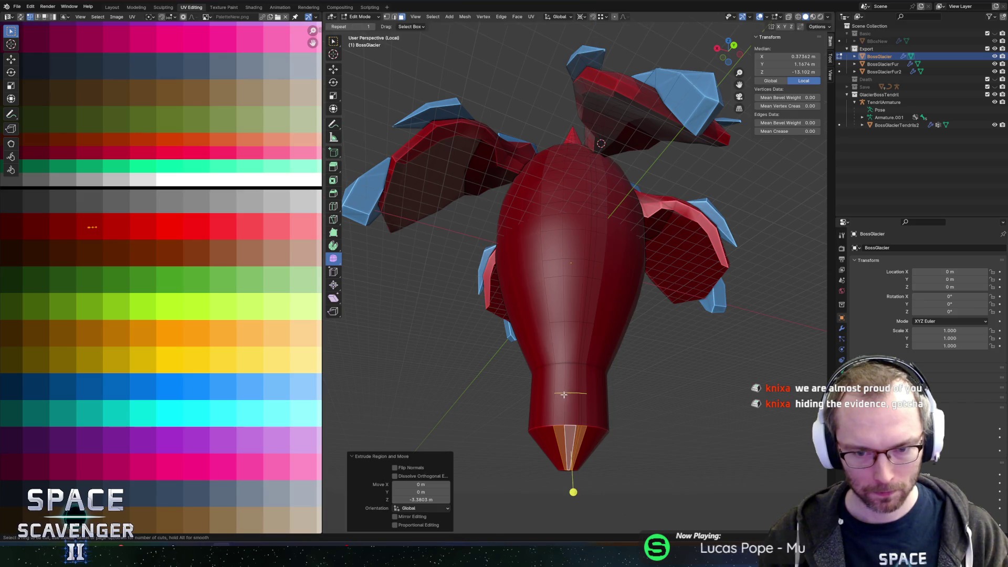
left_click(563, 397)
key("alt+a")
left_click(564, 411, "alt")
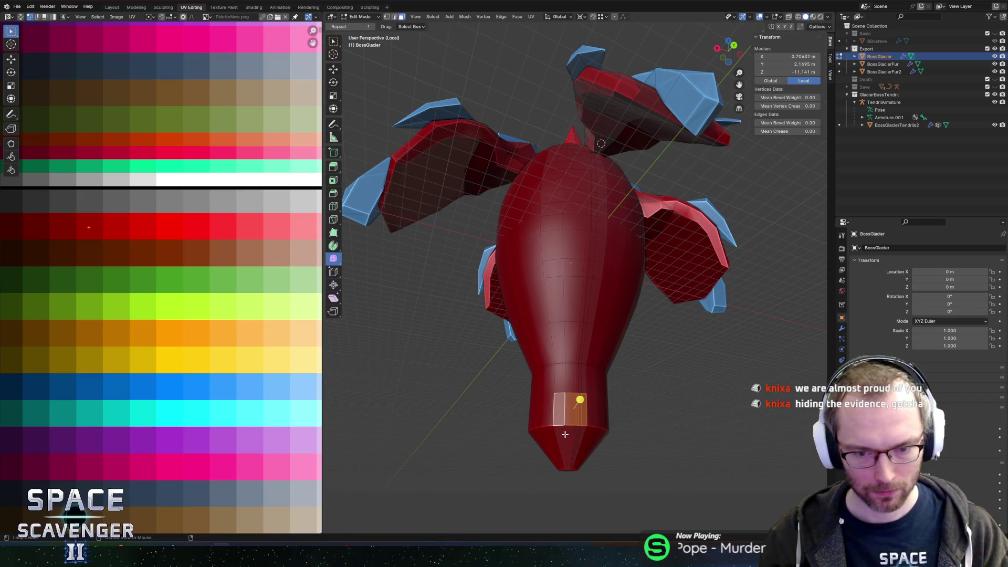
left_click(578, 433, "alt+shift")
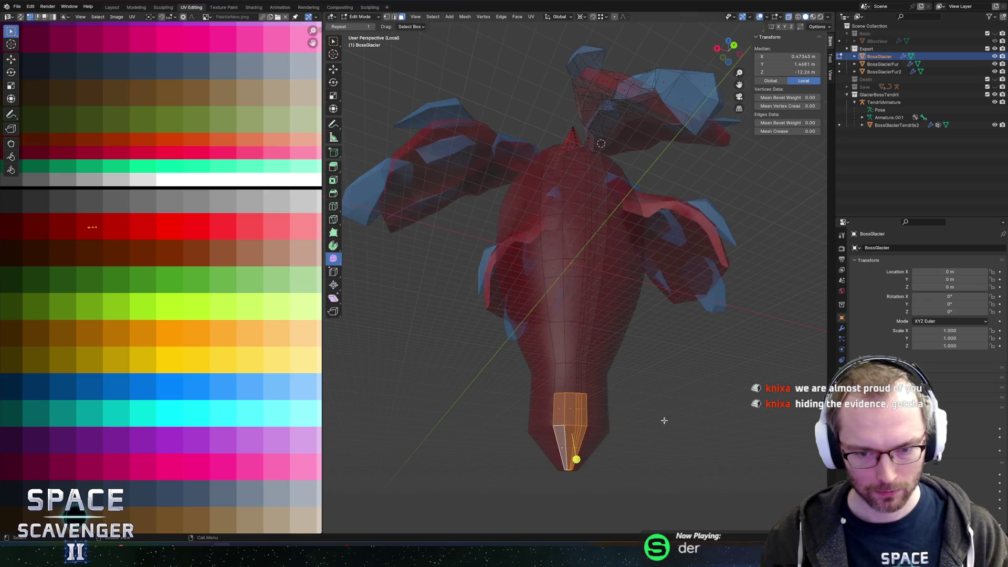
Extrude the tip faces along normals, lower them about 0.598 m, and add the upper collar face
key("alt+e")
left_click(676, 396)
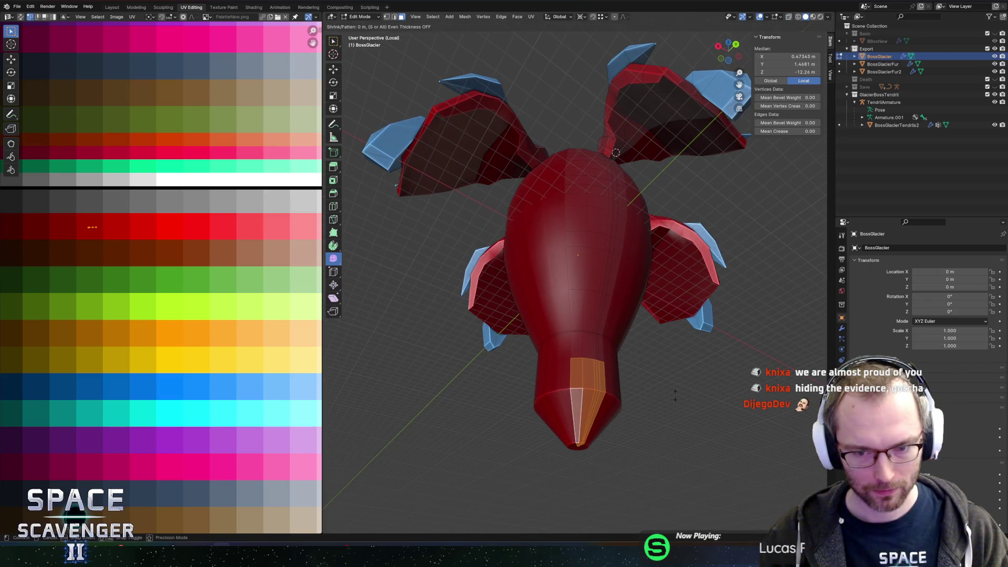
left_click(682, 389)
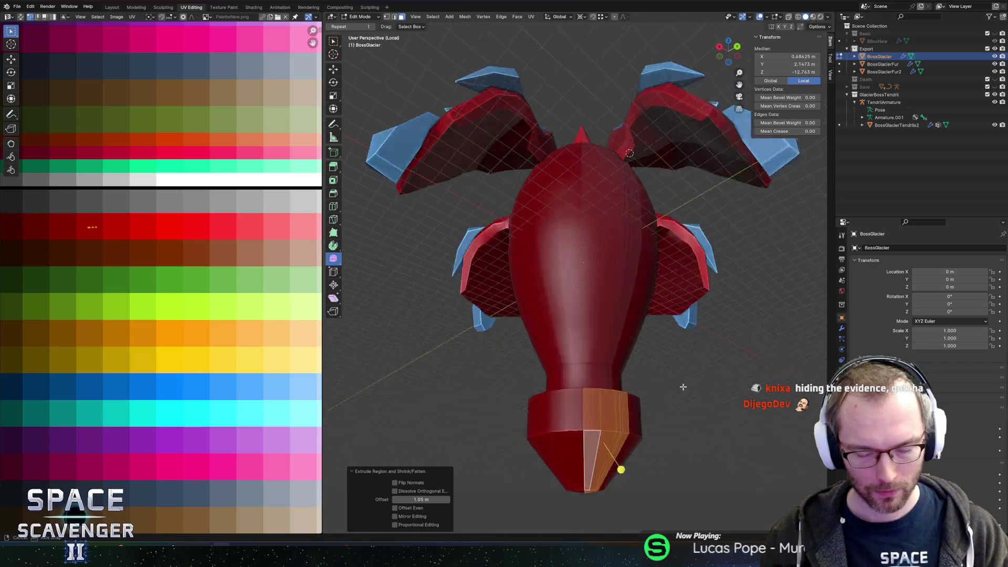
key("g")
key("z")
left_click(673, 350)
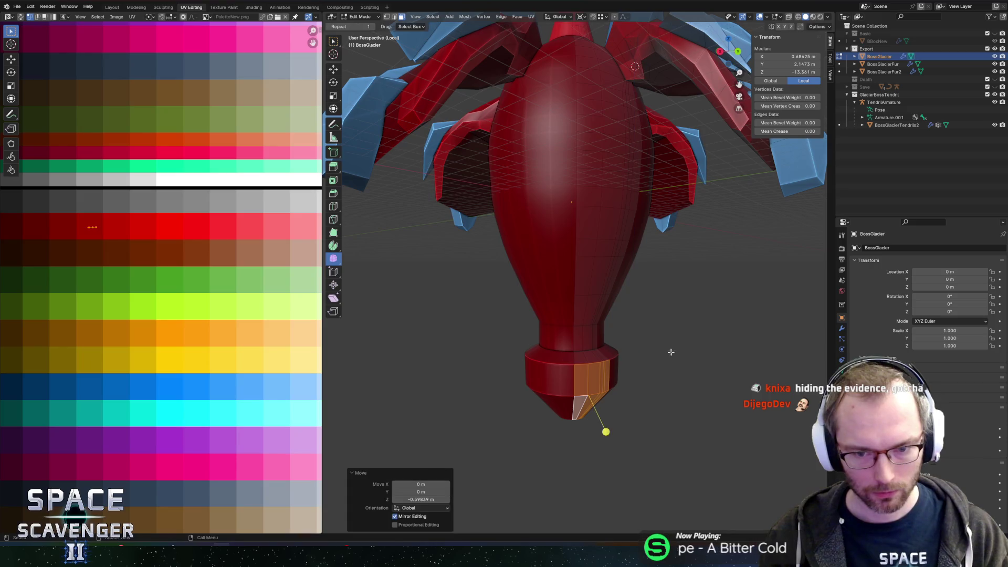
left_click(579, 363, "shift")
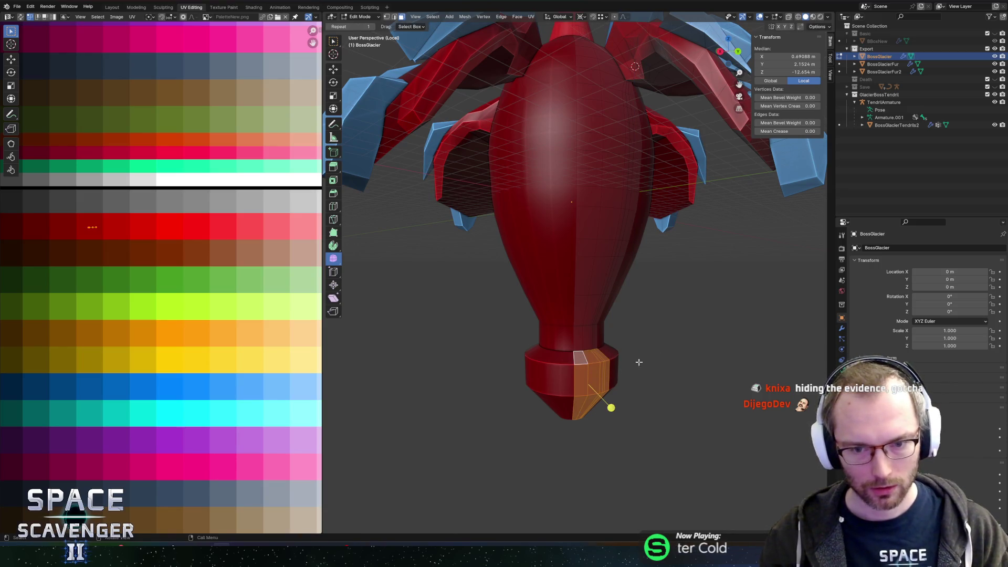
Move the collar and cone UVs onto the blue row of the palette
key("g")
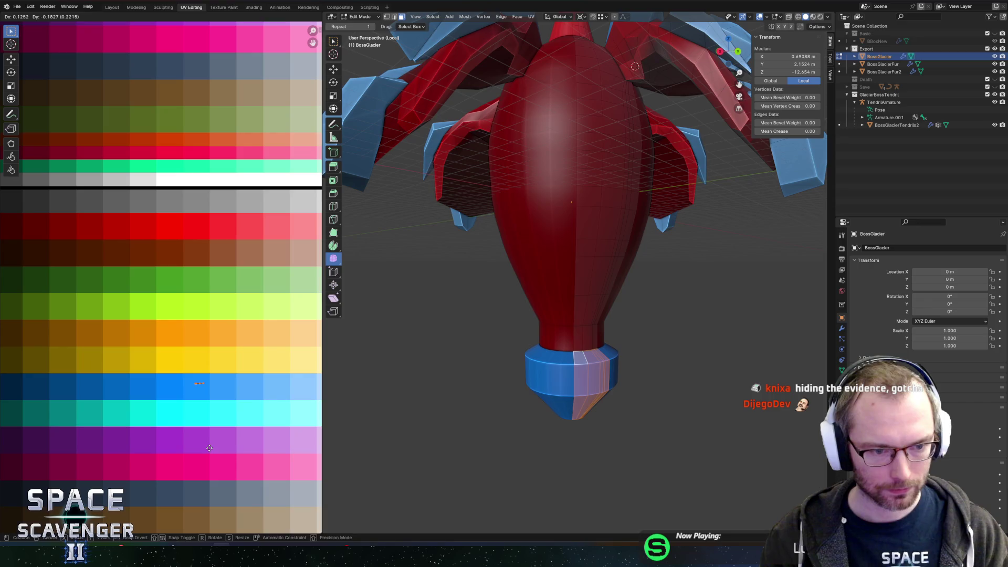
left_click(208, 448)
left_click(579, 361, "shift")
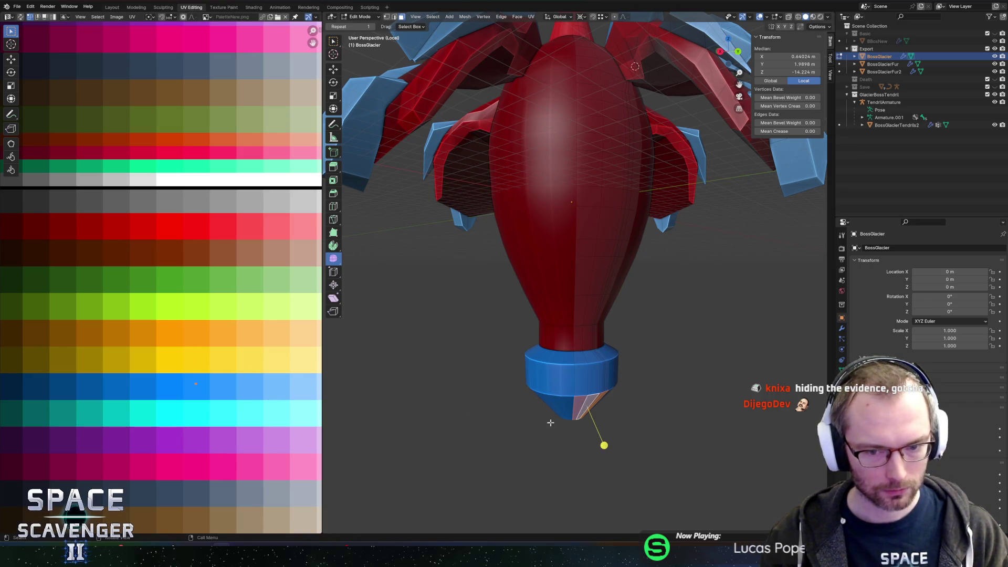
left_click_drag(545, 419, 560, 375)
left_click_drag(201, 345, 179, 424)
key("g")
key("x")
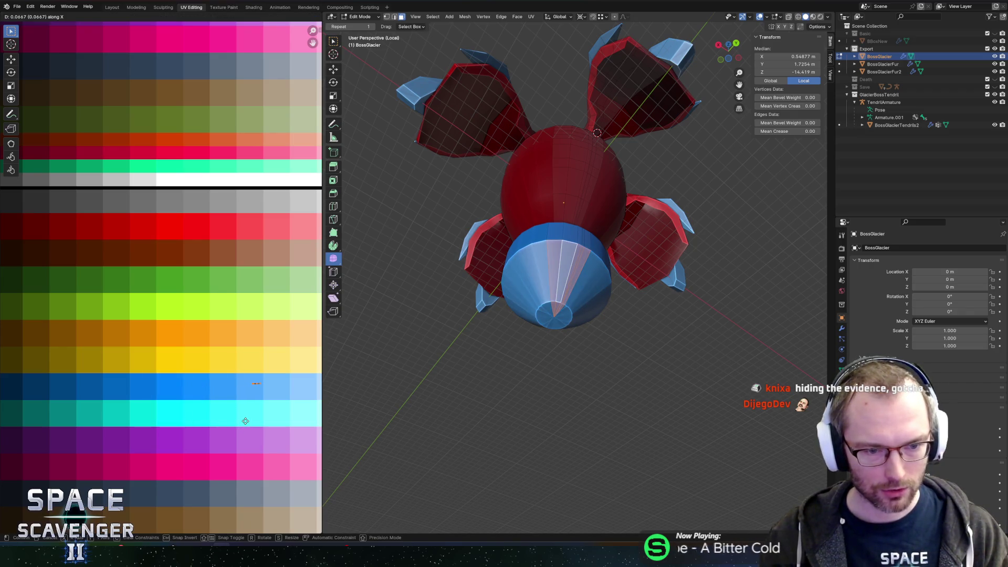
left_click(245, 421)
Scale the selected tip faces horizontally with Z locked, keeping their height fixed
left_click_drag(569, 286, 591, 400)
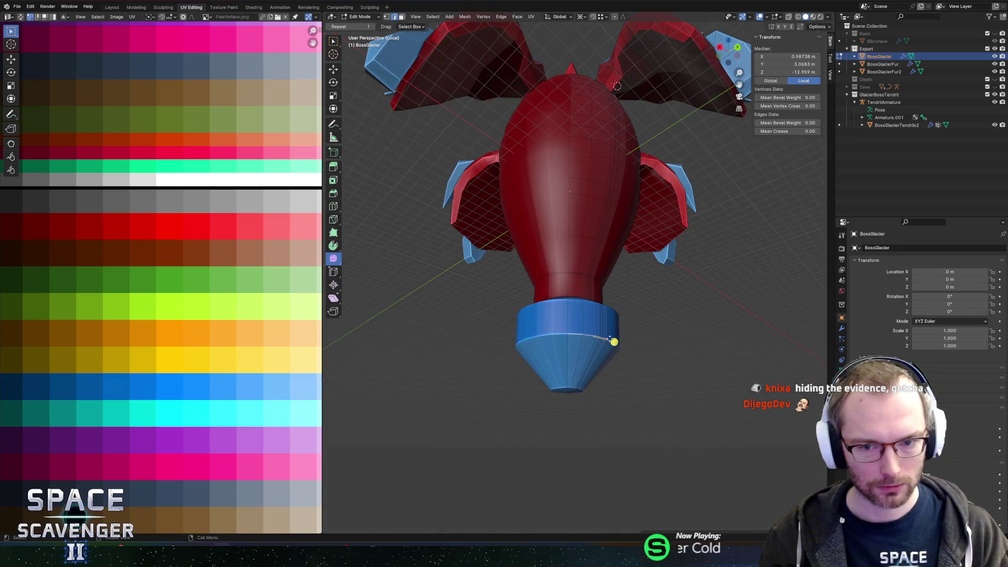
left_click_drag(609, 334, 614, 341)
key("s")
key("shift+z")
left_click(613, 374)
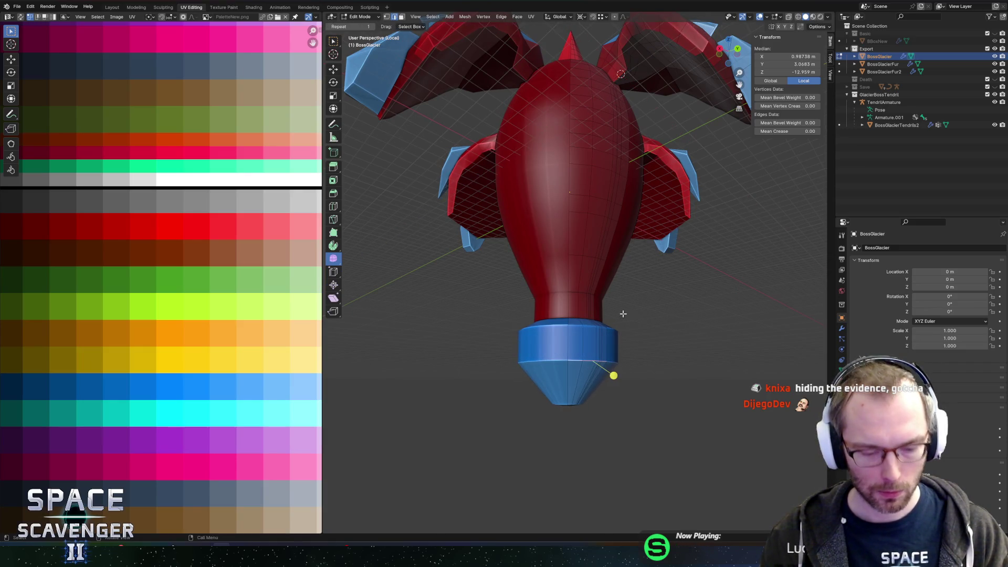
key("z")
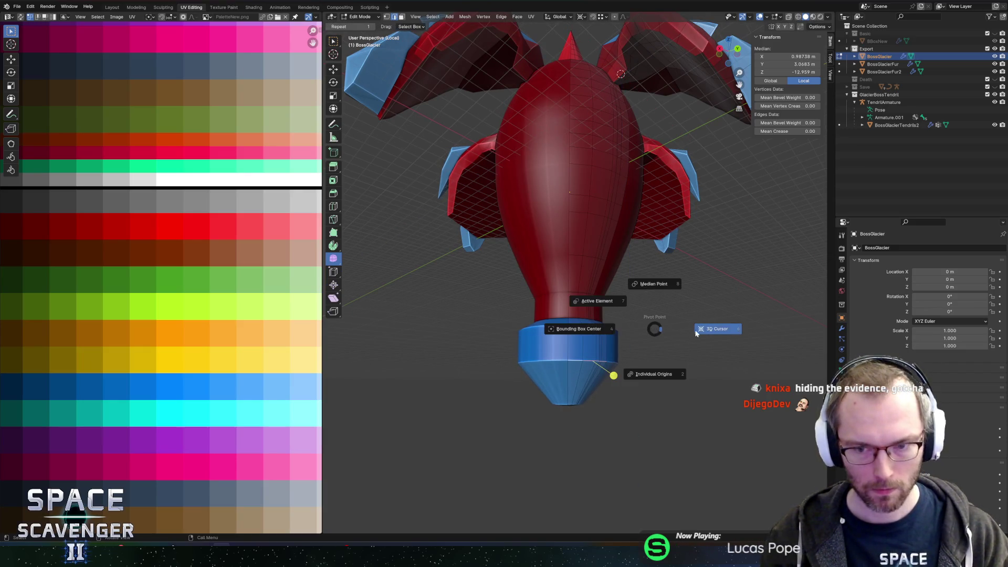
key("s")
key("shift+z")
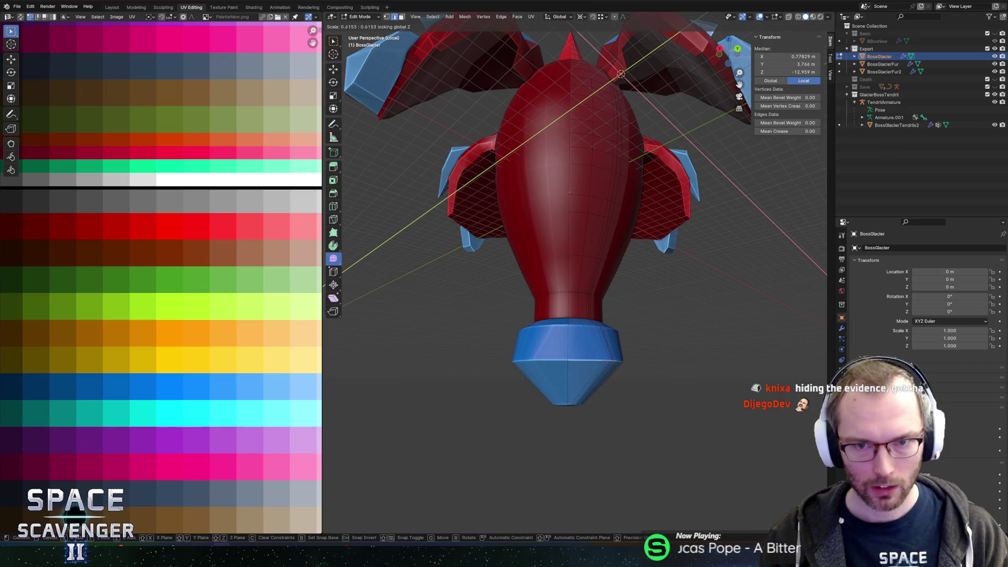
left_click(613, 374)
Snap the cursor to world origin, widen the blue ring, slide an edge loop into it, and exit Edit Mode
key("shift+s")
left_click(595, 292)
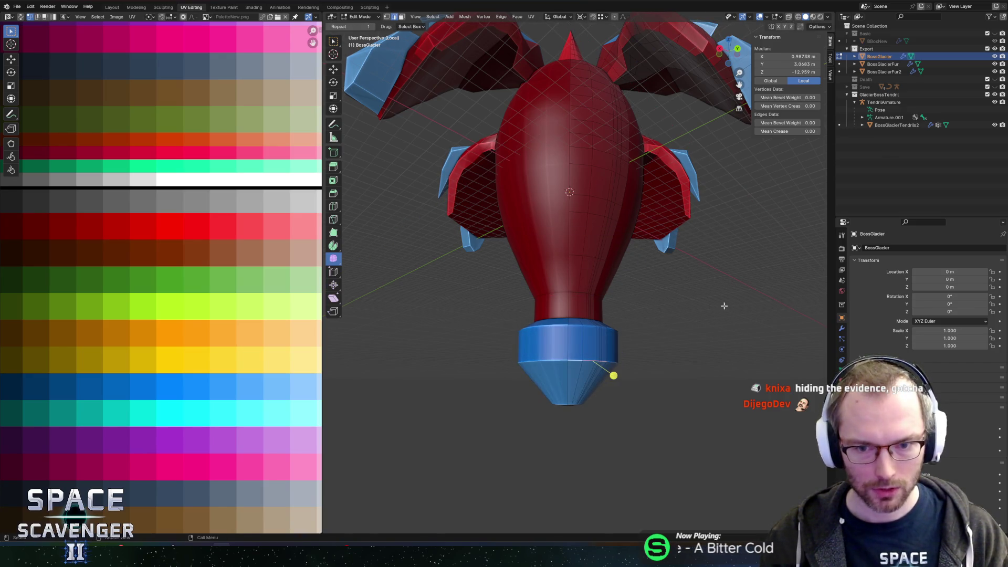
key("s")
key("shift+z")
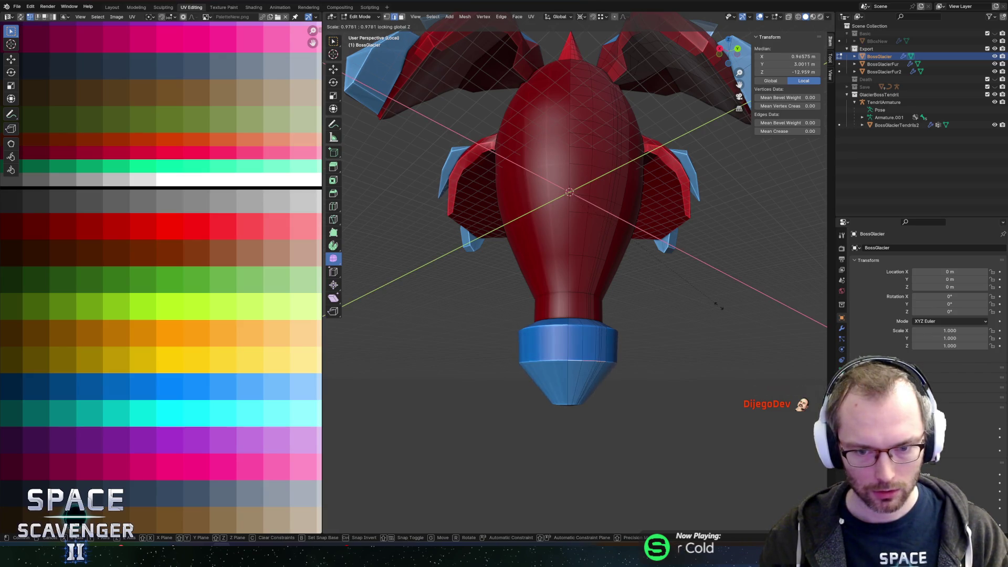
left_click(614, 370)
key("g")
key("g")
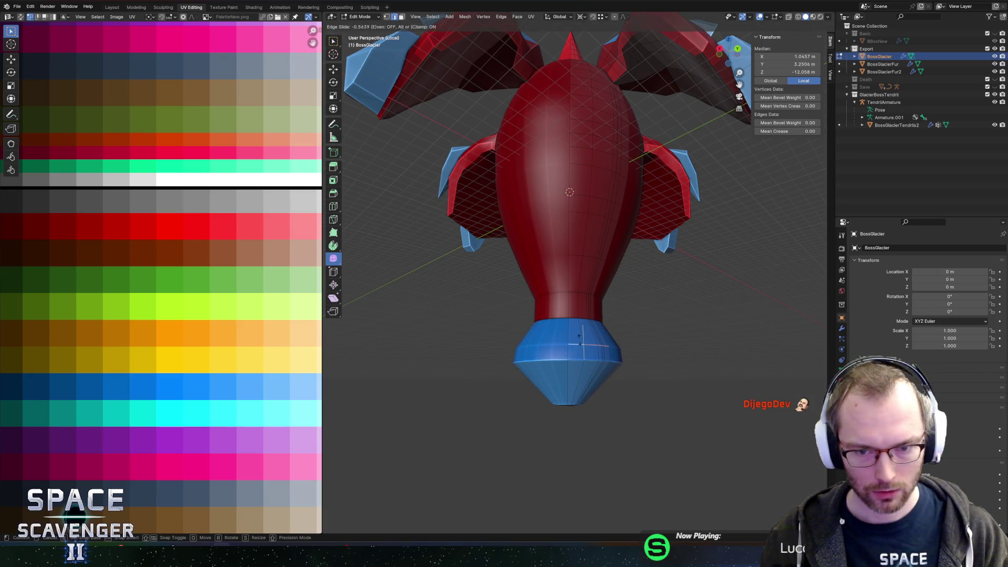
left_click(672, 334)
key("Tab")
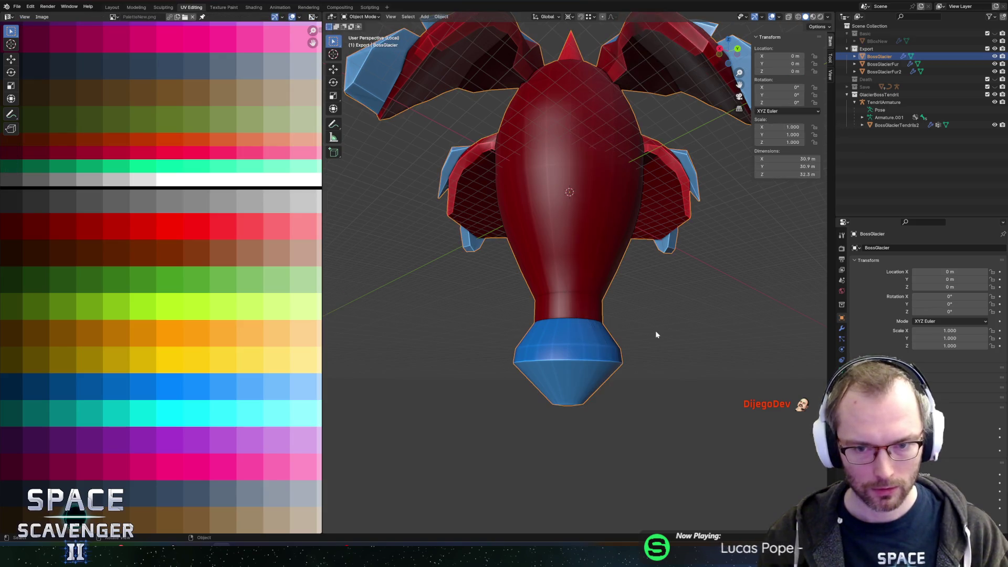
Leave local view, return to Edit Mode, and try moving a lower-body vertex vertically before cancelling
key("KP_Divide")
key("Tab")
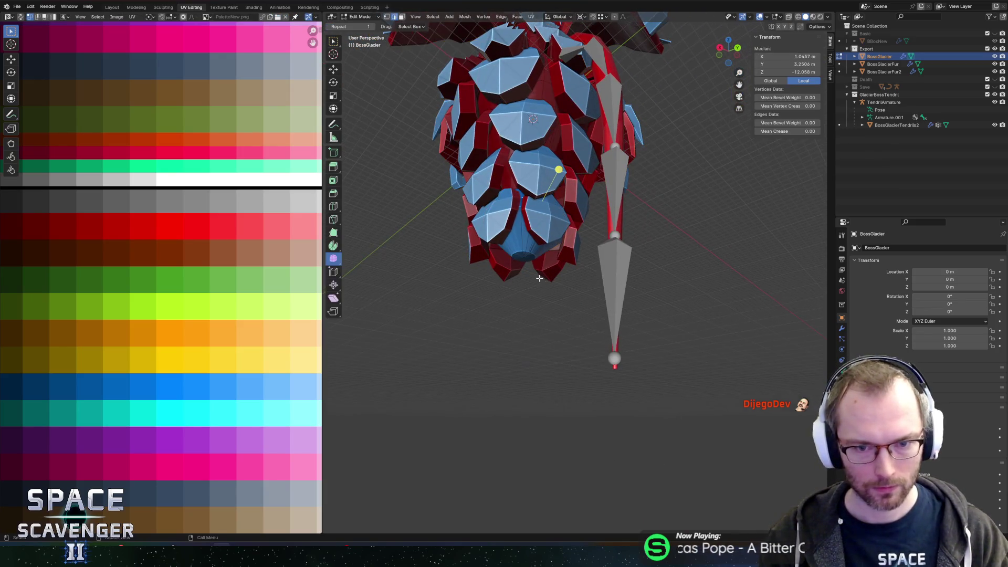
scroll(535, 277, "up", 3)
left_click(491, 246)
key("g")
key("z")
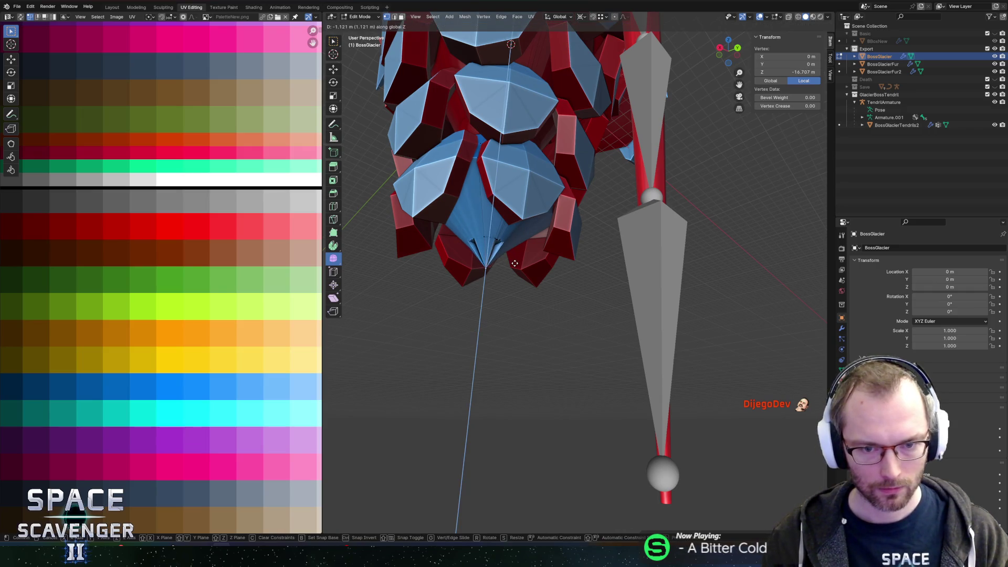
key("Escape")
Orbit beneath the boss and select faces of the blue bottom cap
scroll(577, 236, "up", 5)
mouse_move(596, 221)
left_mouse_down()
mouse_move(646, 220)
mouse_move(659, 265)
mouse_move(703, 286)
mouse_move(690, 297)
left_mouse_up()
scroll(655, 261, "up", 5)
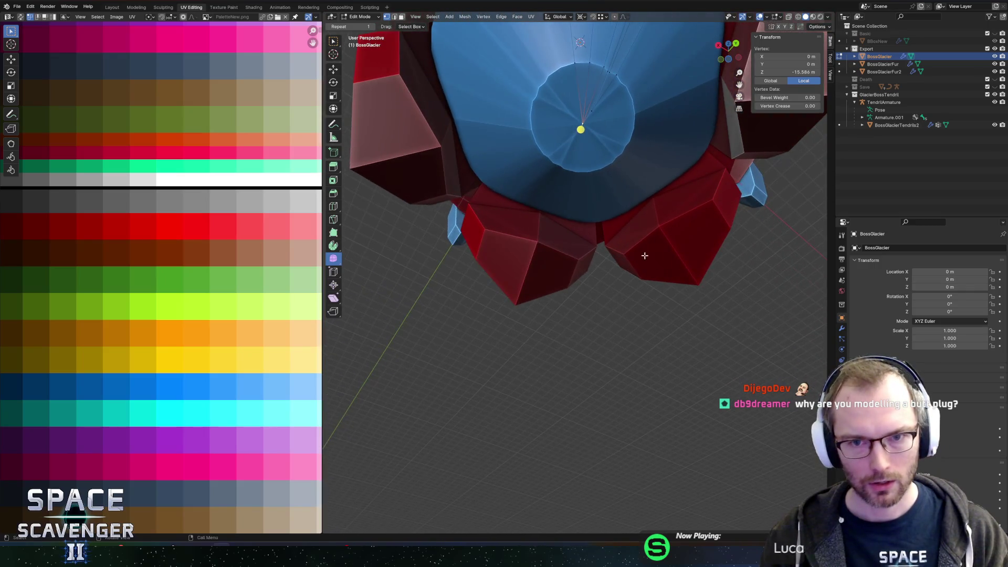
mouse_move(551, 140)
left_mouse_down()
mouse_move(629, 187)
mouse_move(580, 139)
left_mouse_up()
left_click(604, 154)
In vertex mode, select the cap's centre vertex and dissolve the cap's extra edges and vertices
key("1")
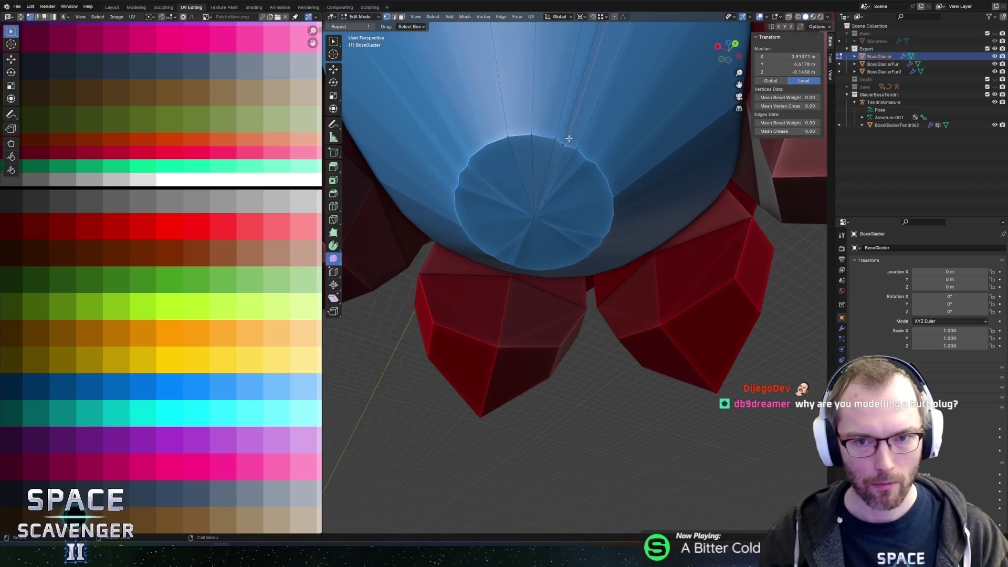
left_click(573, 147)
left_click(546, 195)
left_click(577, 207)
left_click(567, 196)
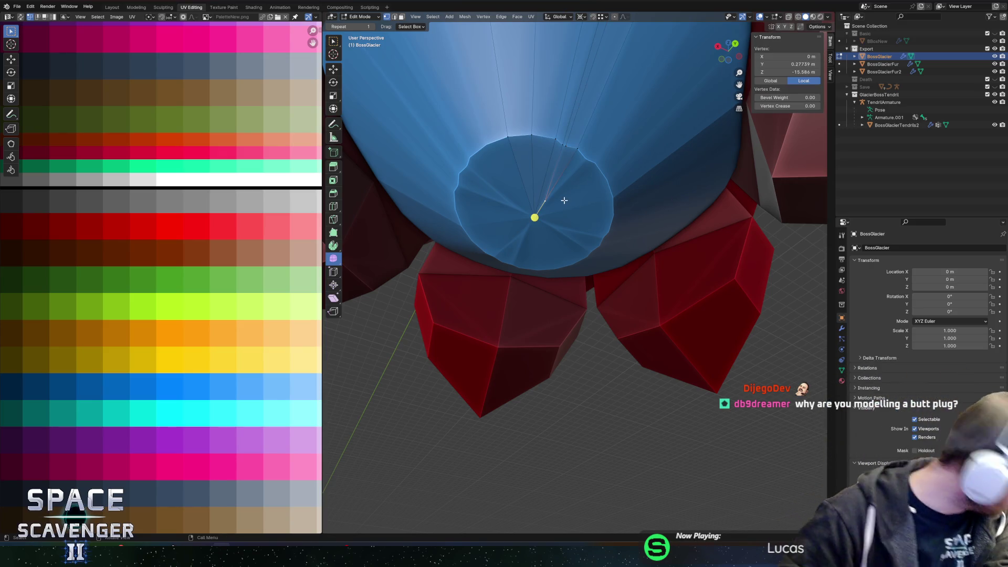
key("x")
left_click(564, 200)
key("x")
left_click(538, 193)
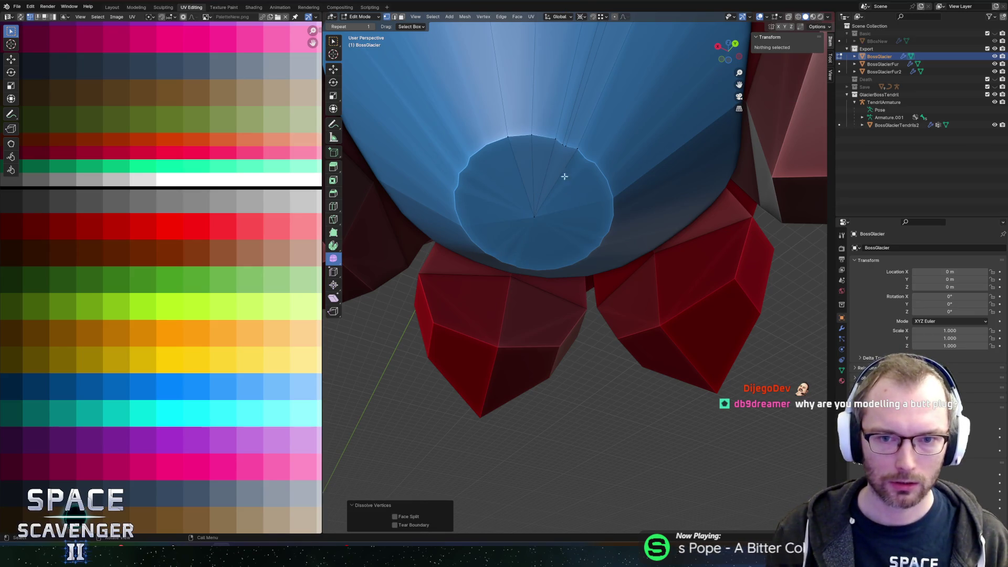
Select only the centre vertex of the bottom cap
left_click(566, 160)
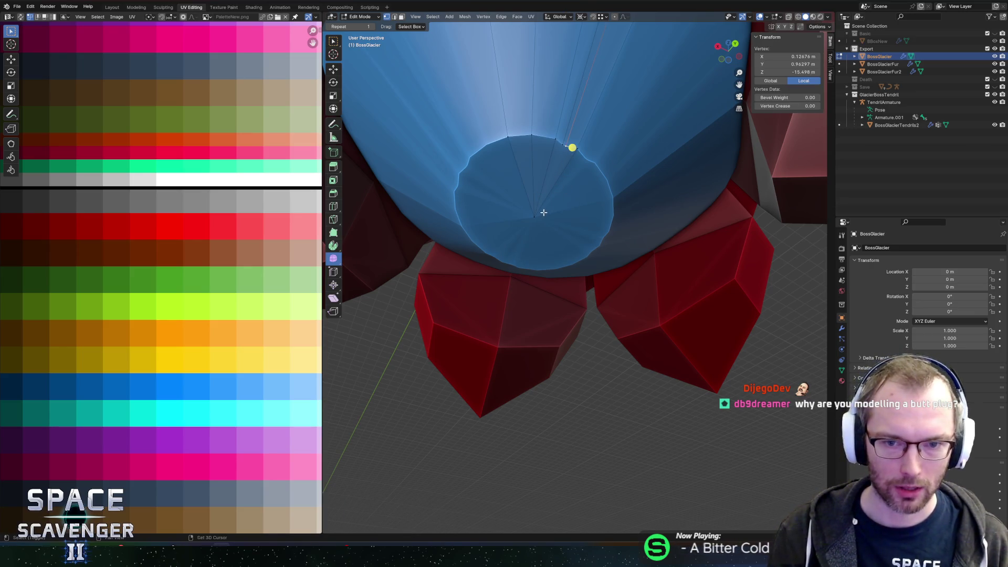
left_click(543, 212, "shift")
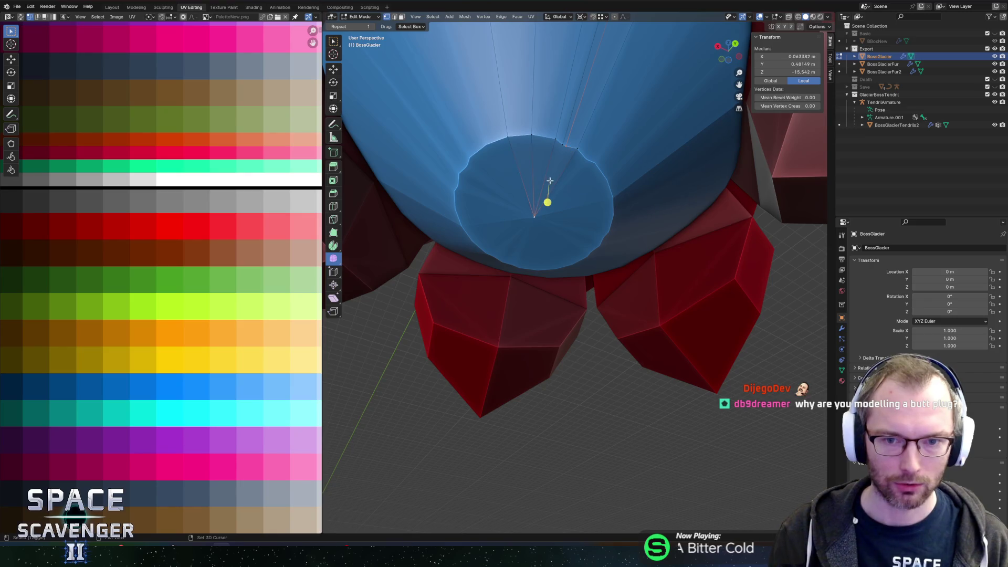
left_click(562, 146, "shift")
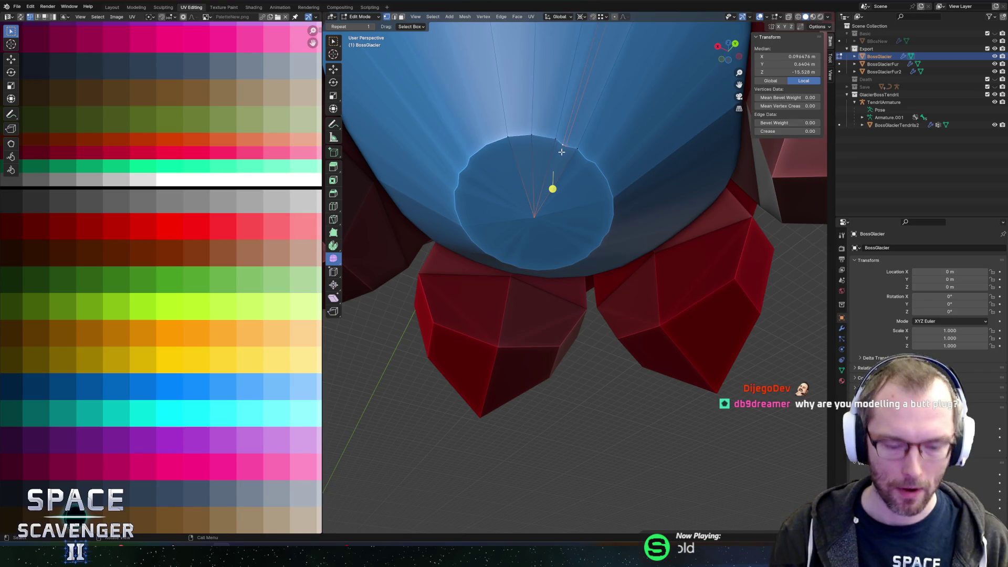
left_click(508, 137, "shift")
key("c")
right_click(551, 216)
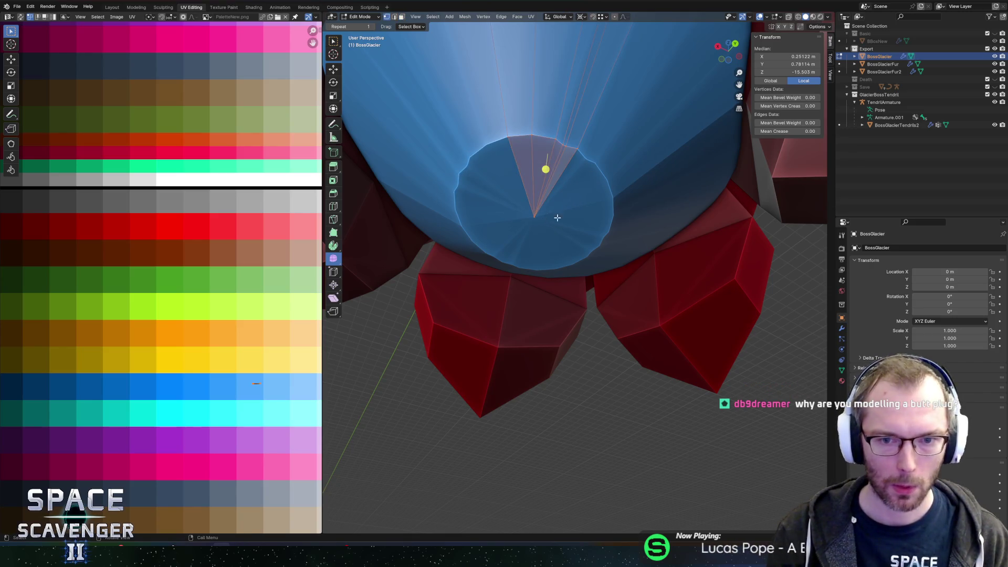
left_click(535, 215)
scroll(535, 214, "down", 5)
Move the centre vertex to shorten the spike, then edge-slide a loop partway along it (factor 0.332)
key("g")
key("z")
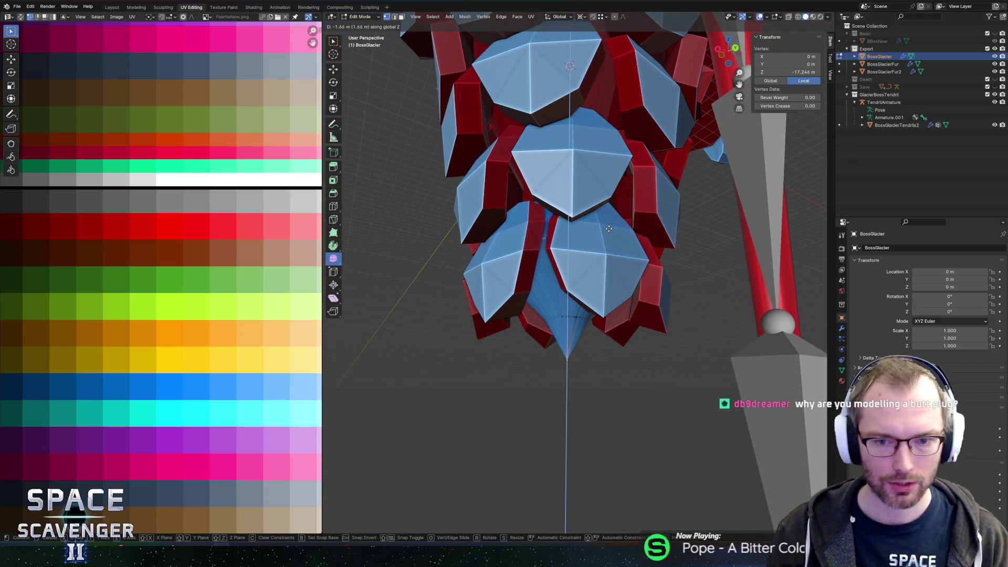
left_click(577, 342)
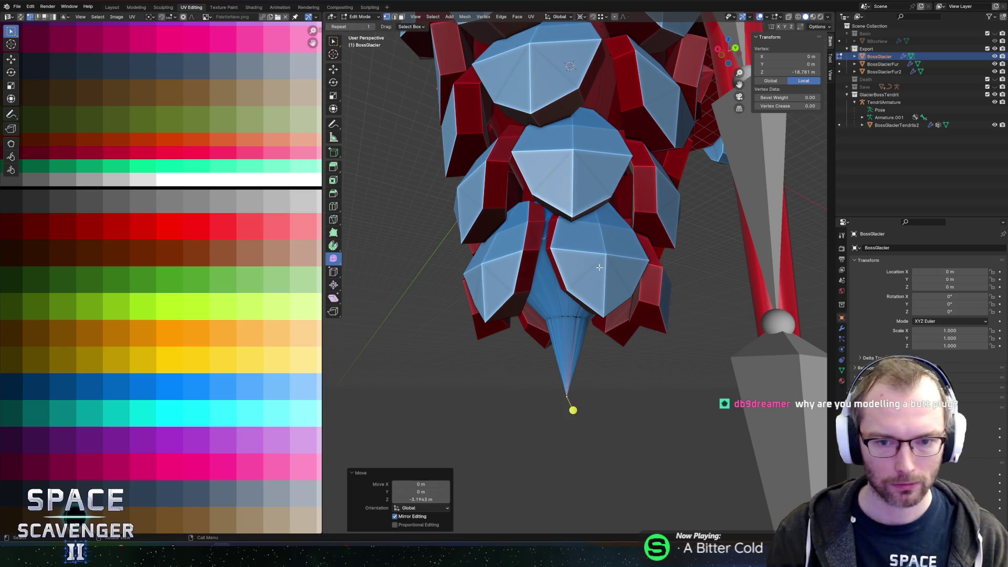
left_click(573, 318, "alt")
left_click(569, 318, "alt")
left_click(570, 317)
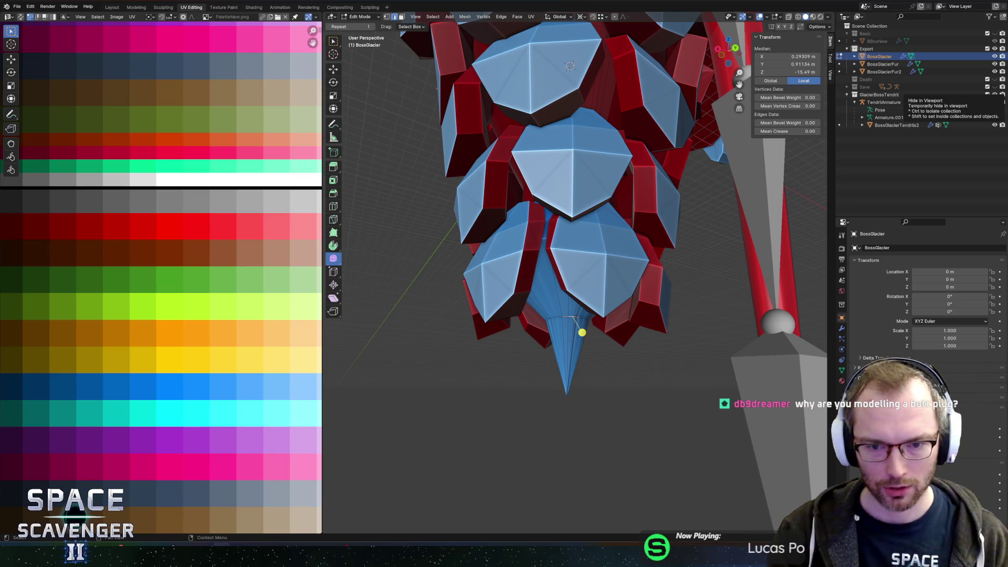
mouse_move(604, 333)
left_mouse_down()
mouse_move(674, 258)
mouse_move(664, 247)
left_mouse_up()
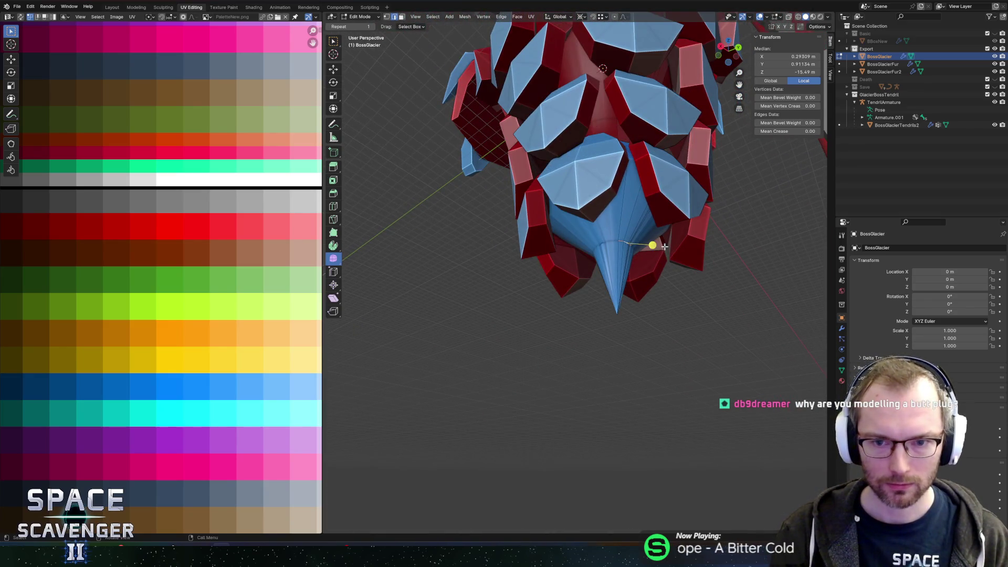
key("g")
key("g")
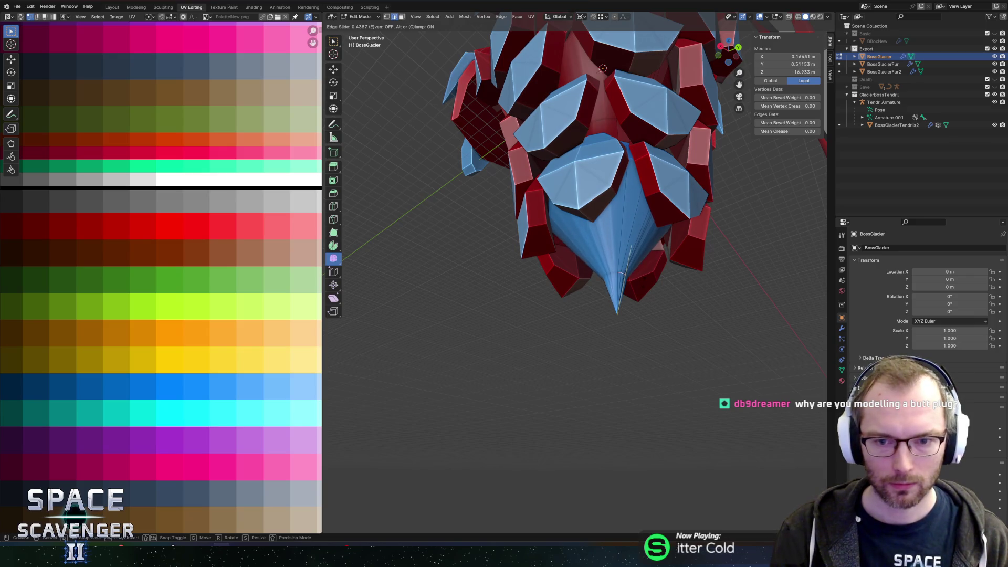
left_click(703, 267)
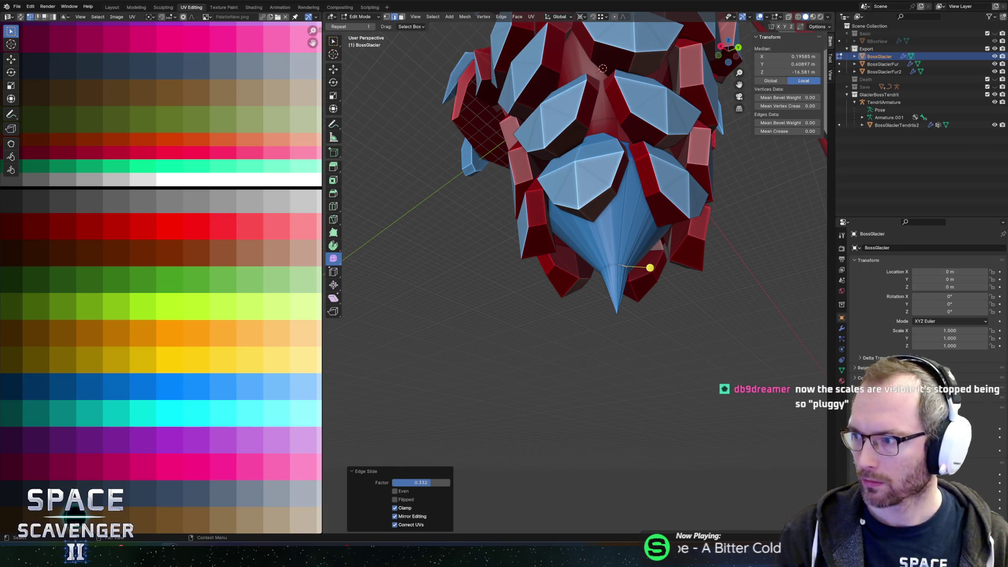
Bring forward the browser showing 'whisky bottle cap' image results and move its window up-left
key("alt+Tab")
mouse_move(365, 32)
left_mouse_down()
mouse_move(366, 101)
mouse_move(315, 51)
left_mouse_up()
scroll(401, 286, "down", 5)
Scroll through the 'whiskey bottle cap' image results for reference, then return to Blender
scroll(401, 286, "down", 3)
scroll(396, 284, "up", 4)
scroll(420, 279, "down", 4)
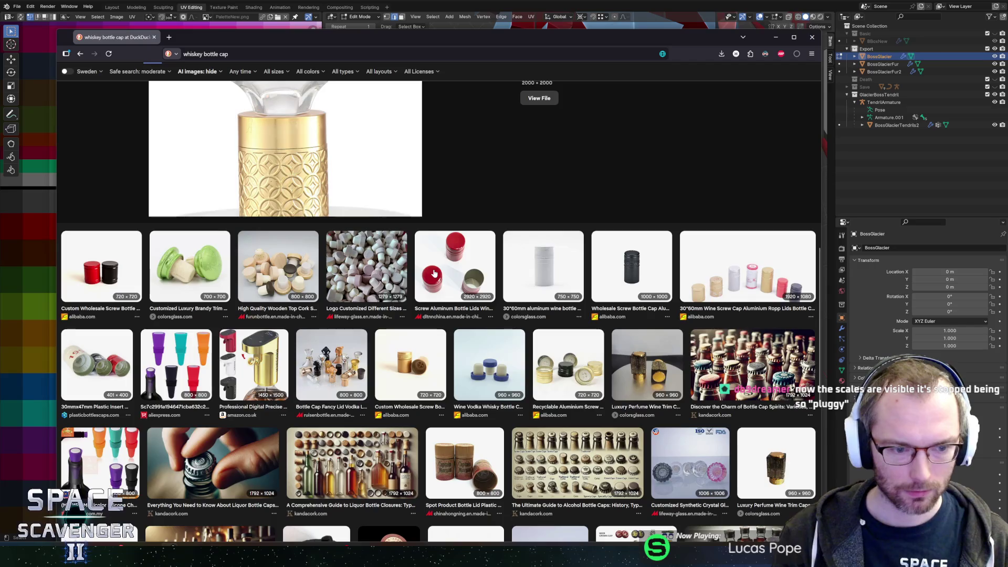
scroll(433, 273, "down", 4)
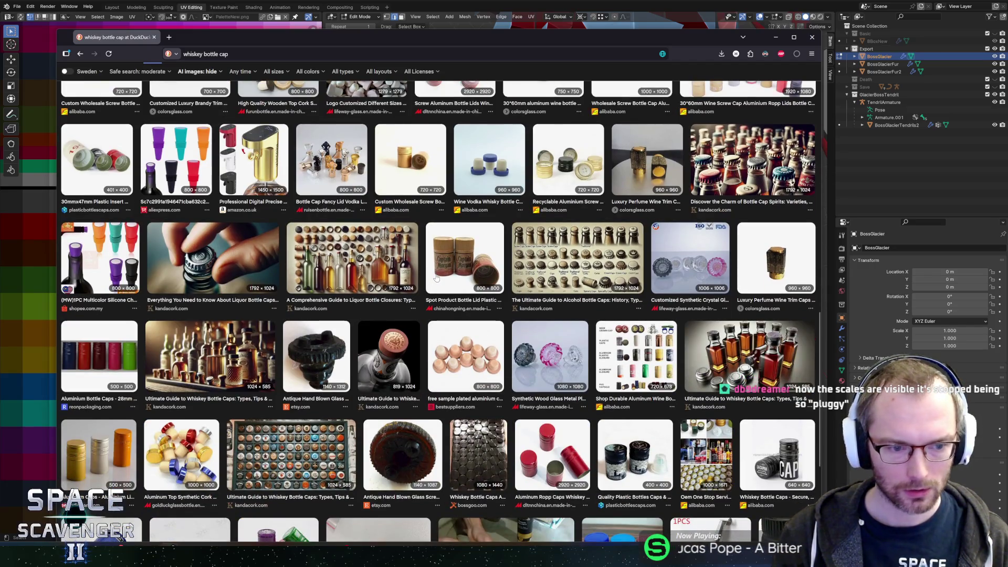
scroll(436, 278, "down", 5)
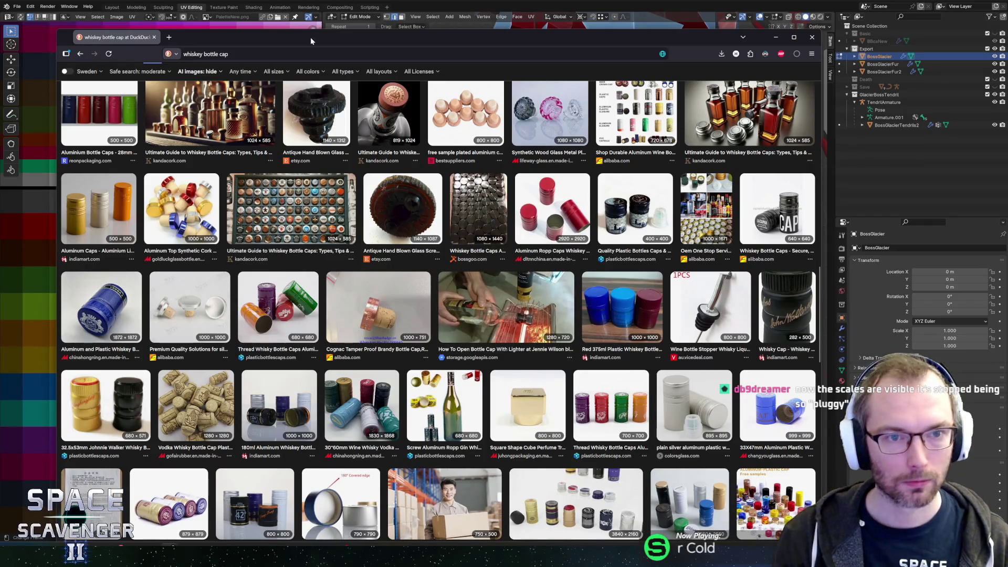
key("alt+Tab")
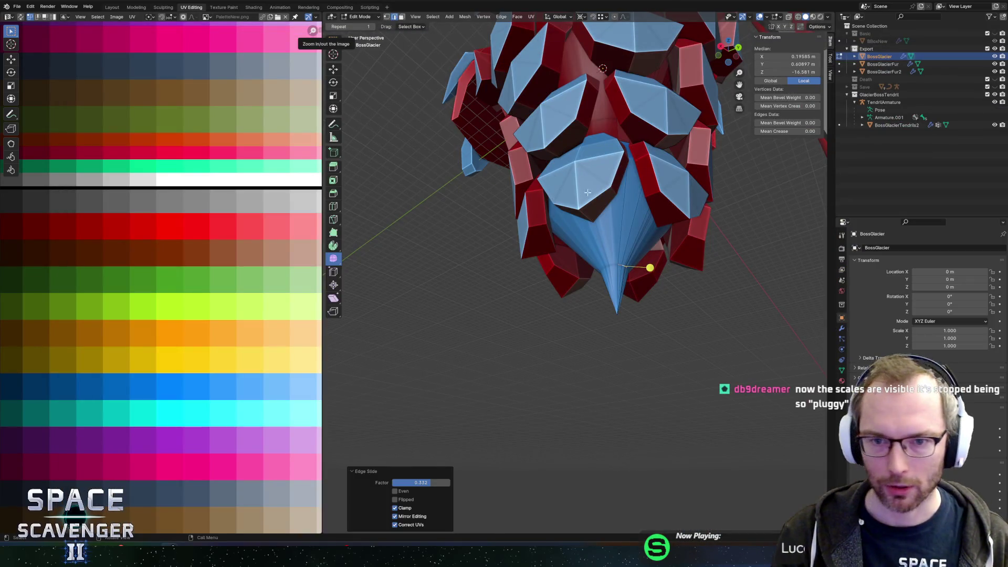
Select the cone-tip faces on the glacier mesh and lower them vertically
scroll(577, 192, "up", 5)
left_click_drag(557, 183, 540, 182)
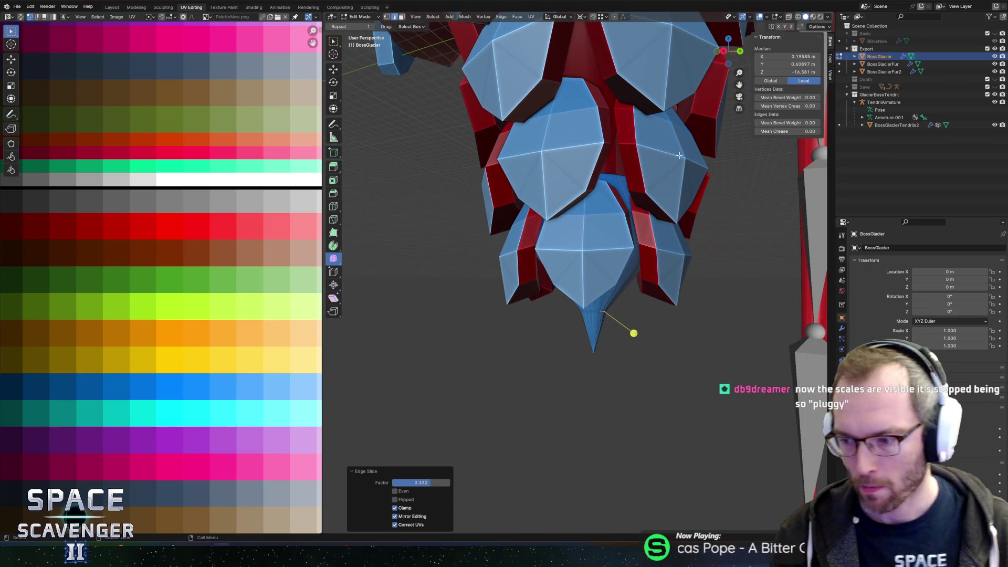
mouse_move(634, 244)
left_mouse_down()
mouse_move(650, 221)
mouse_move(556, 251)
mouse_move(556, 241)
mouse_move(562, 247)
left_mouse_up()
key("alt+a")
left_click(547, 254)
key("g")
key("z")
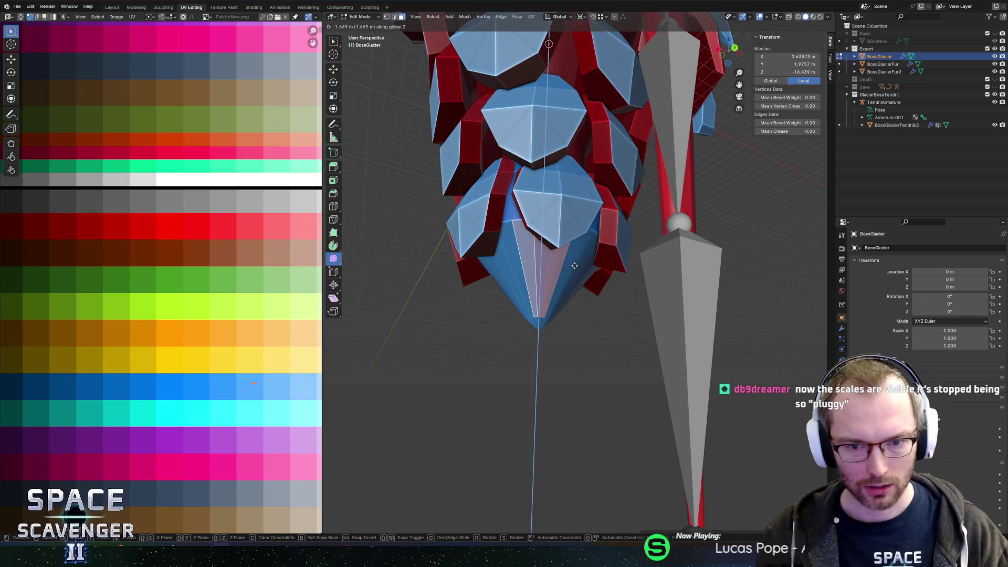
left_click(575, 266)
Turn on X-ray and move the cone tip further down along Z
left_click(525, 325)
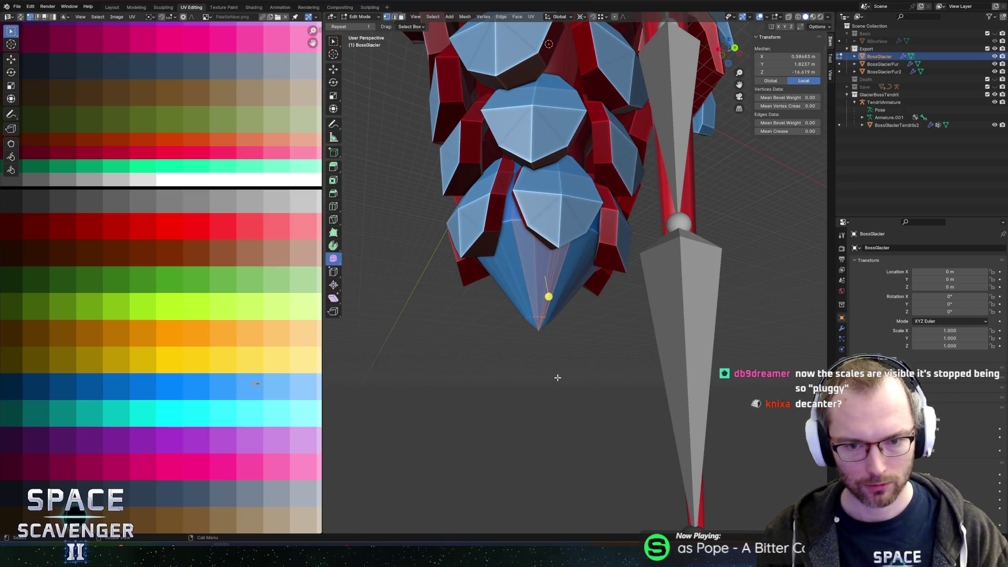
key("alt+z")
key("g")
key("z")
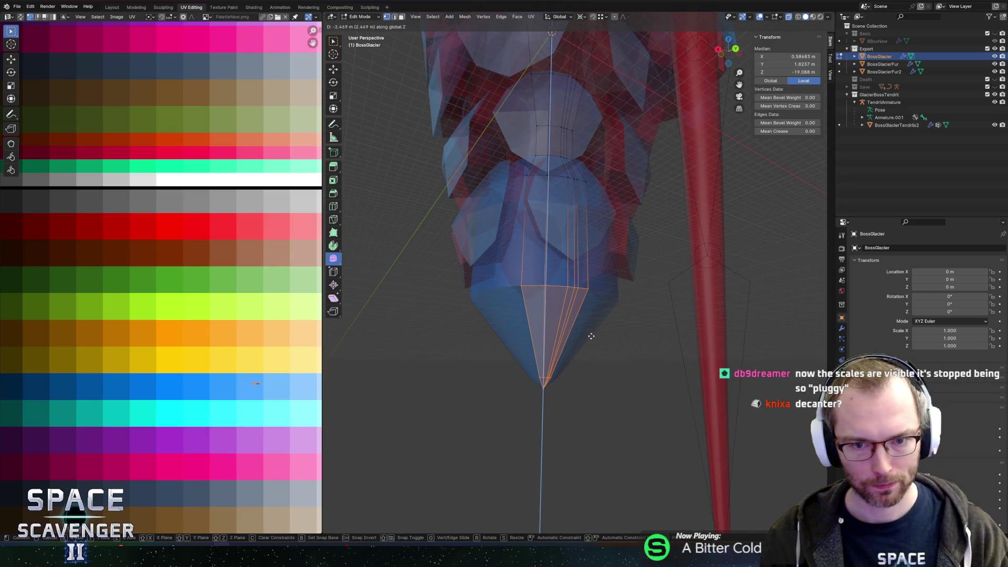
left_click(593, 339)
Reposition an edge loop higher up the cone vertically and narrow it, keeping its height
left_click(556, 173, "alt")
key("g")
key("z")
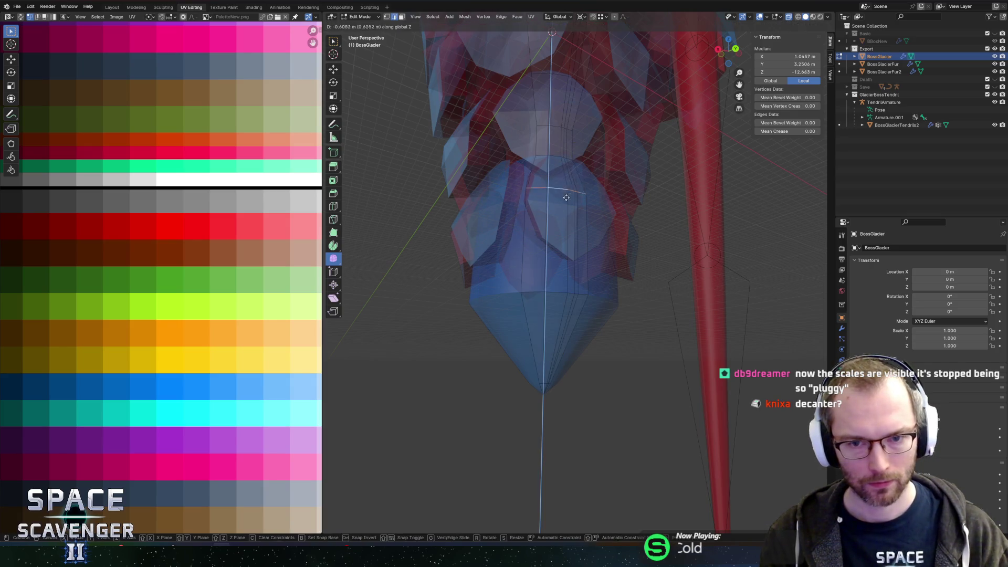
left_click(626, 247)
key("s")
key("shift+z")
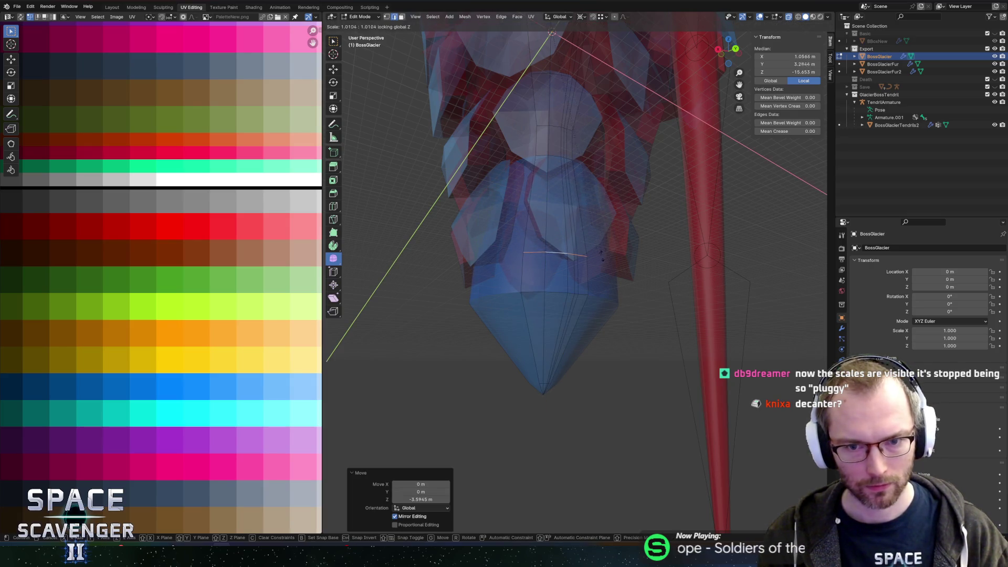
left_click(630, 177)
Check the whole model, then extrude a new vertex below the cone tip
key("Tab")
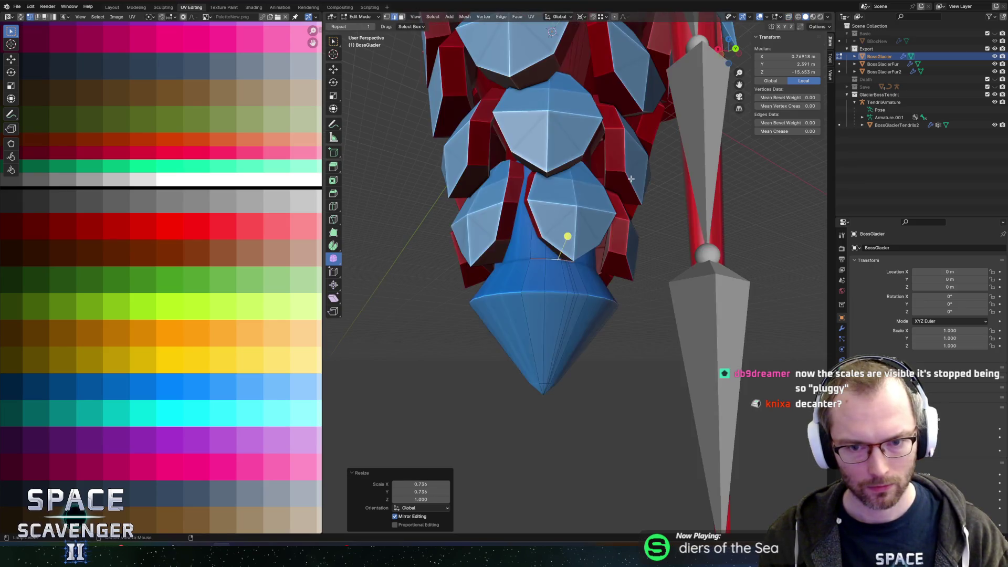
scroll(667, 246, "down", 3)
key("Tab")
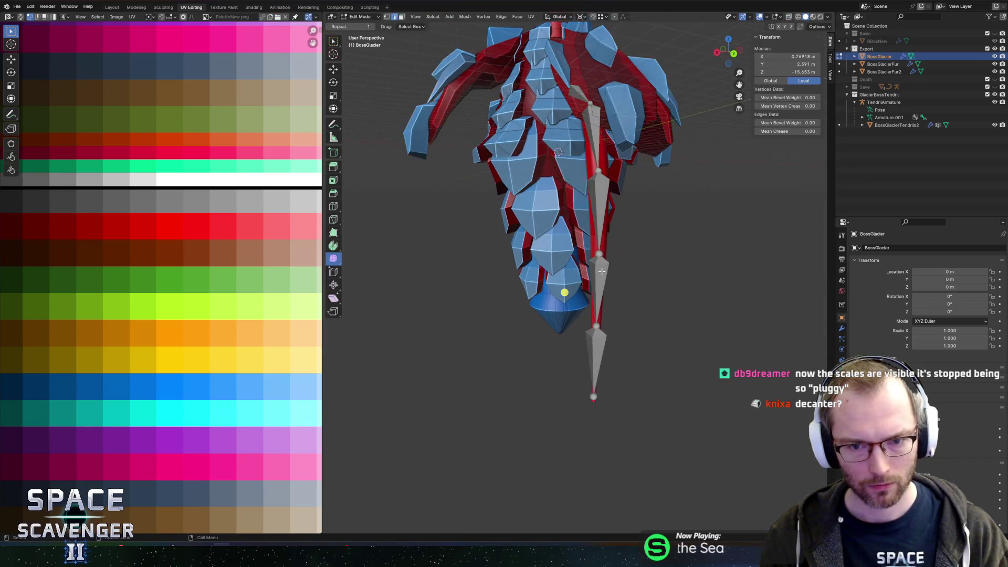
scroll(577, 315, "up", 4)
key("e")
left_click(577, 328)
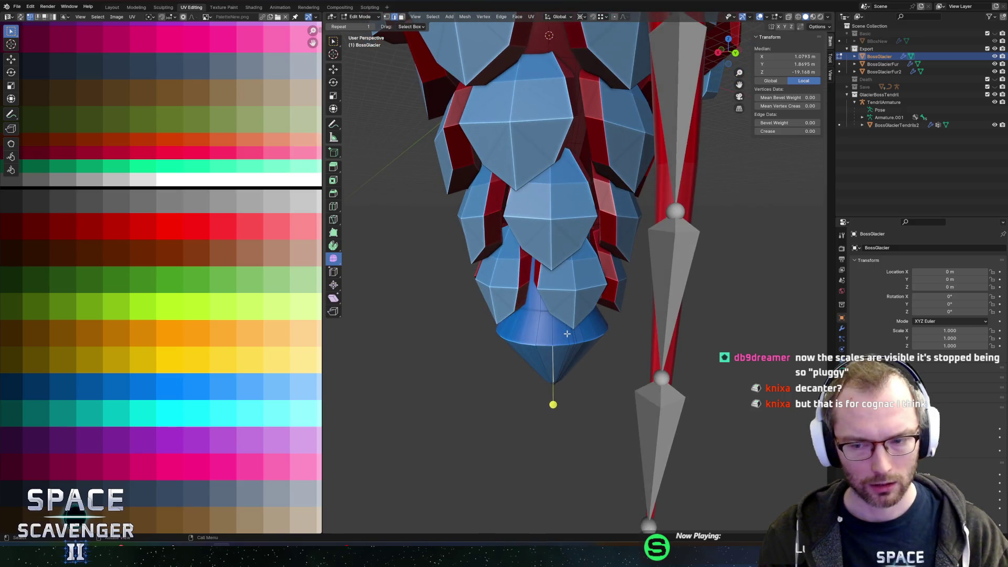
left_click_drag(583, 328, 600, 326)
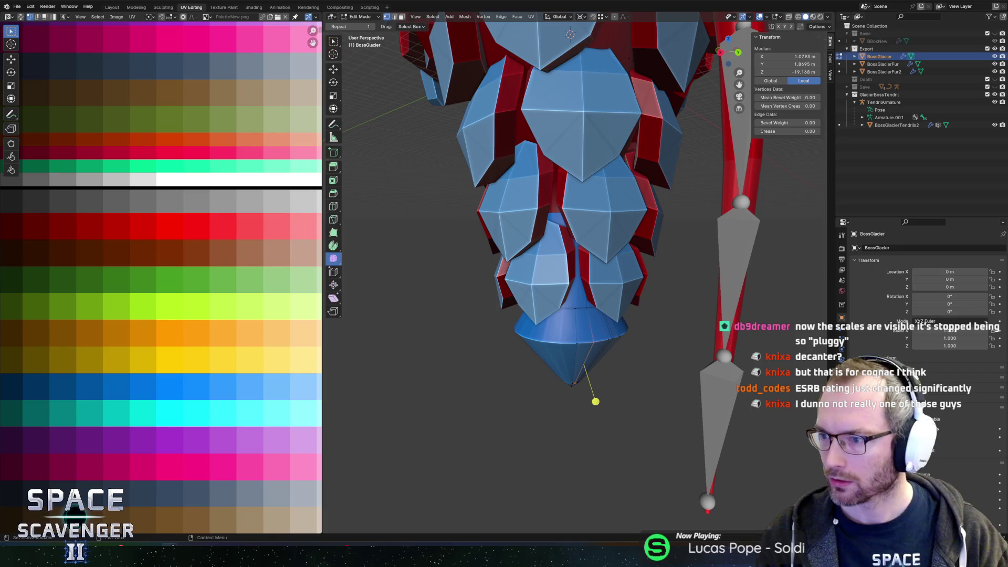
key("alt+Tab")
Preview decanter images: wine essentials, Glencairn, 6 Best Whiskey Decanters, Vilon set and stout glass decanter
double_click(398, 80)
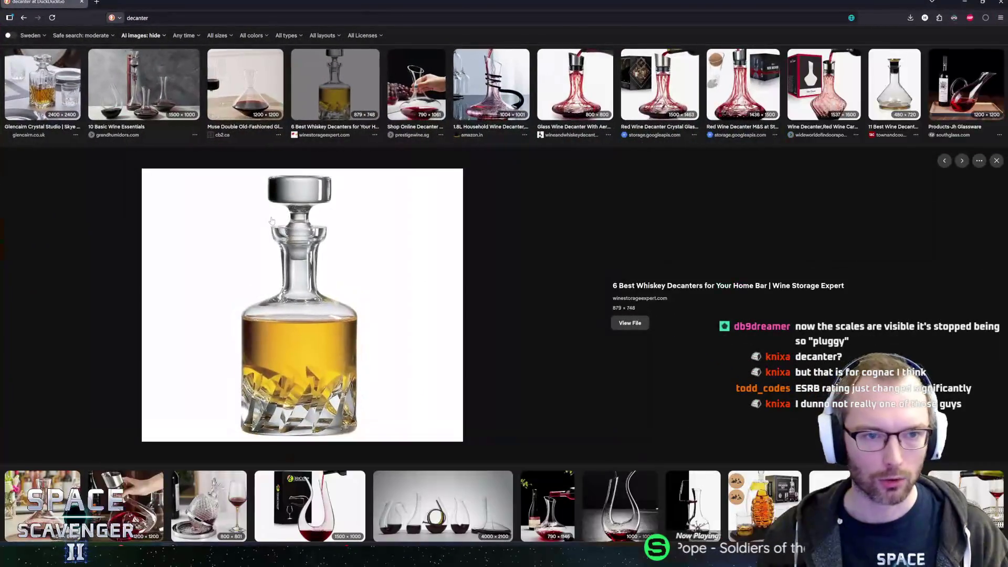
left_click(144, 84)
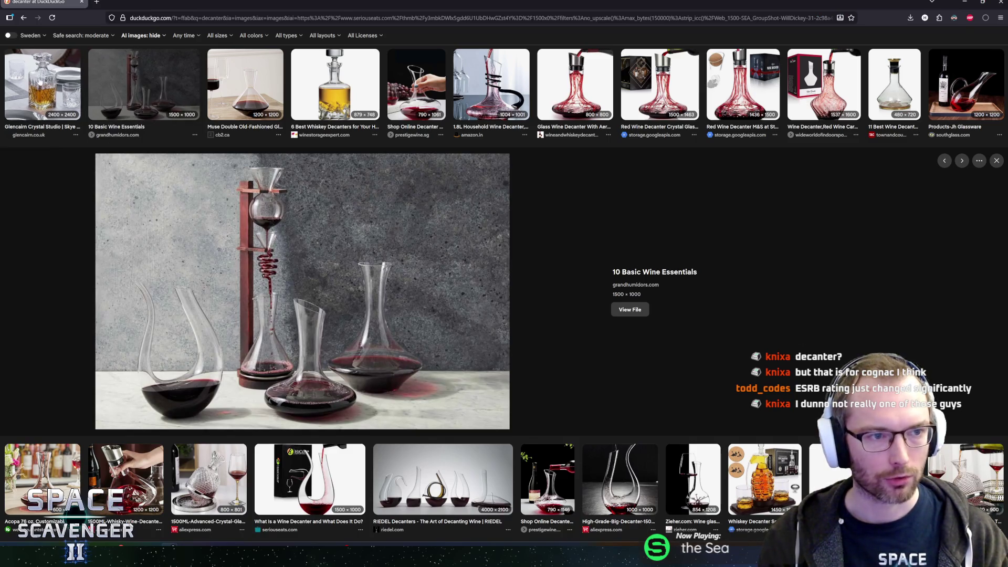
left_click(42, 84)
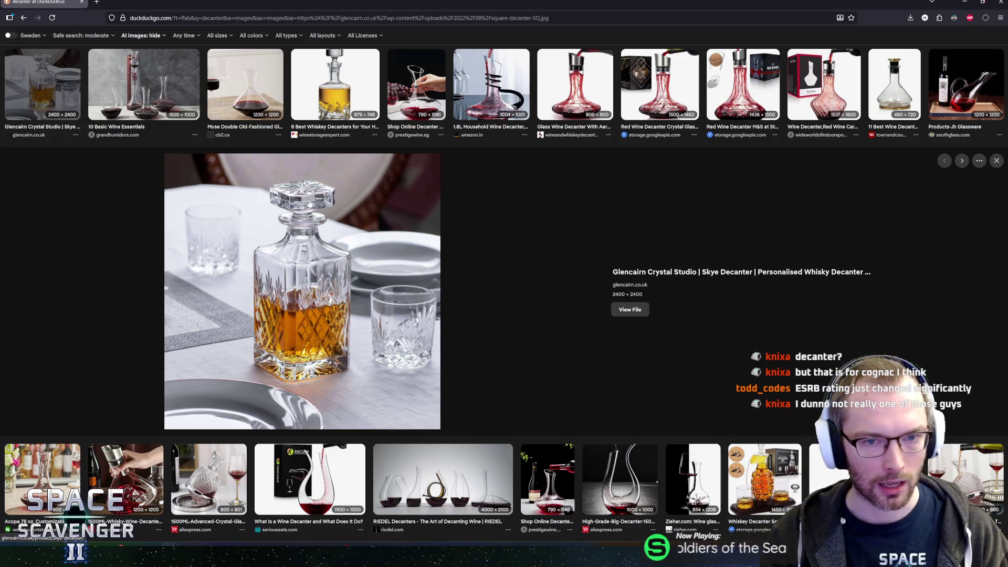
scroll(462, 176, "up", 2)
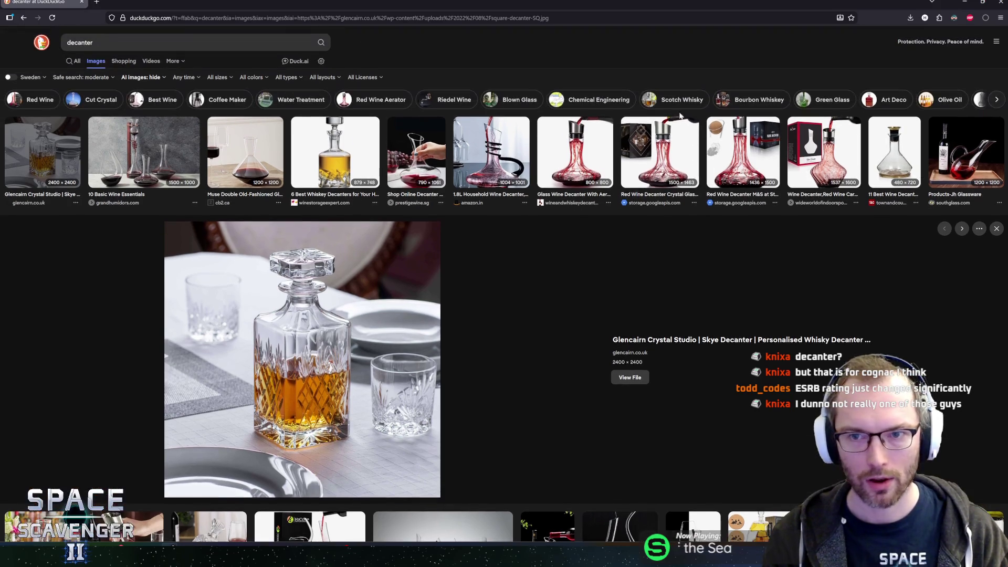
left_click(334, 157)
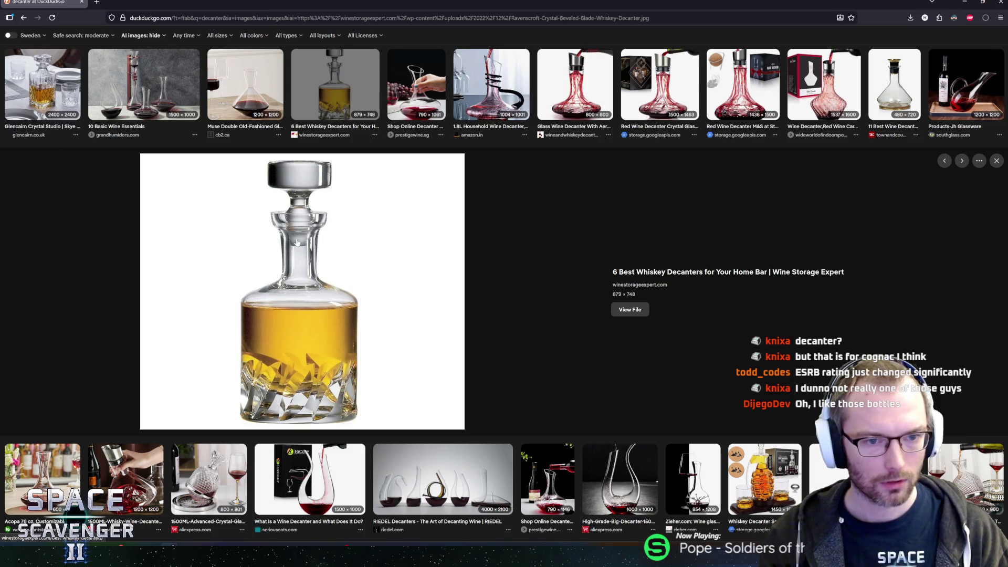
scroll(353, 346, "down", 5)
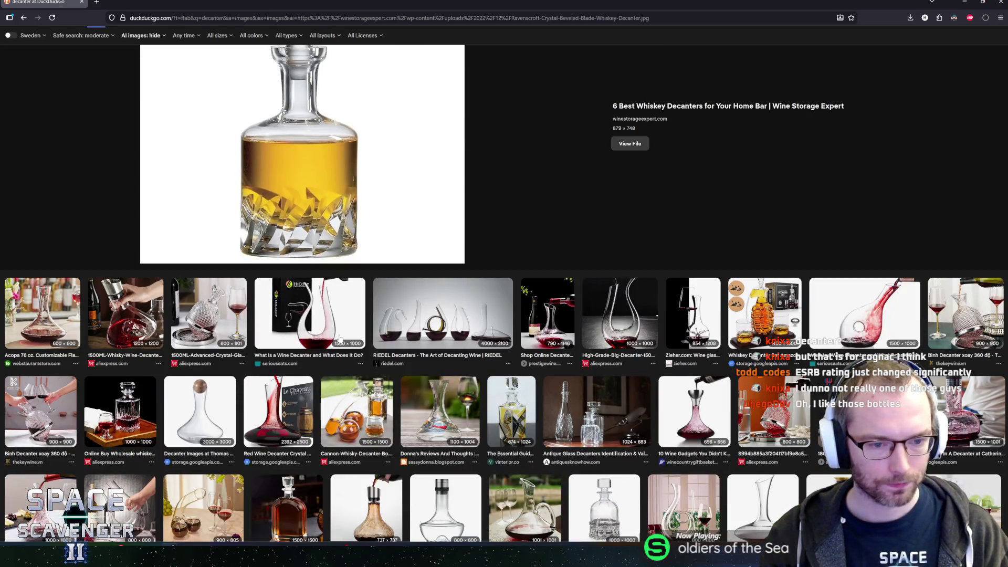
scroll(330, 346, "down", 3)
scroll(430, 349, "down", 3)
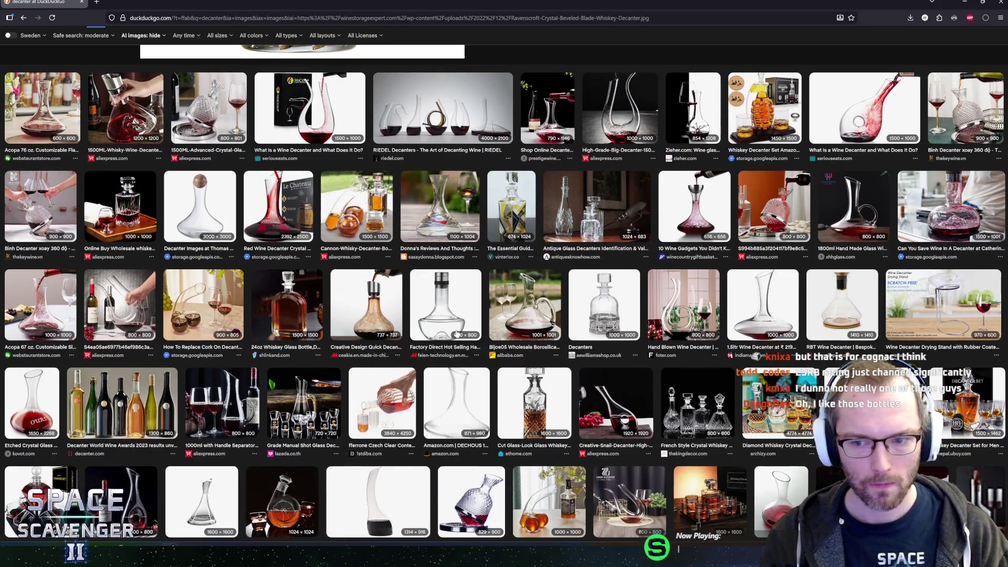
scroll(577, 320, "down", 2)
left_click(828, 272)
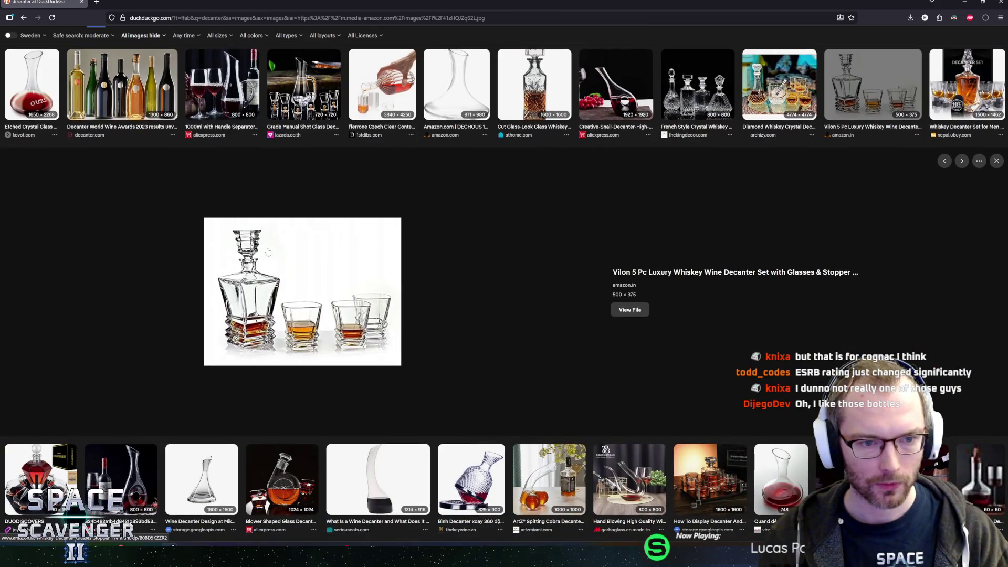
key("Escape")
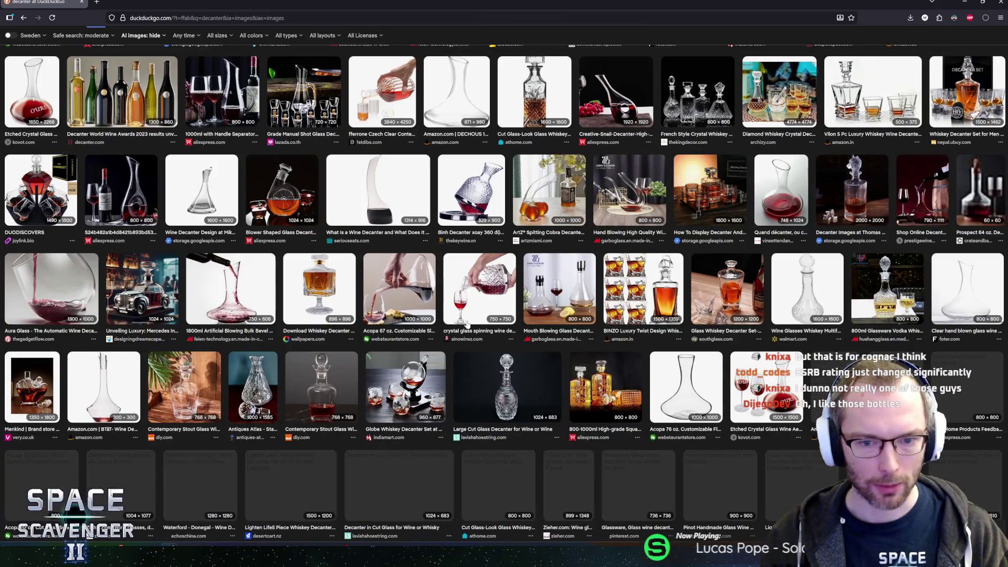
left_click(333, 371)
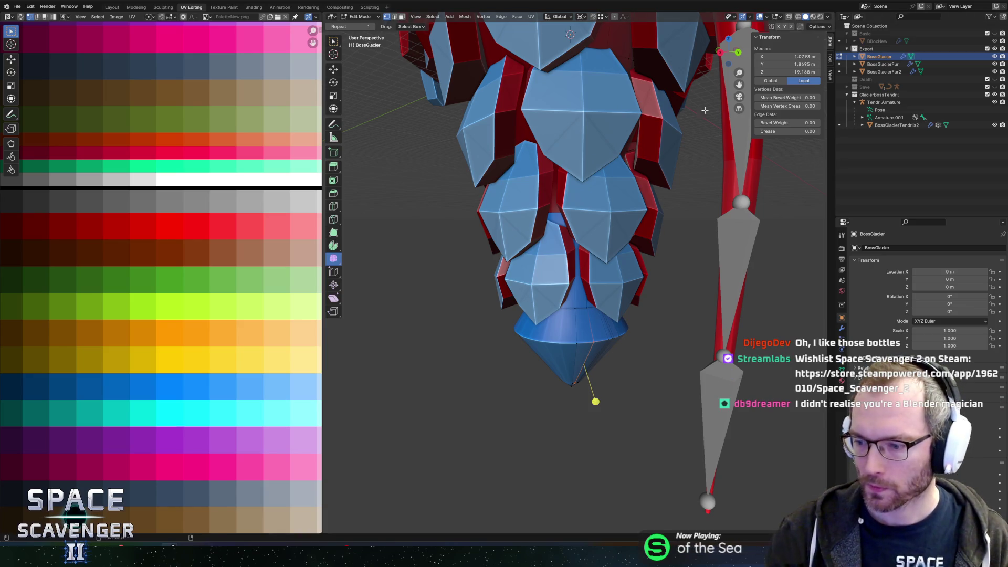
With X-ray on, move a cone edge 0.82 m down along Z
mouse_move(599, 301)
left_mouse_down()
mouse_move(609, 282)
mouse_move(601, 257)
mouse_move(534, 275)
mouse_move(573, 261)
left_mouse_up()
key("alt+z")
key("alt+z")
left_click(525, 288, "alt")
key("g")
key("z")
left_click(585, 274)
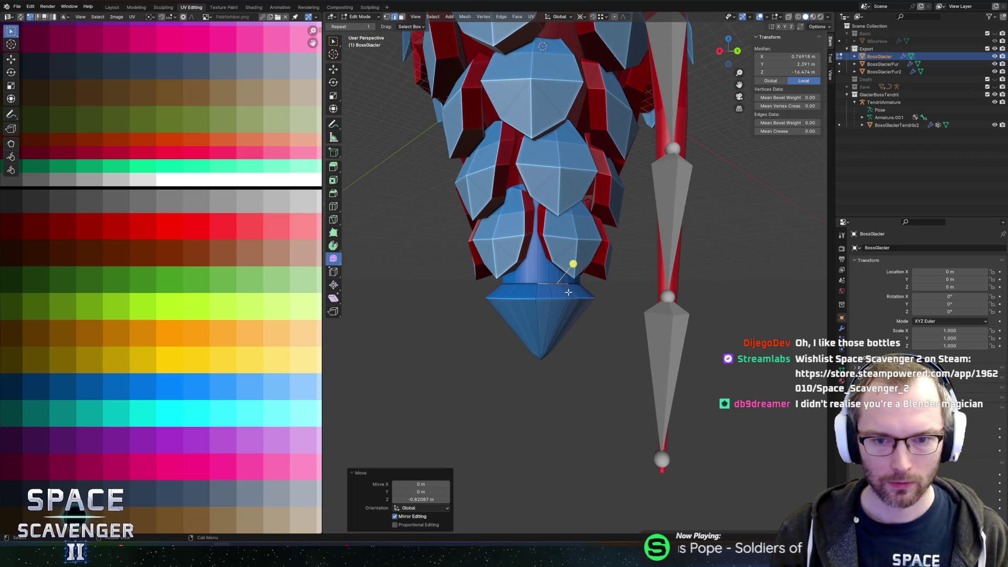
Select several cone faces and shift their UVs horizontally on the colour palette
left_click(559, 300)
left_click(546, 294)
left_click(549, 302, "shift")
left_click(546, 307, "shift")
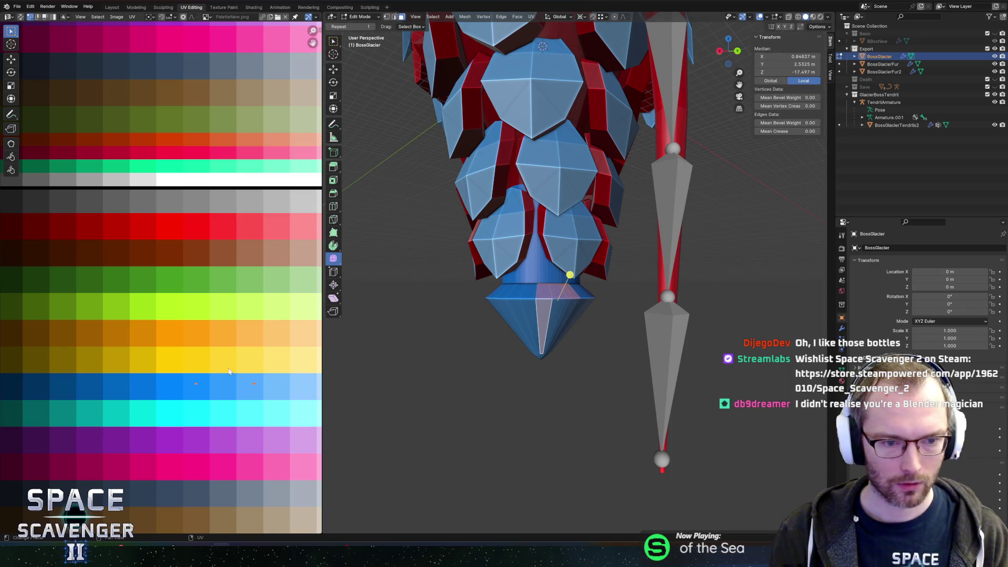
key("g")
key("x")
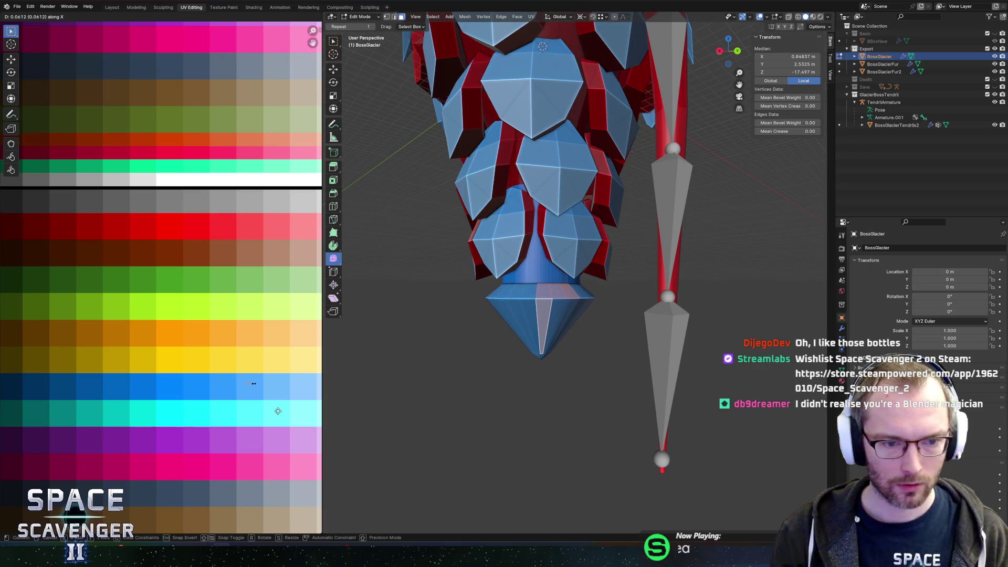
left_click(225, 368)
Place the cone tip vertex's UV point on a different palette colour
key("2")
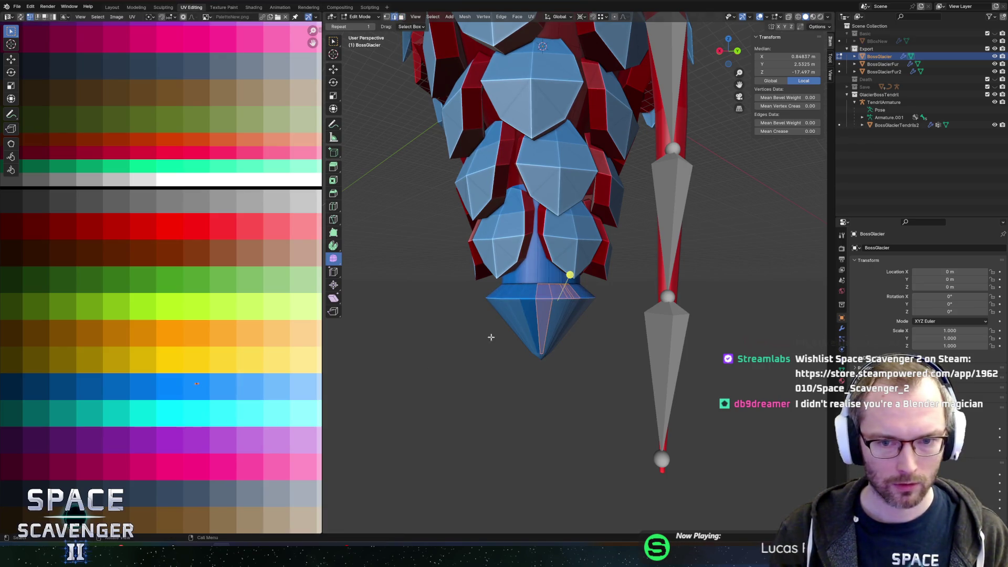
left_click(556, 303, "alt")
mouse_move(601, 316)
left_mouse_down()
mouse_move(638, 293)
mouse_move(530, 315)
left_mouse_up()
key("3")
left_click(541, 314)
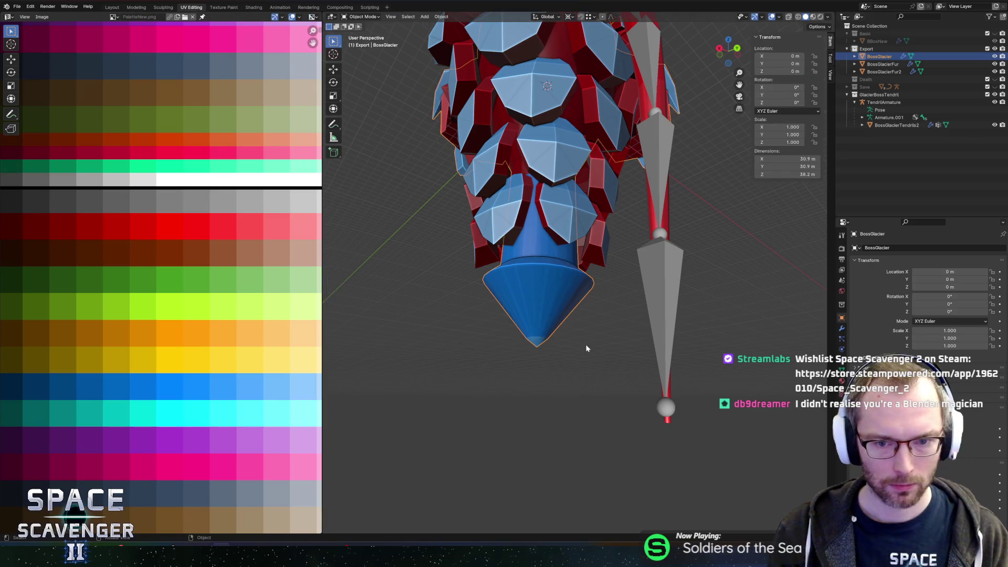
left_click_drag(583, 349, 519, 336)
key("1")
left_click(519, 336)
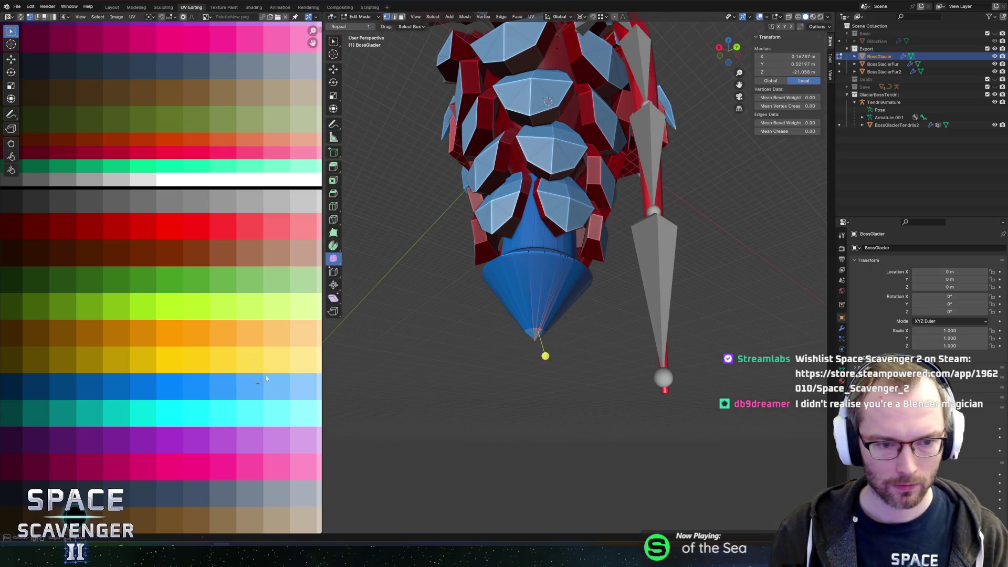
key("g")
left_click(203, 390)
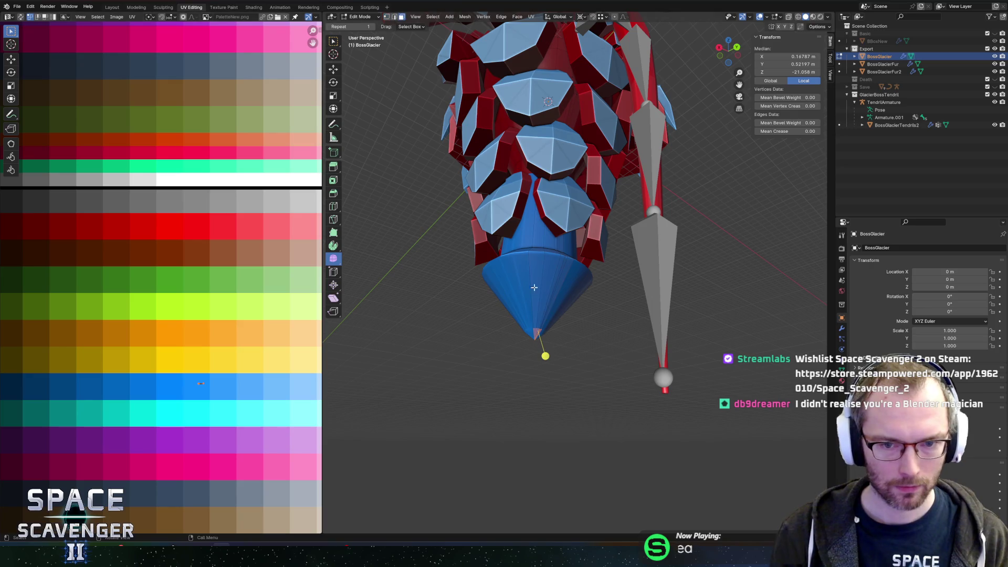
Bevel a vertical edge loop through the cone with two segments
left_click(558, 308, "shift")
scroll(556, 342, "up", 3)
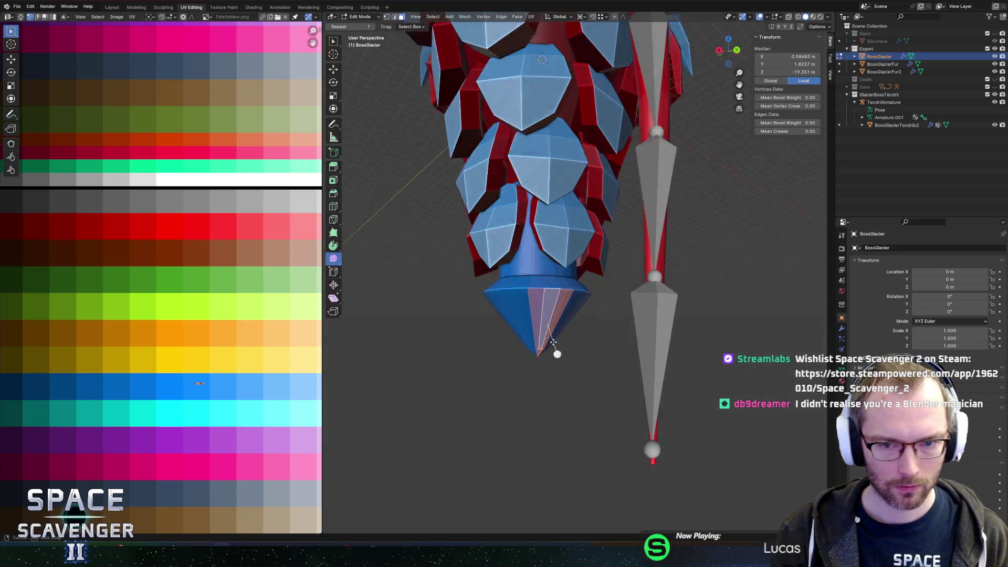
left_click(546, 312, "alt")
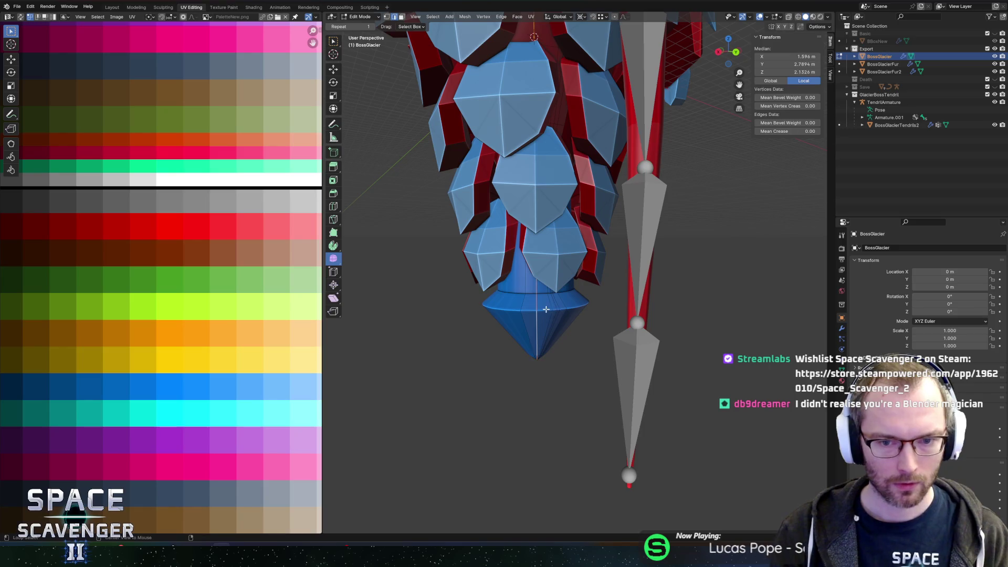
left_click_drag(546, 309, 626, 270)
key("ctrl+b")
scroll(653, 291, "up", 1)
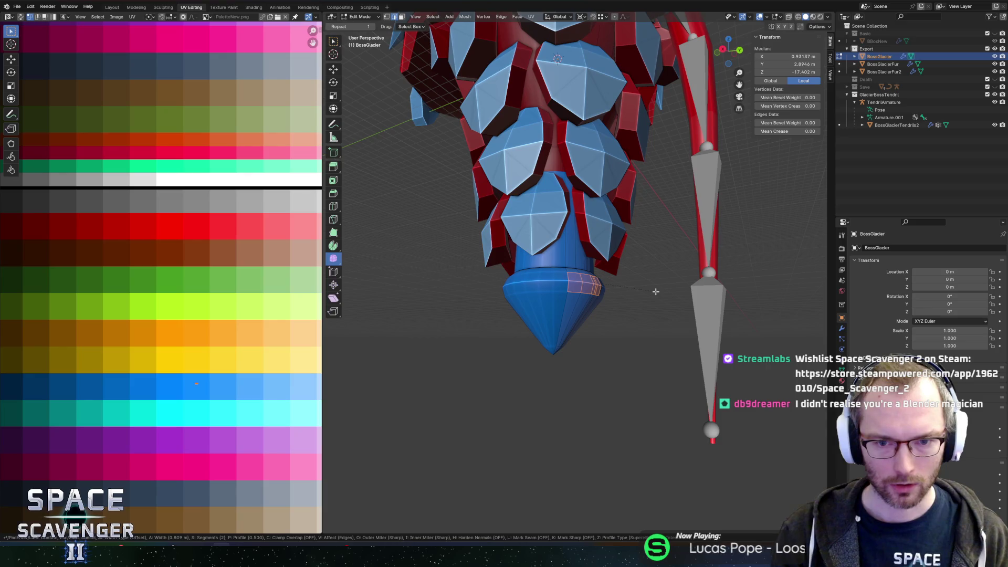
left_click(655, 291)
Scale a cone vertex with Y locked, then widen an edge loop to 1.124 horizontally
mouse_move(623, 272)
left_mouse_down()
mouse_move(567, 317)
mouse_move(582, 321)
mouse_move(567, 301)
mouse_move(610, 302)
left_mouse_up()
left_click(546, 304)
key("s")
key("shift+y")
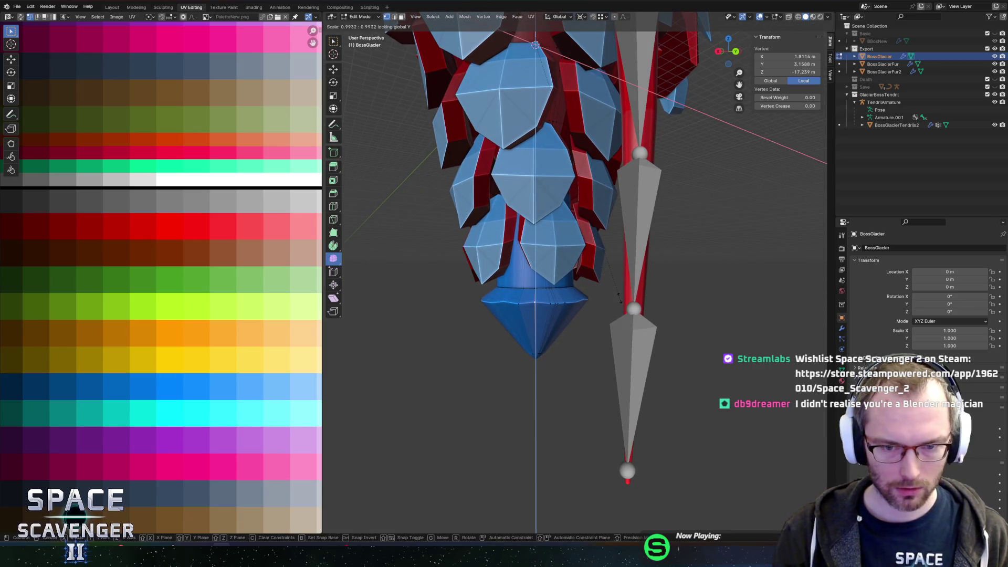
left_click(634, 288)
left_click(573, 300, "alt")
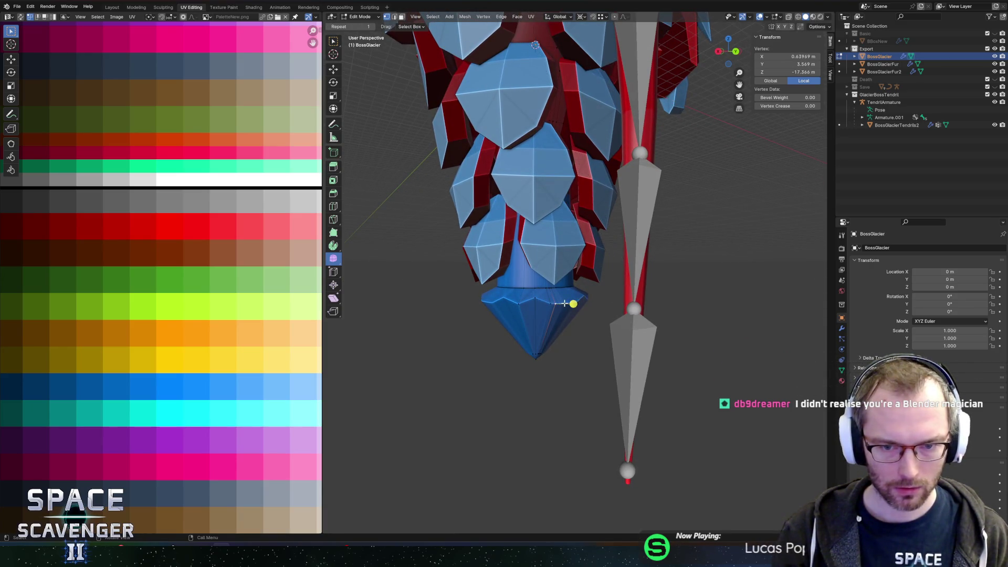
left_click_drag(576, 299, 611, 288)
key("s")
key("shift+z")
left_click(722, 273)
mouse_move(582, 328)
left_mouse_down()
mouse_move(459, 286)
mouse_move(544, 257)
mouse_move(633, 275)
mouse_move(617, 278)
left_mouse_up()
Export the mesh as BossGlacier.fbx and check it in Unity before returning to Blender
key("Tab")
scroll(545, 257, "down", 5)
key("ctrl+shift+e")
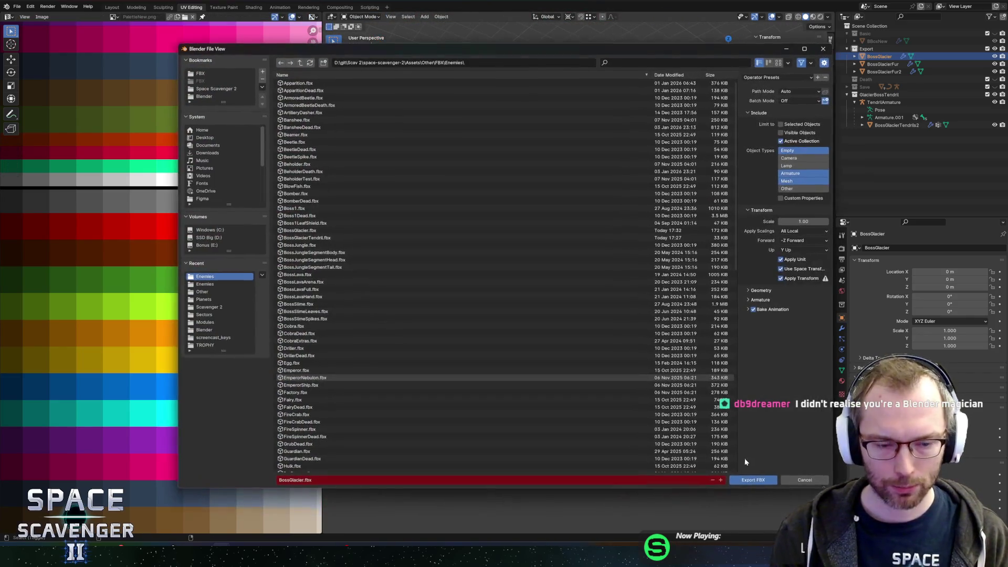
left_click(742, 481)
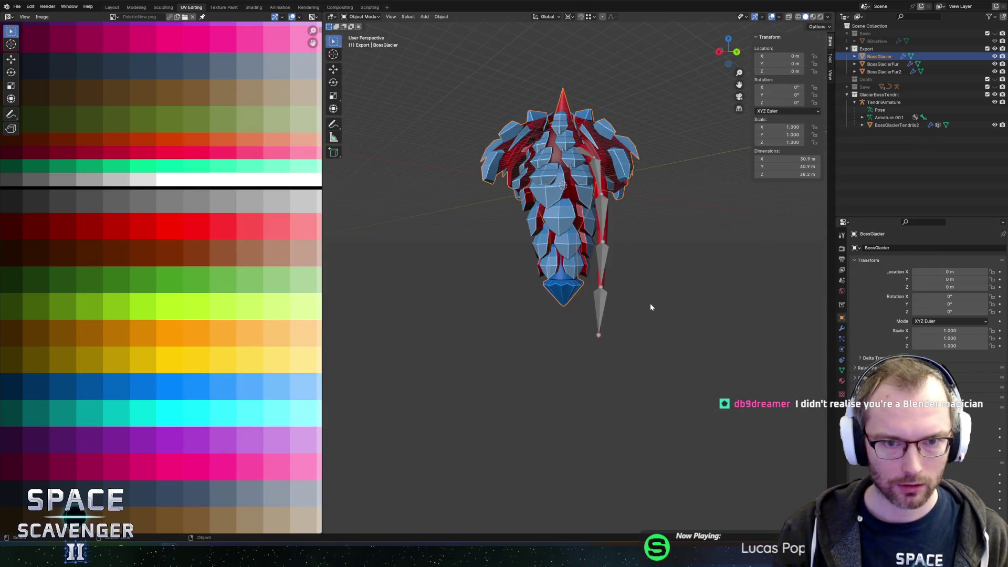
key("alt+Tab")
key("Tab")
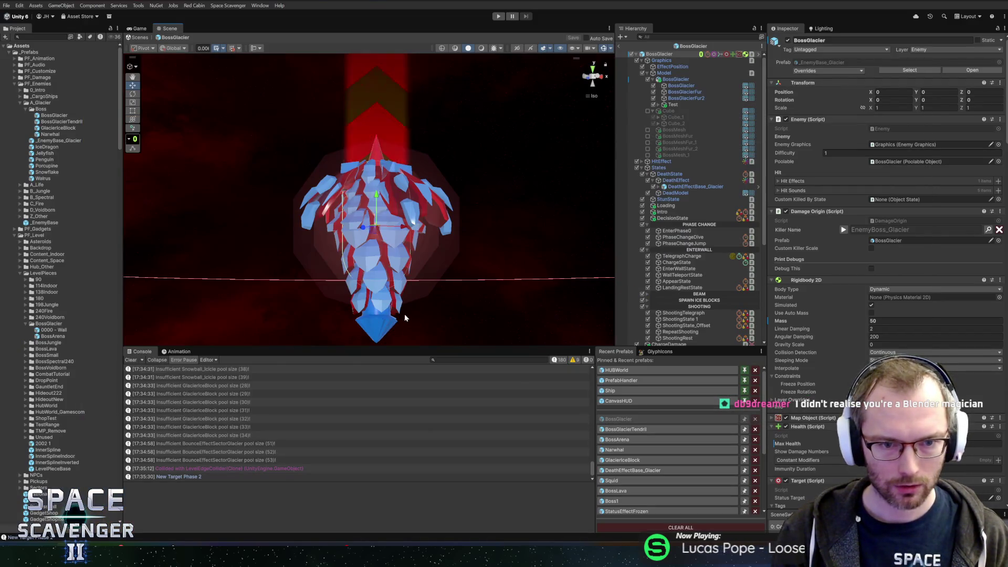
key("alt+Tab")
scroll(569, 272, "up", 5)
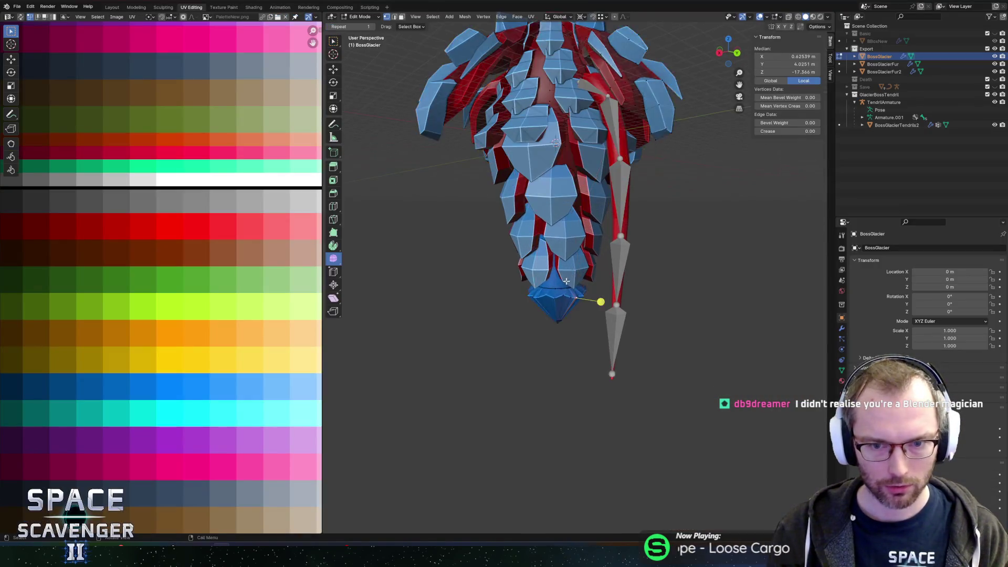
Slide the cylinder-base edge loop up and raise a lower edge loop 1.09 m
left_click(548, 263, "alt")
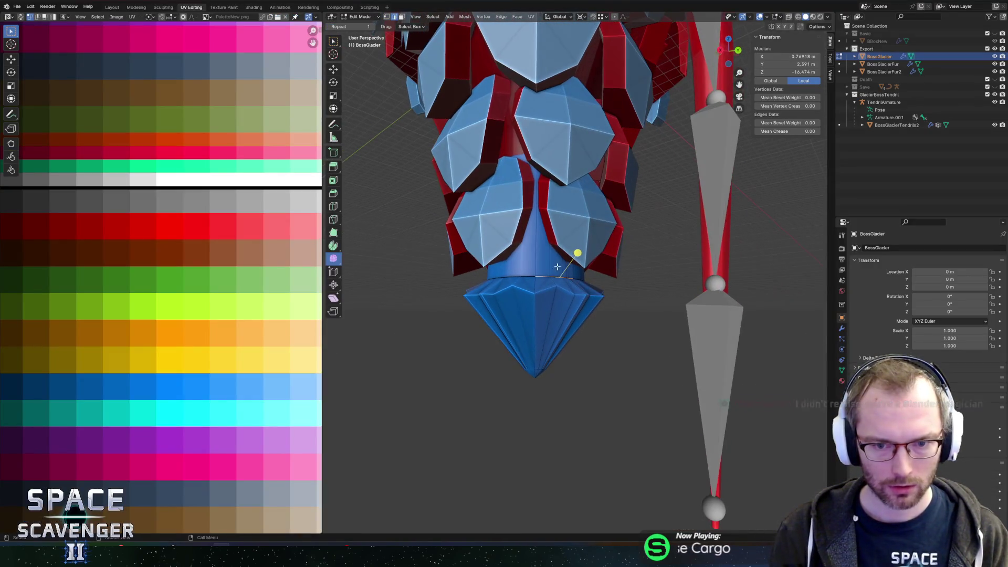
key("g")
key("g")
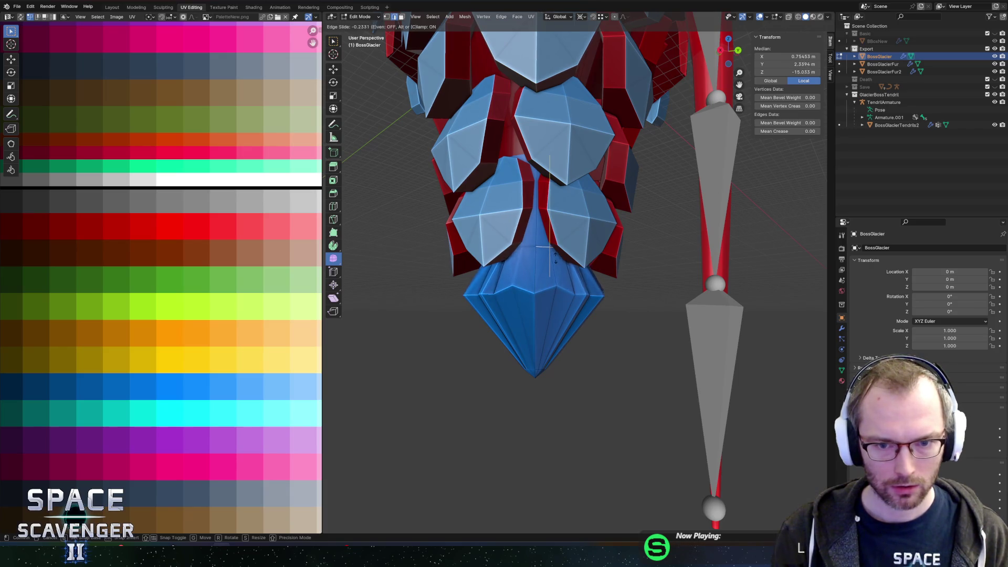
left_click(556, 265)
left_click(549, 285, "alt")
key("g")
key("z")
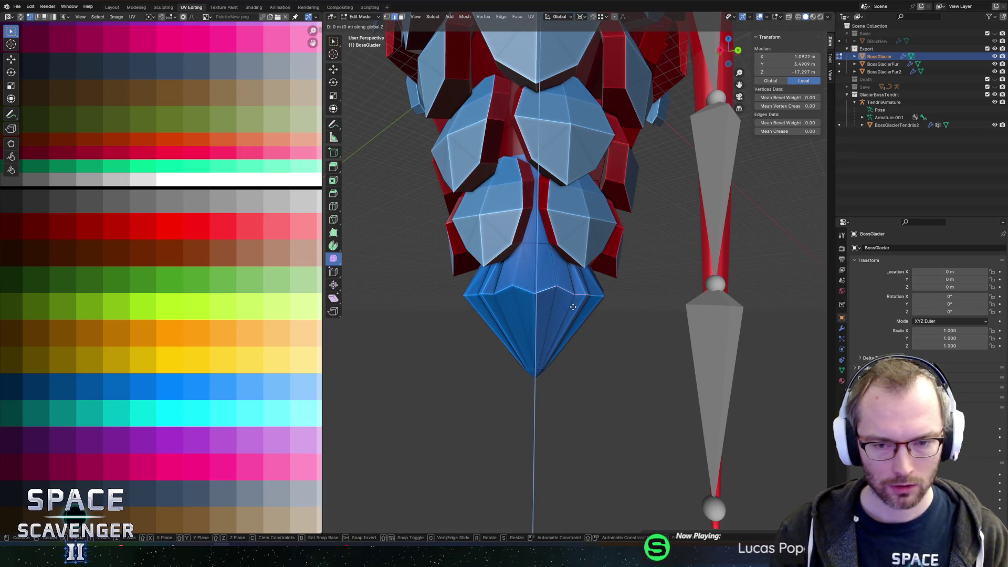
left_click(558, 312)
Raise the bottom tip vertex 2.37 m along Z
key("alt+a")
mouse_move(464, 349)
left_mouse_down()
mouse_move(614, 439)
mouse_move(590, 423)
left_mouse_up()
key("g")
key("z")
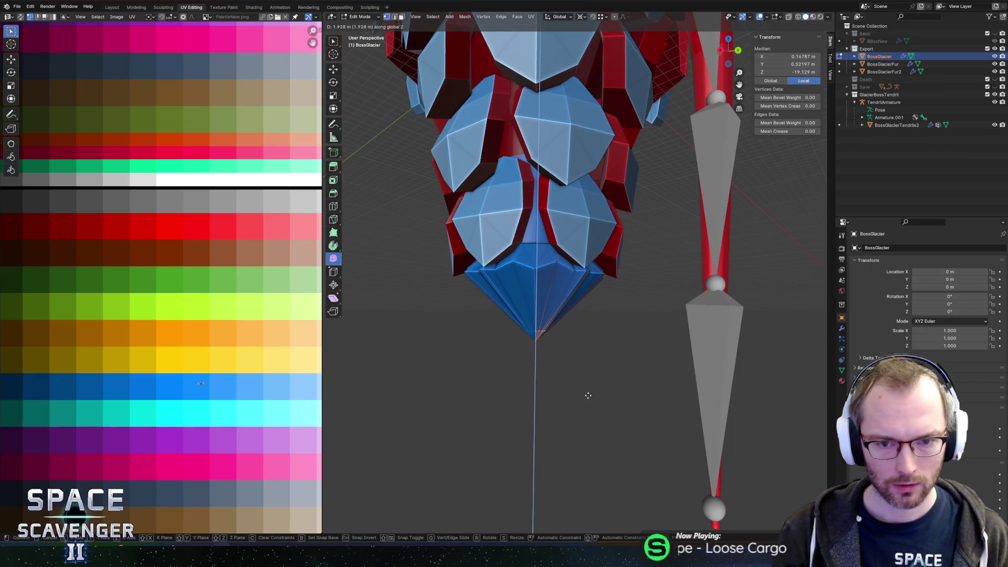
left_click(589, 392)
Widen the small loop above the tip to 1.969, keeping its height fixed
scroll(550, 340, "up", 5)
left_click(477, 405, "alt")
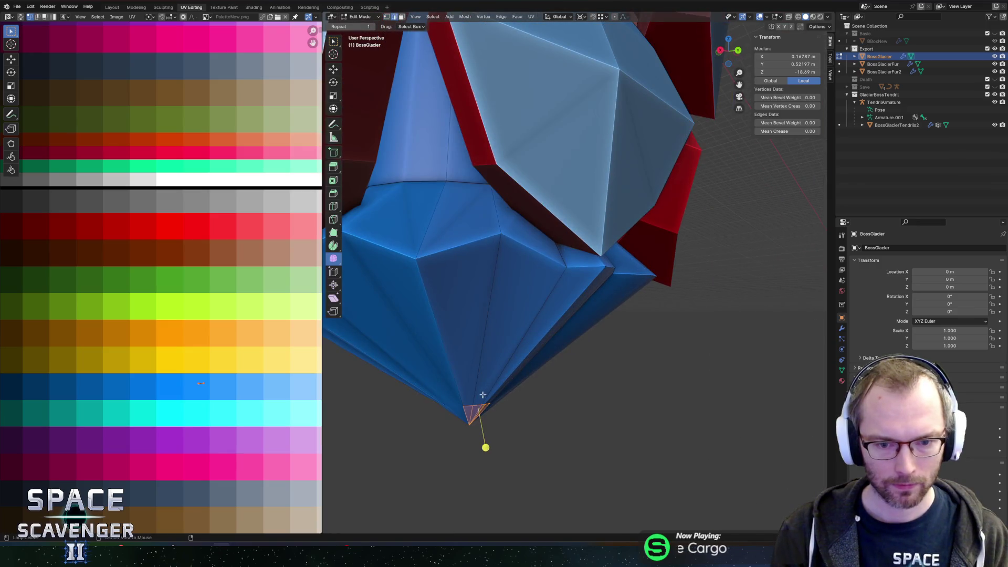
key("s")
key("shift+z")
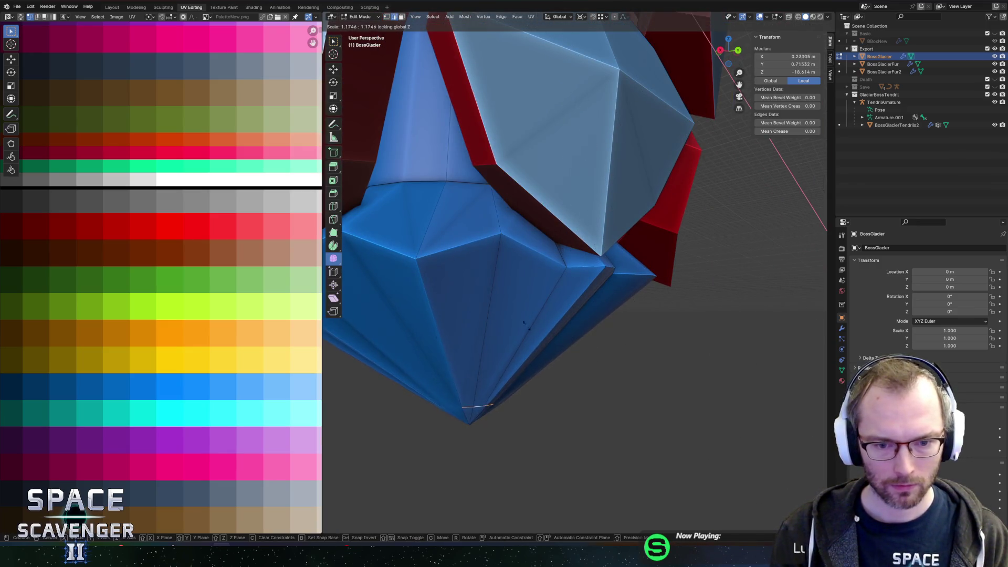
left_click(726, 274)
Add a loop cut across the blue mesh and squash it flat along Z
scroll(690, 291, "up", 3)
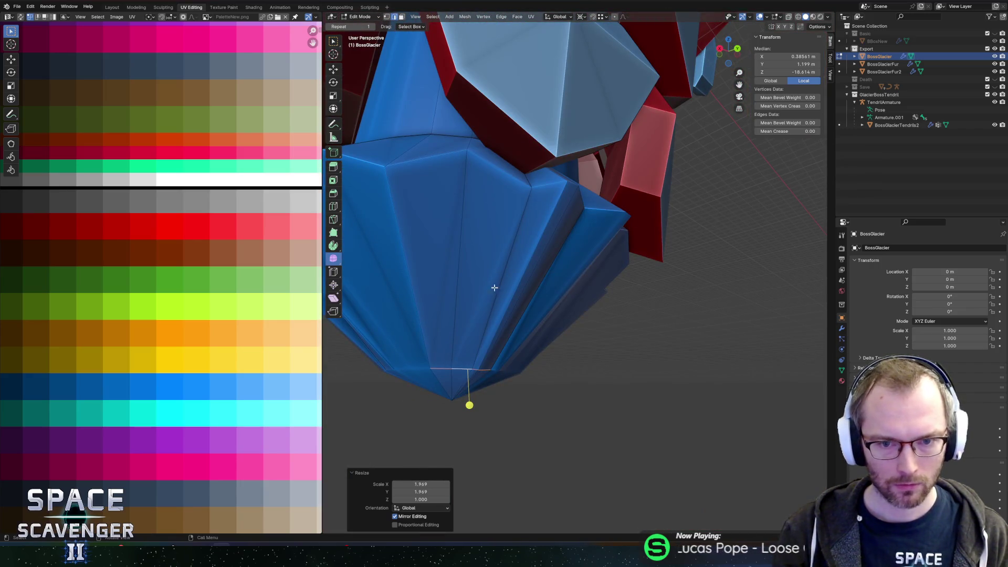
key("ctrl+r")
left_click(458, 288)
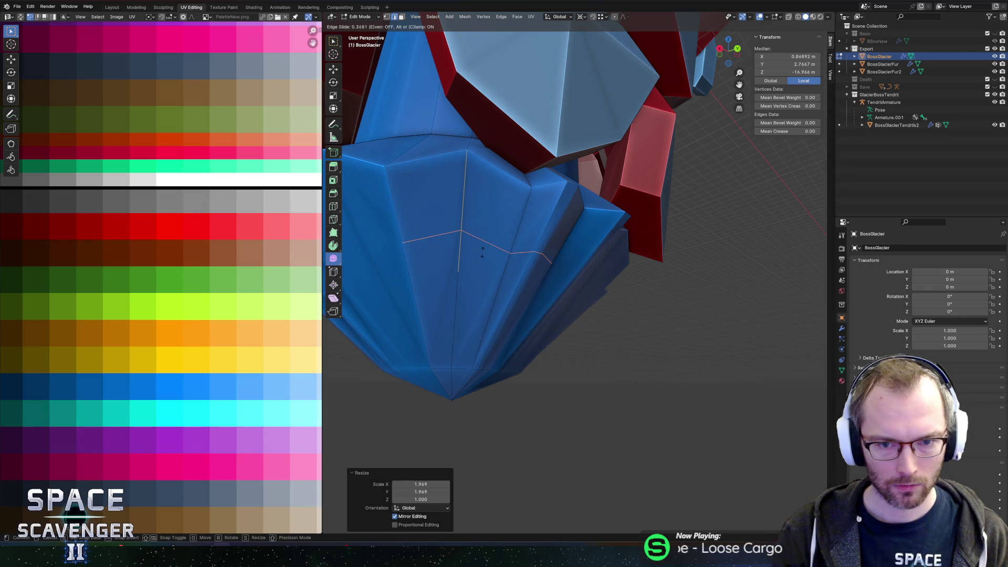
left_click(659, 286)
scroll(682, 291, "up", 2)
key("s")
key("z")
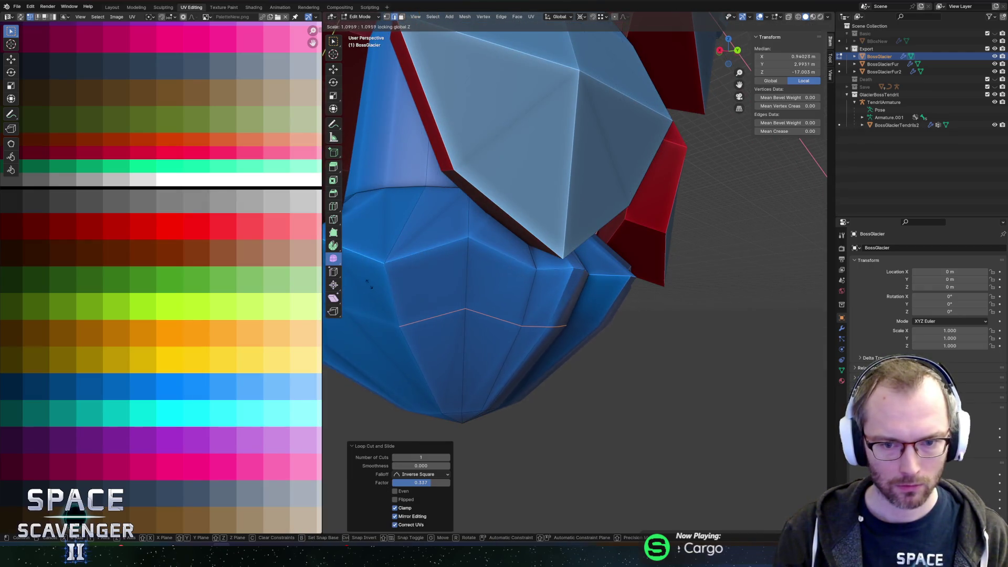
left_click(613, 284)
Re-export the boss mesh as FBX and switch over to Unity
key("Tab")
scroll(613, 283, "down", 4)
key("ctrl+e")
left_click(755, 479)
key("alt+Tab")
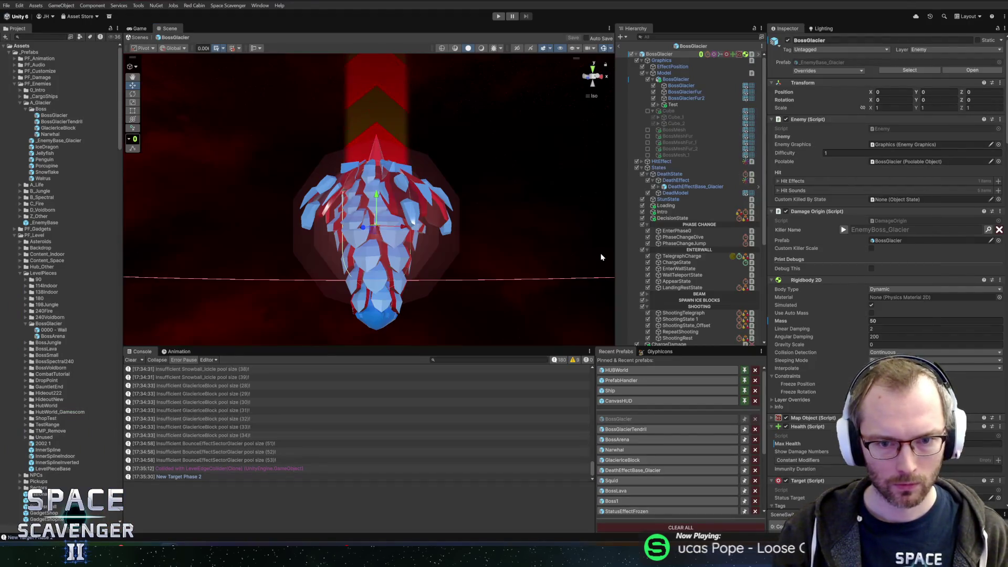
Back in Blender, select the glacier tip faces and scale them to 0.7932 horizontally
key("alt+Tab")
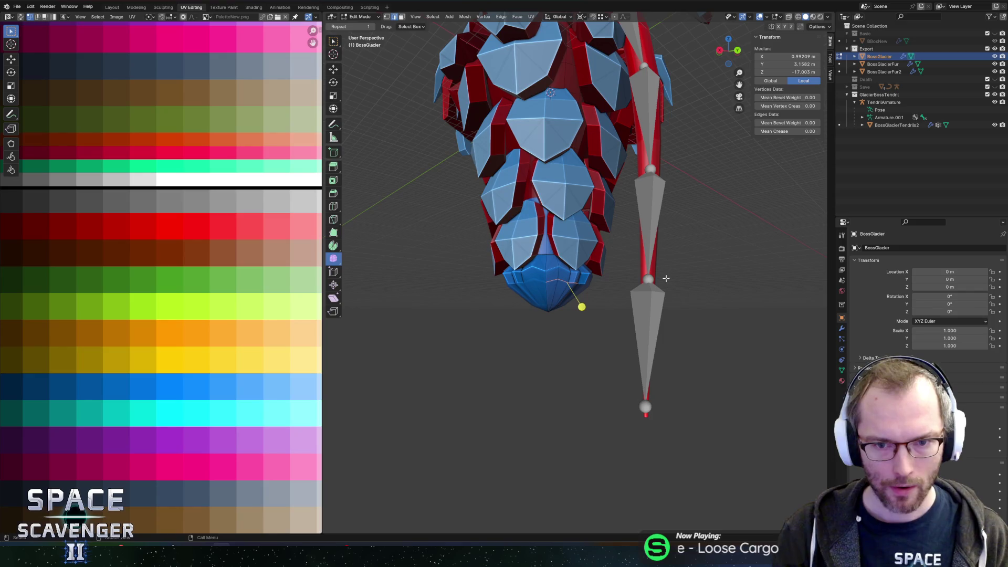
left_click(558, 264, "alt+shift")
left_click(556, 275, "alt+shift")
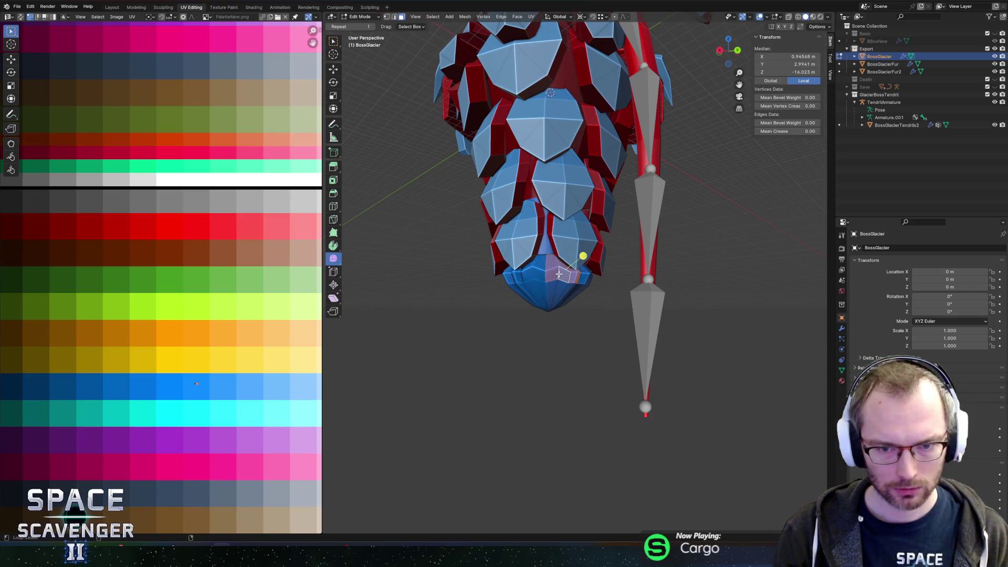
key("c")
key("Escape")
key("alt+z")
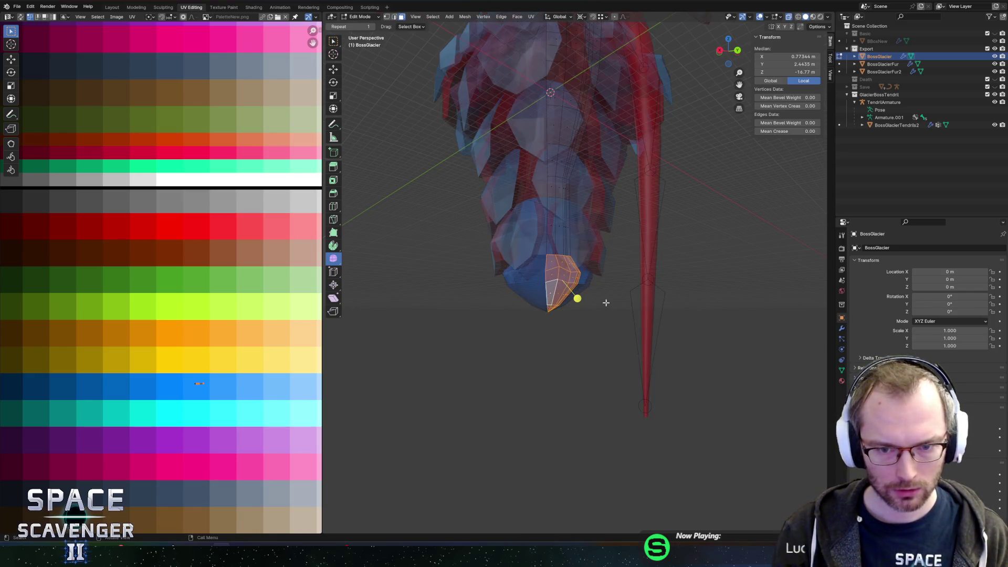
key("s")
key("shift+z")
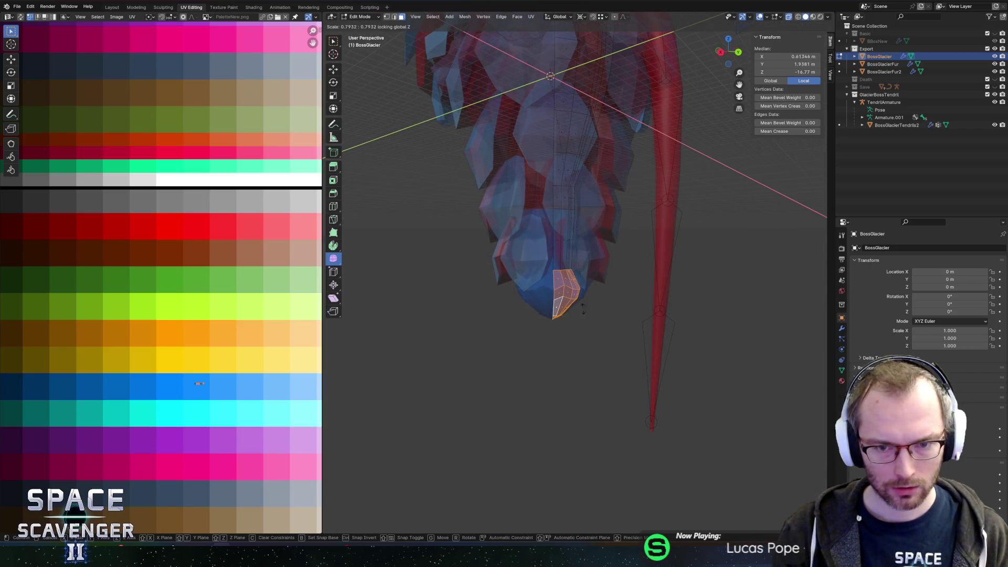
left_click(640, 328)
Re-export the boss as FBX, check it in Unity, and resume editing in Blender
key("Tab")
key("shift+r")
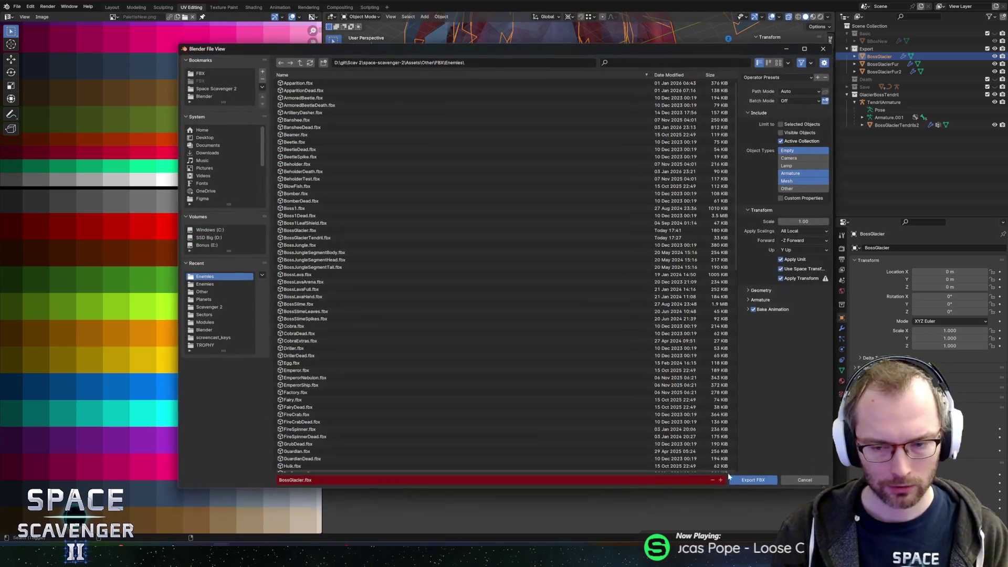
left_click(753, 479)
key("alt+Tab")
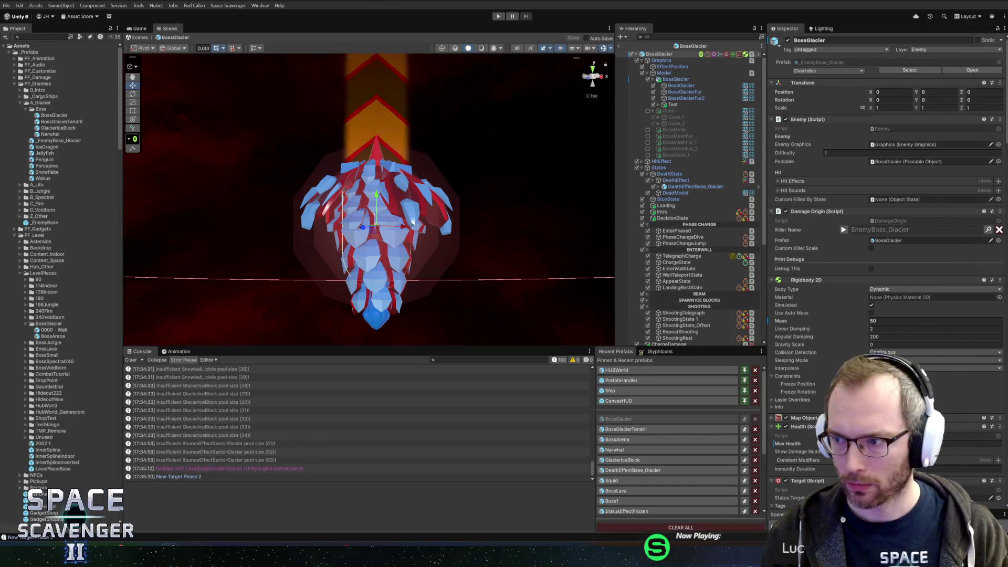
key("alt+Tab")
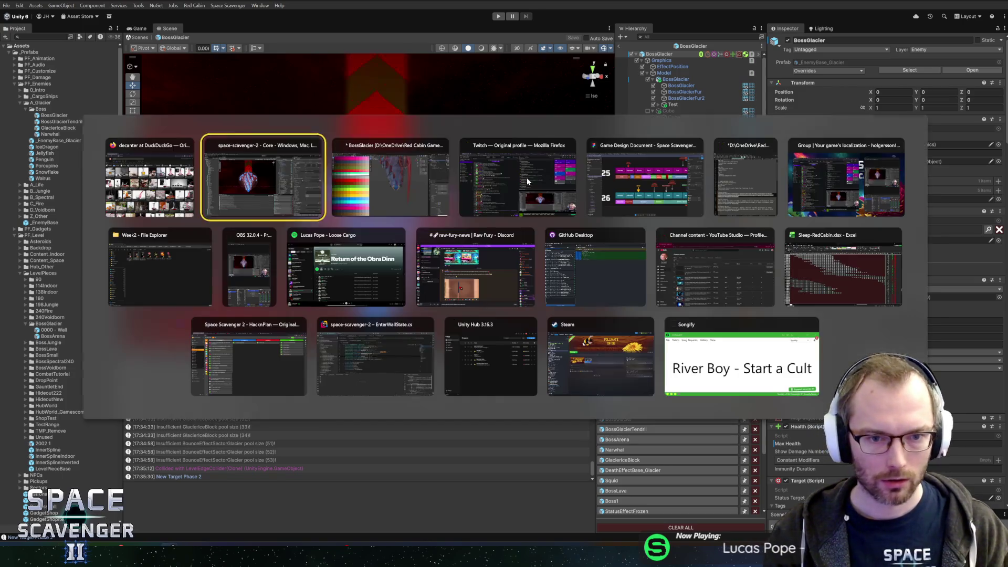
key("Tab")
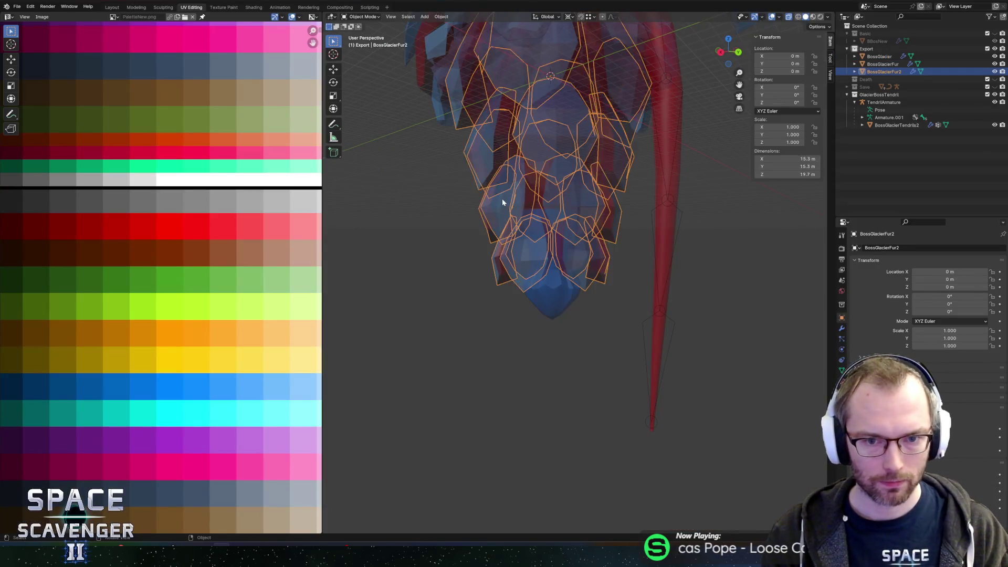
Select the linked strip of faces at the glacier tip and turn off X-ray display
left_click(502, 199)
scroll(249, 378, "right", 5)
scroll(249, 378, "down", 2)
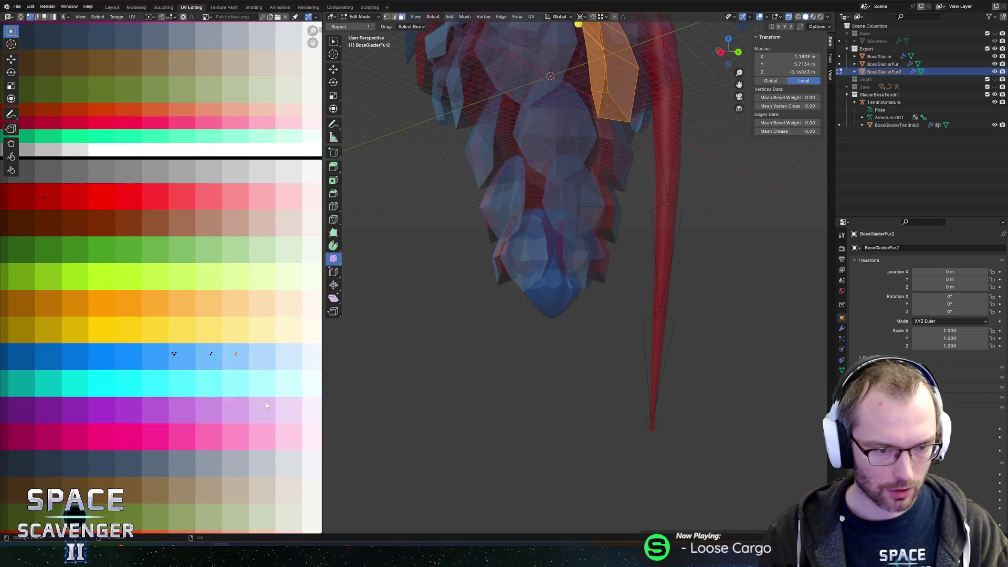
left_click(567, 296)
key("l")
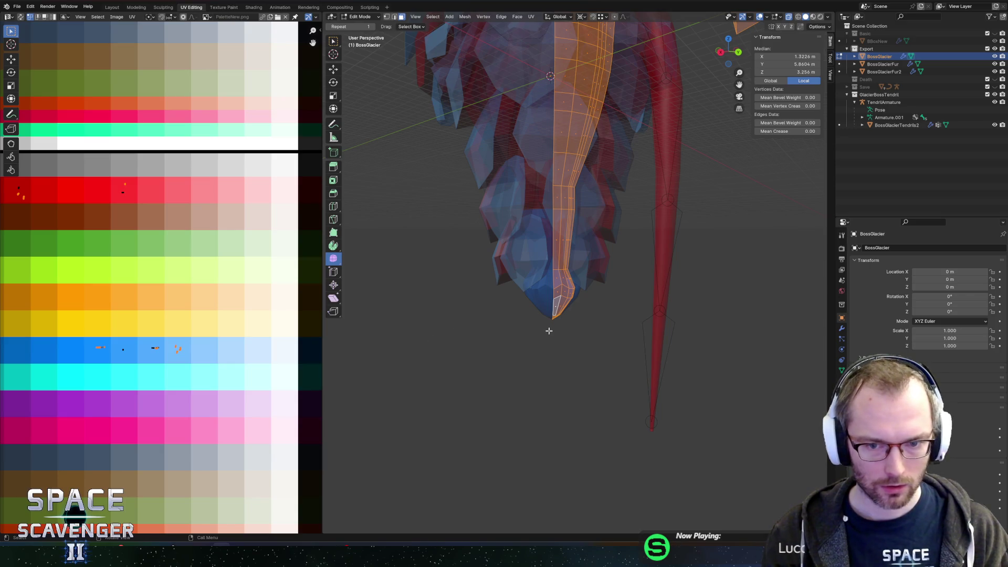
key("alt+z")
Slide the tip strip's UVs horizontally onto a lighter blue palette swatch
key("Tab")
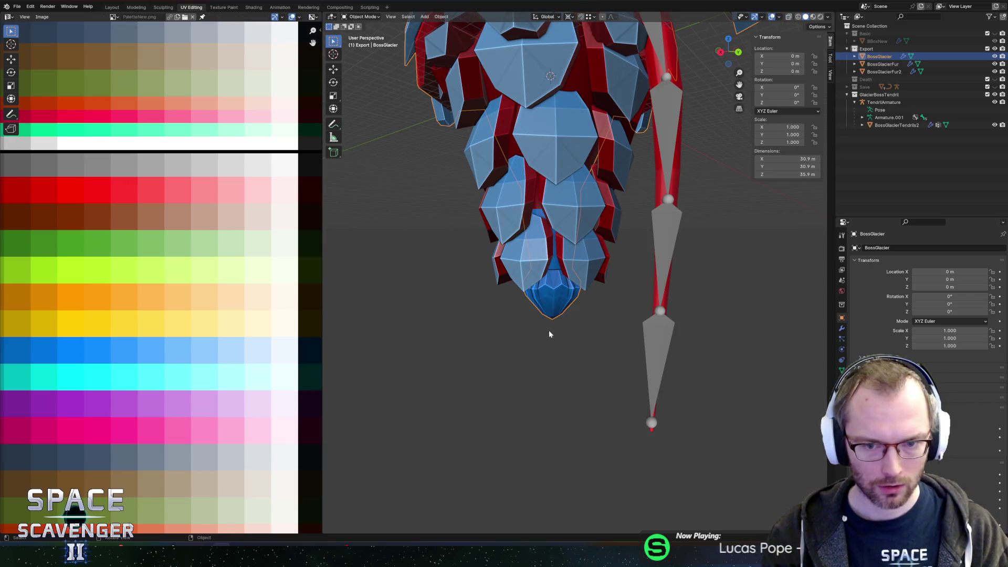
key("Tab")
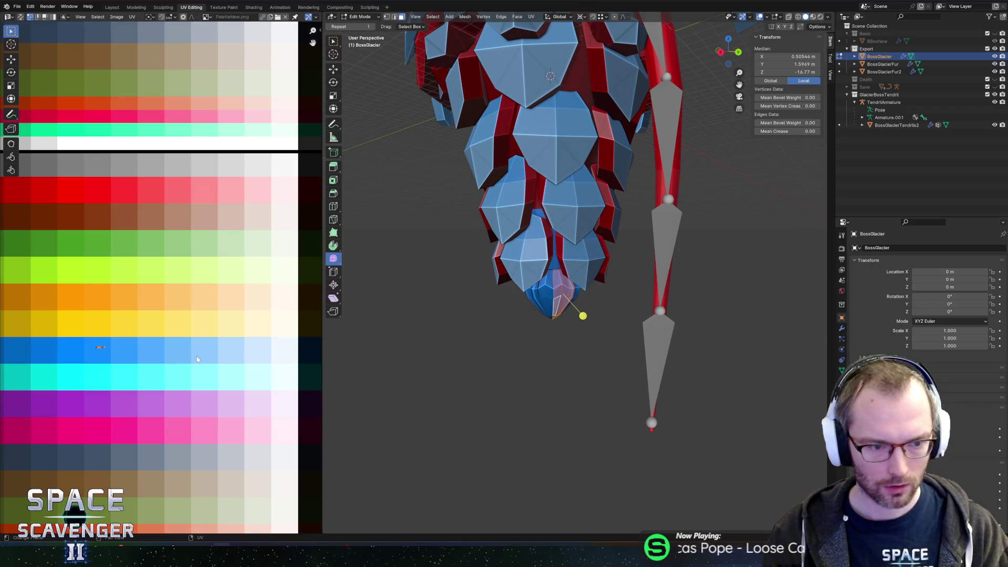
key("g")
key("x")
left_click(236, 389)
Return to object mode and select the vertex at the glacier tip
key("Tab")
key("Tab")
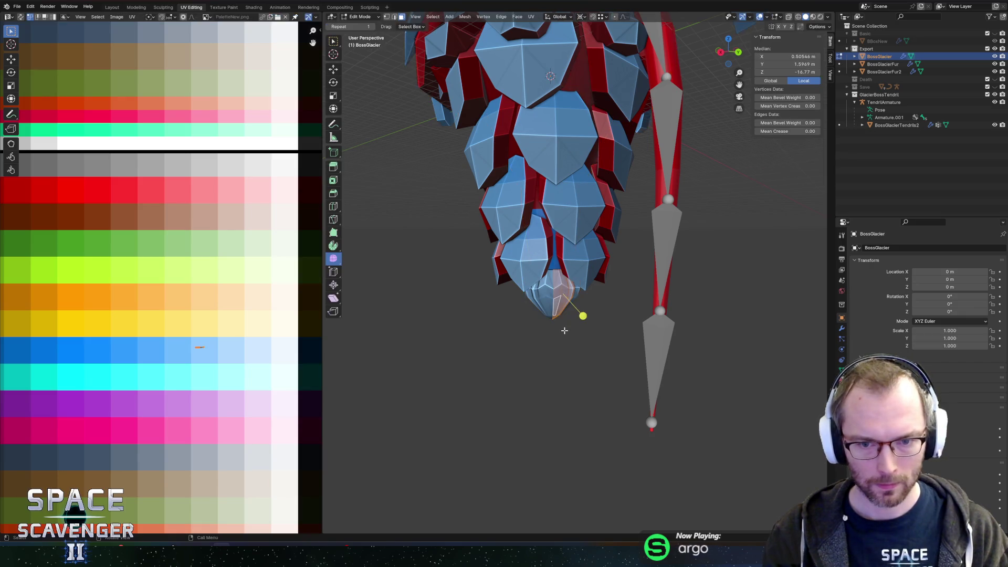
scroll(573, 331, "up", 3)
left_click(557, 304)
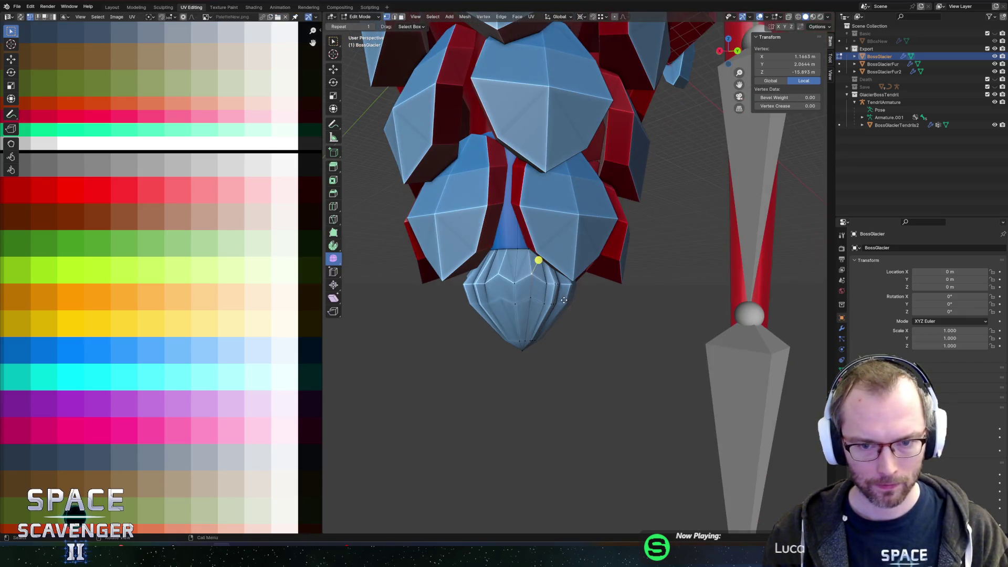
Lower the tip vertex, then move two more tip vertices along Z
key("g")
key("z")
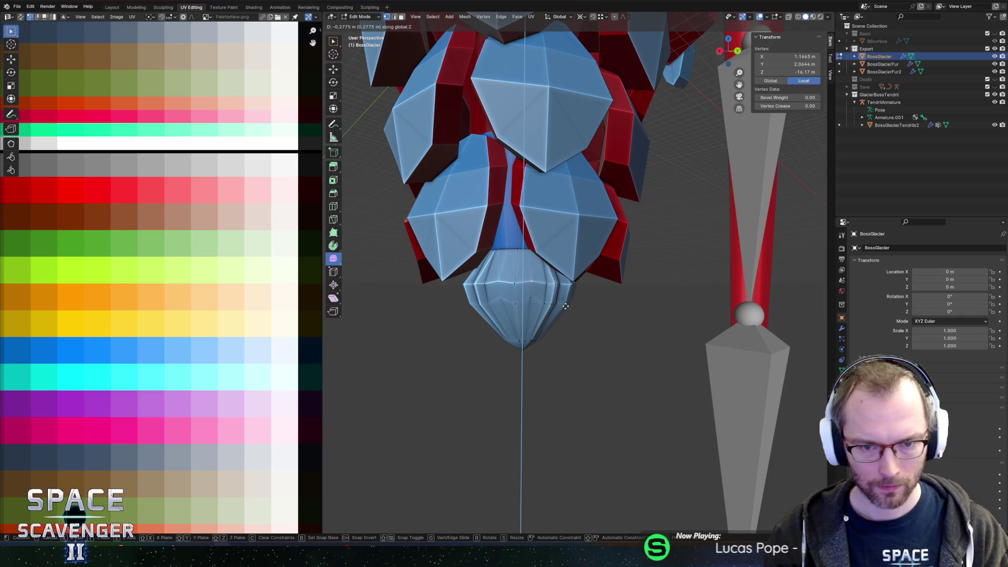
left_click(565, 306)
left_click(519, 253)
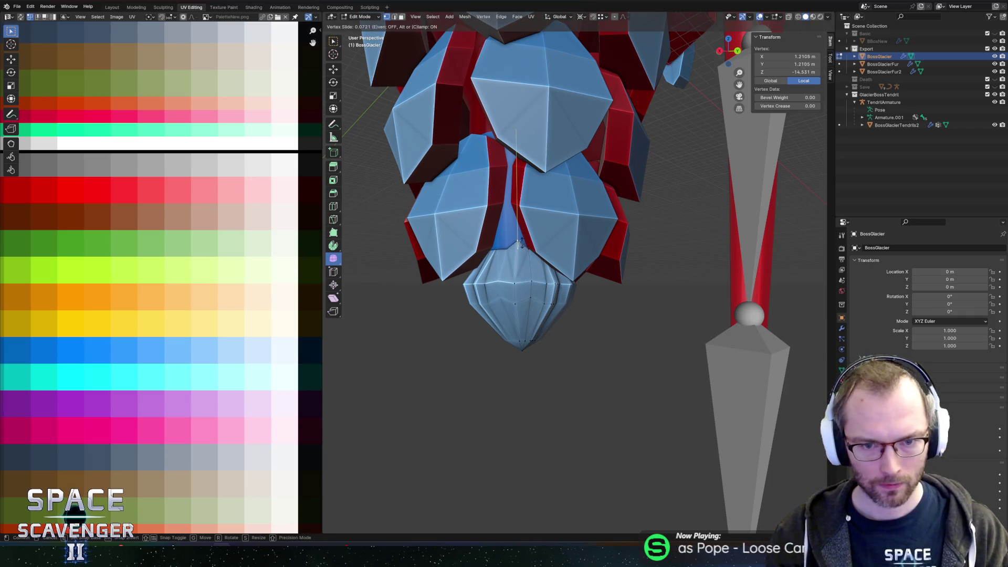
key("KP_8")
left_click(528, 217, "shift")
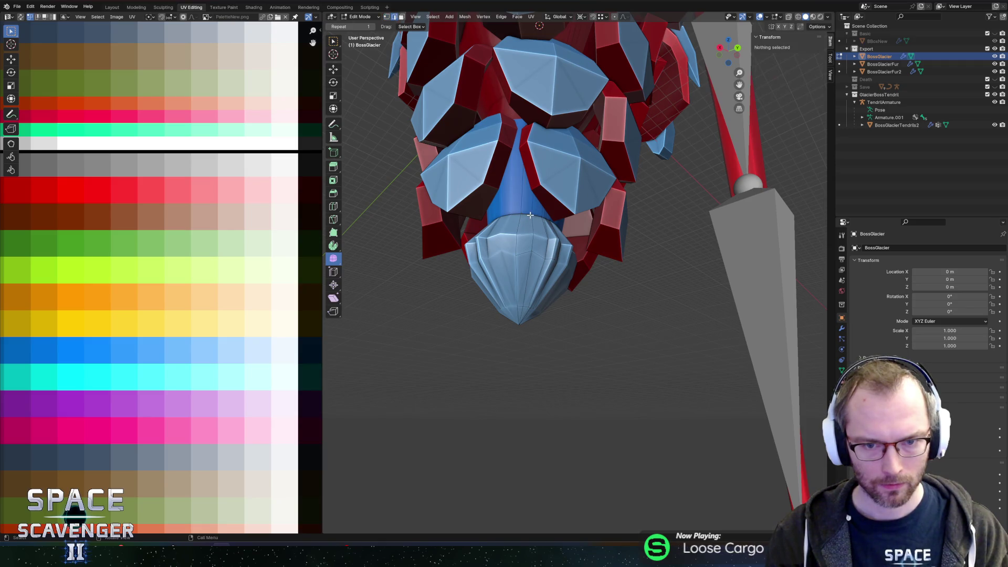
key("g")
key("z")
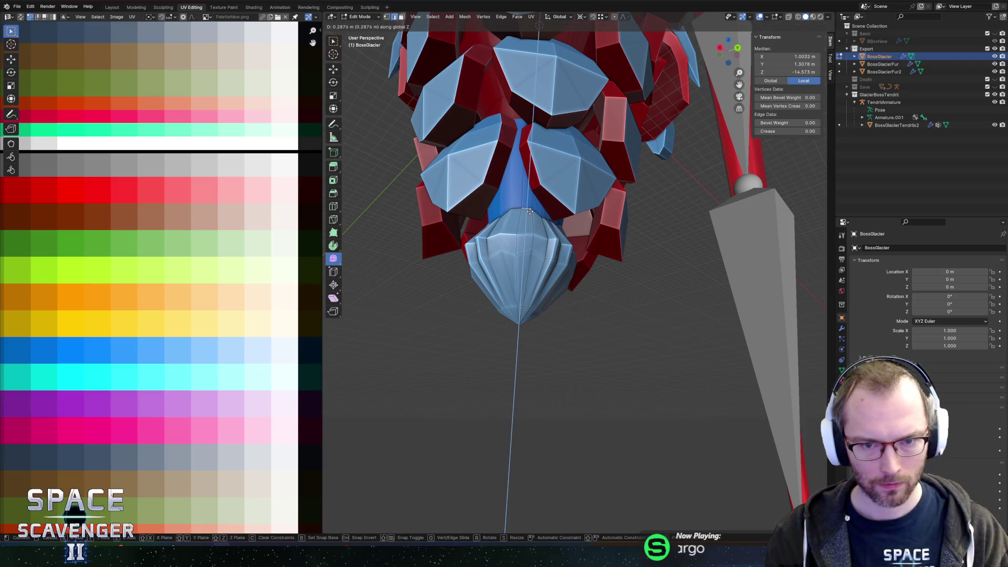
left_click(530, 211)
Slide an edge loop on the tip, then try scaling a face strip to 0.616 and undo it
left_click(539, 216, "alt")
key("g")
key("g")
left_click(539, 206)
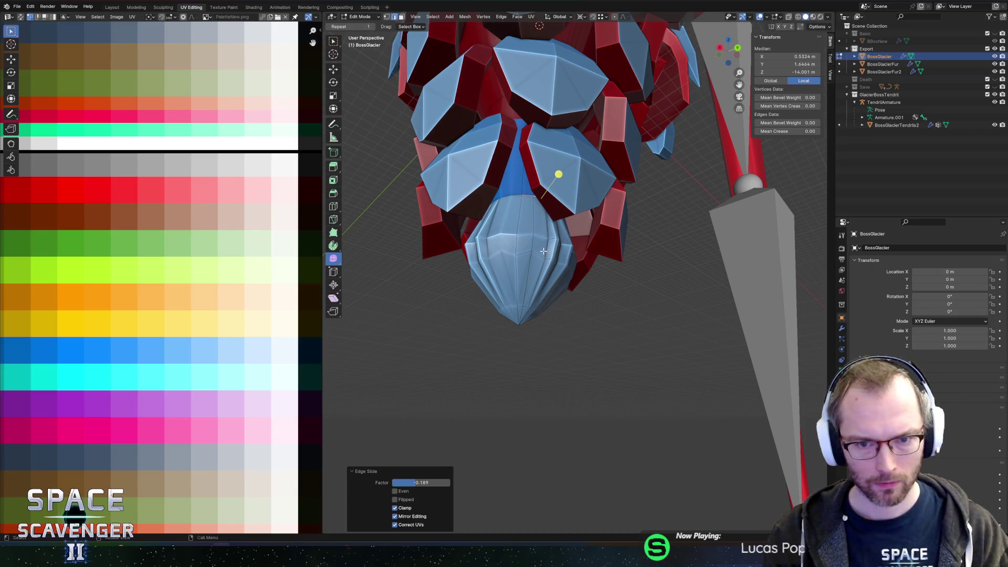
scroll(533, 194, "up", 3)
left_click(504, 269, "alt")
left_click_drag(504, 269, 514, 238)
left_click(523, 214, "alt")
left_click(507, 302, "alt")
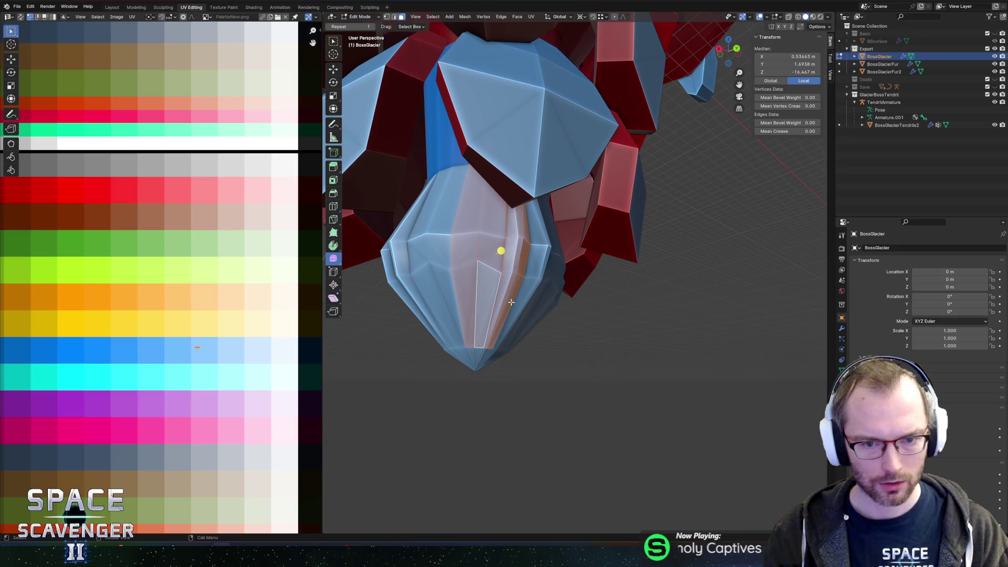
key("s")
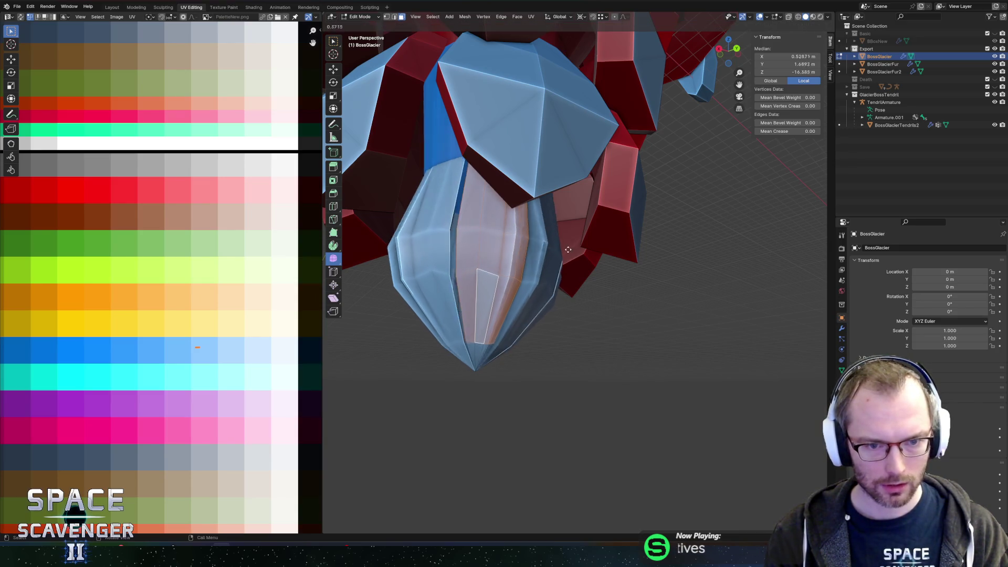
left_click(584, 248)
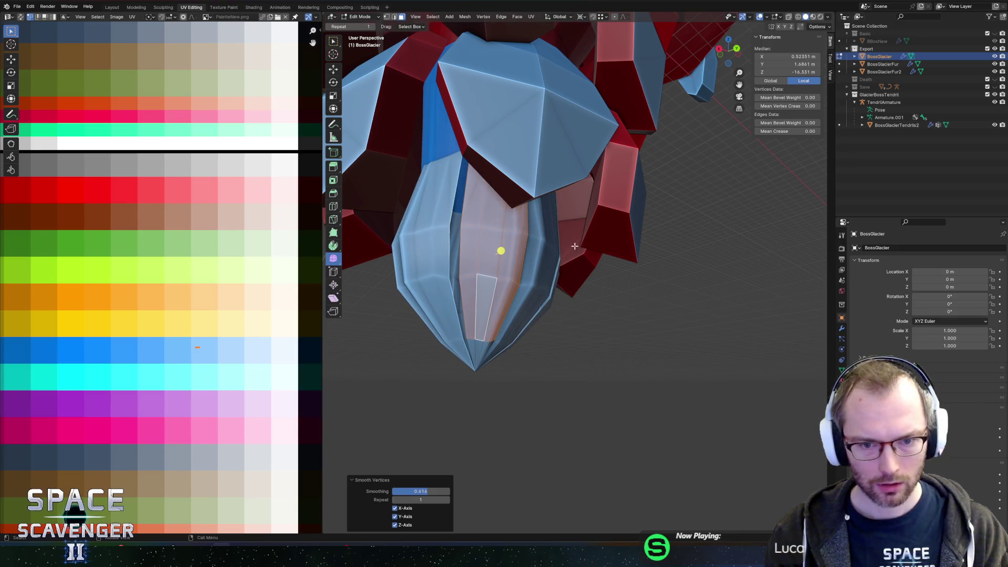
key("ctrl+z")
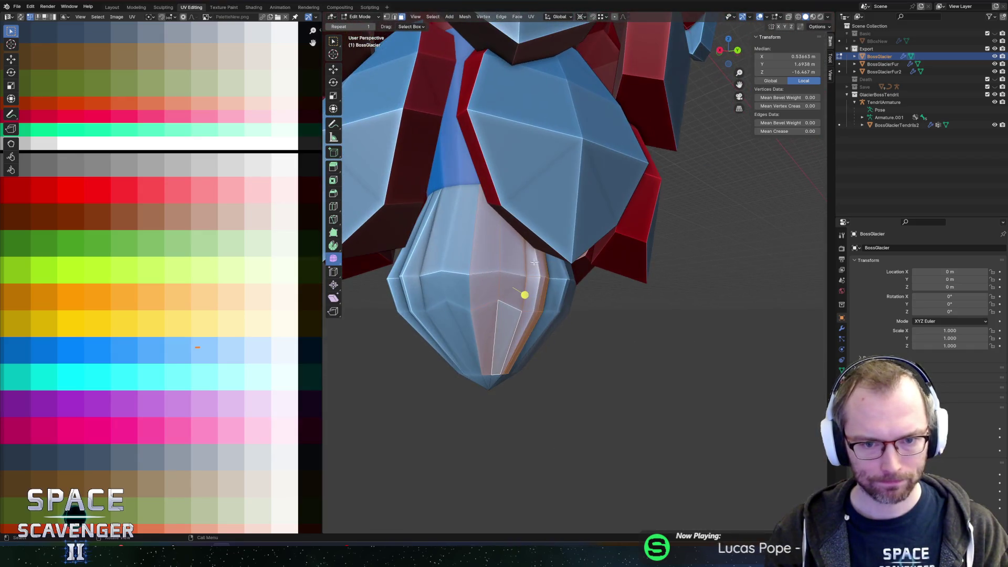
In edge select mode, slide an edge on the strip several times
left_click(521, 280)
key("2")
key("g")
key("g")
left_click(534, 289)
key("g")
key("g")
left_click(532, 288)
key("g")
key("g")
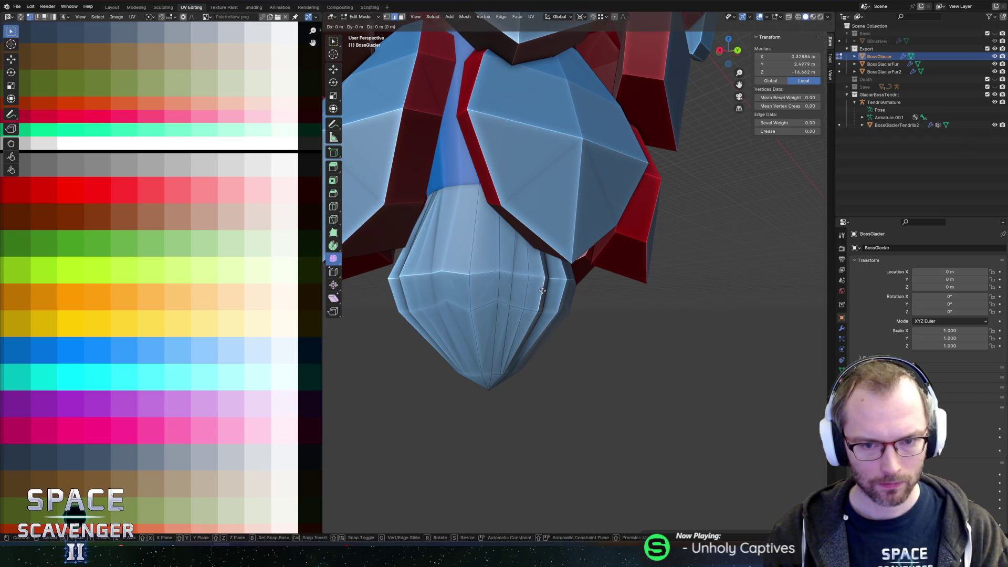
left_click(539, 290)
key("g")
key("g")
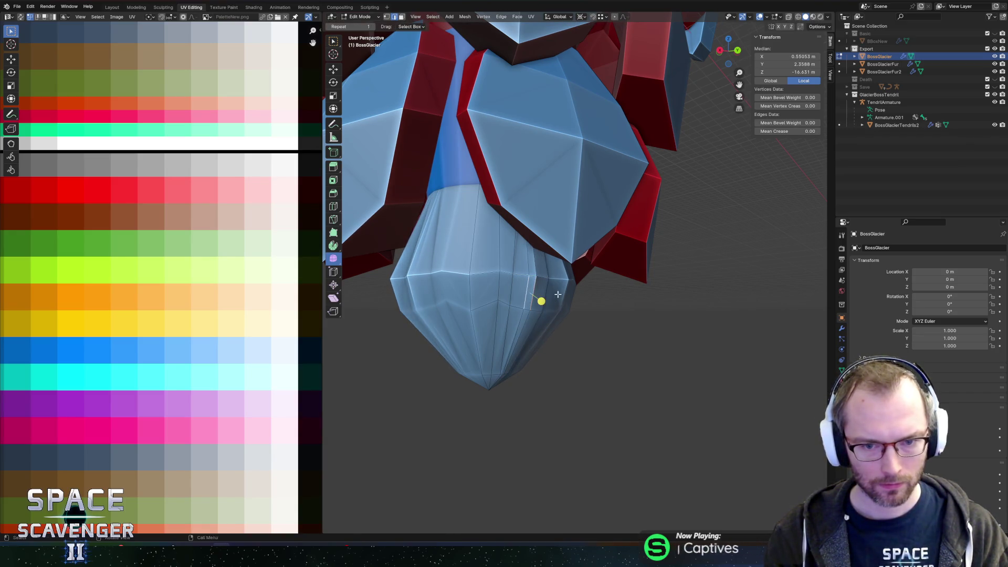
scroll(557, 302, "up", 3)
left_click(572, 310)
Scale tip edges in the horizontal plane, to 0.936 and then 1.026
key("s")
key("shift+z")
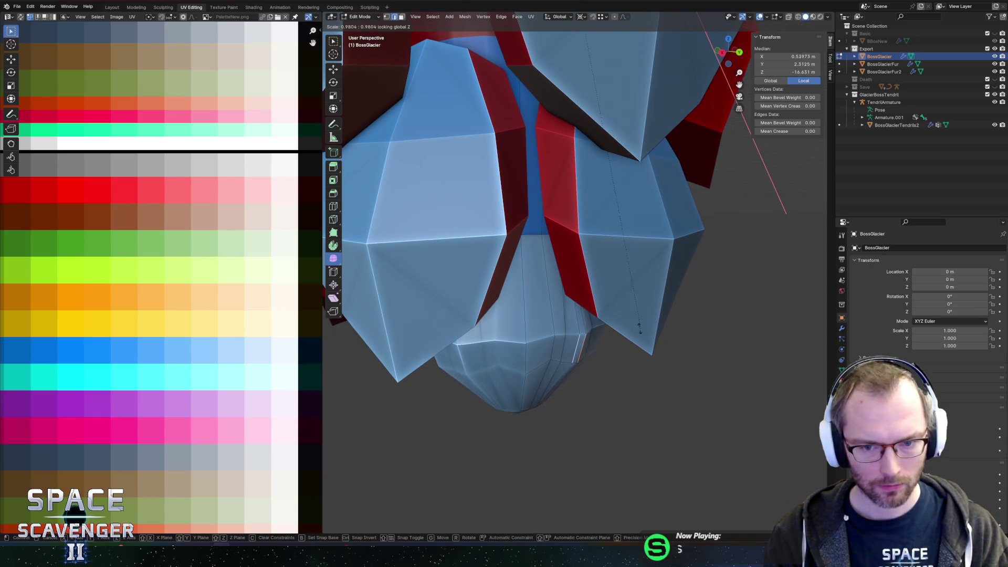
left_click(621, 296)
mouse_move(583, 343)
left_mouse_down()
mouse_move(554, 325)
mouse_move(650, 336)
left_mouse_up()
left_click(533, 330)
key("s")
key("shift+z")
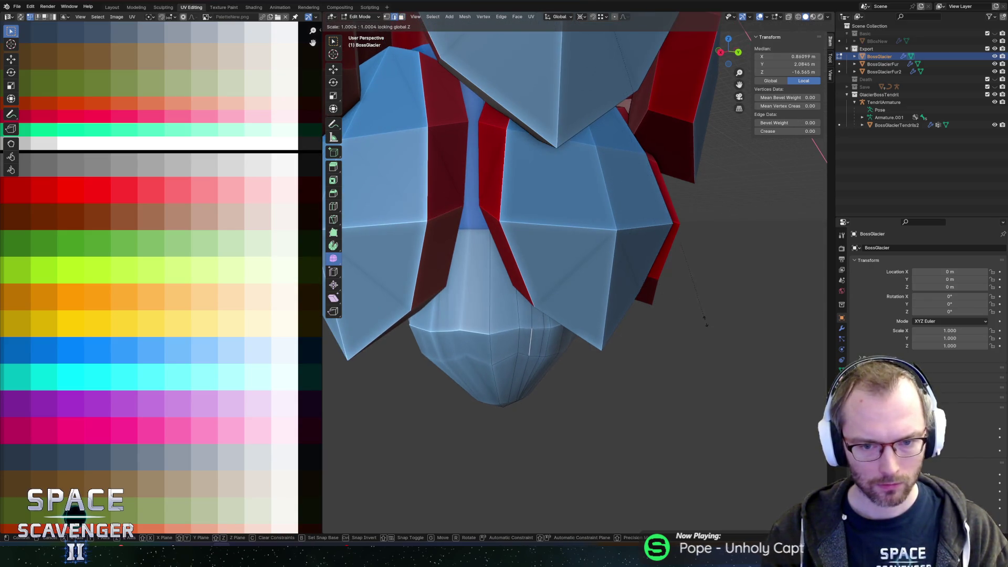
left_click(653, 336)
Scale another ice cone edge horizontally and slide it into position
left_click(520, 347)
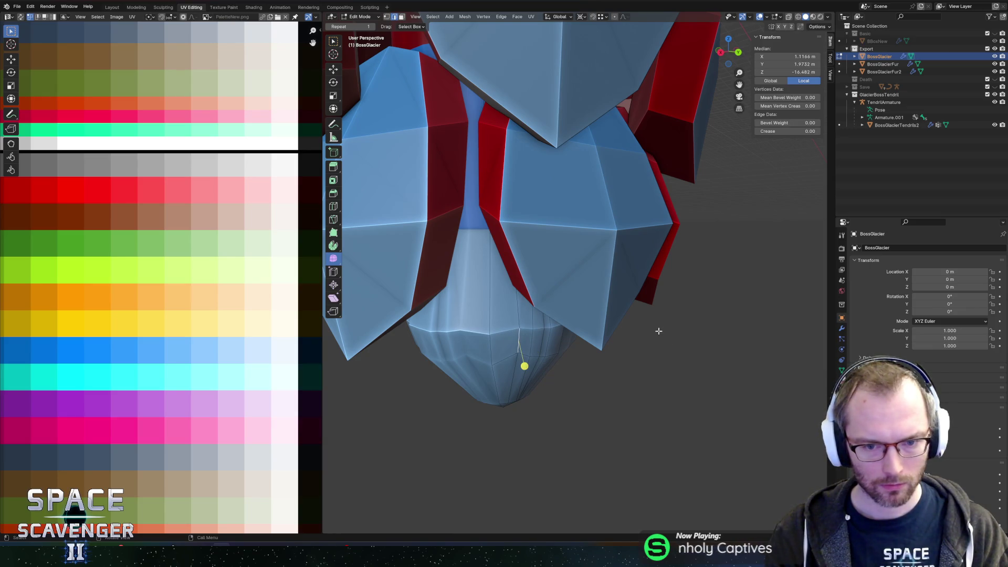
key("s")
key("shift+z")
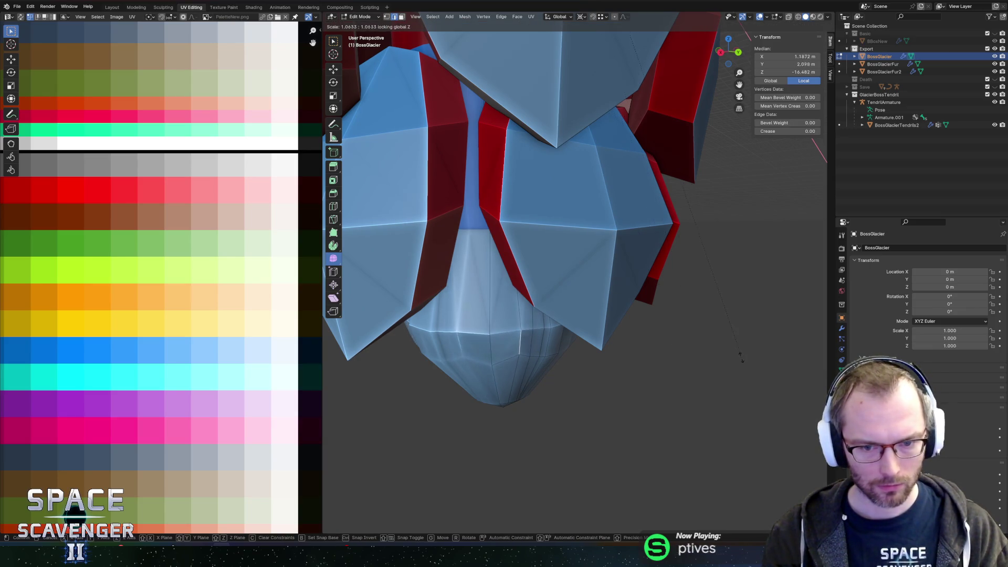
left_click(741, 350)
key("g")
key("g")
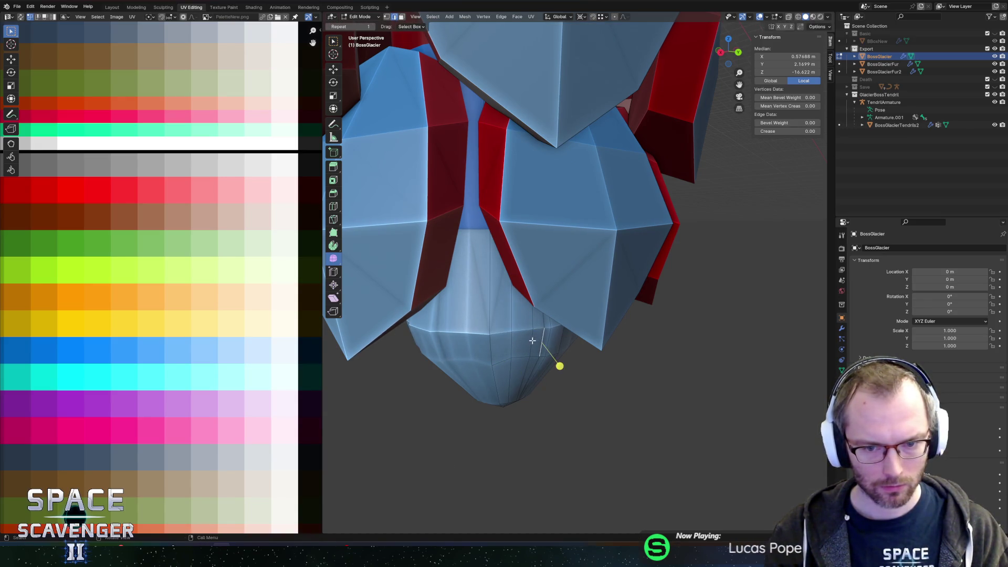
left_click(530, 341)
Return to object mode, export BossGlacier to FBX and switch to Unity
key("Tab")
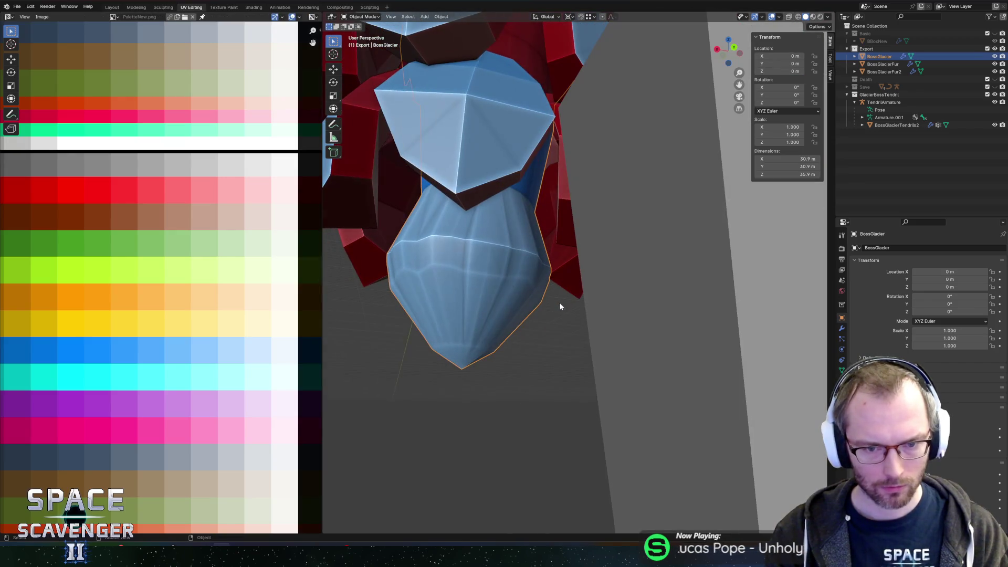
key("shift+r")
left_click(759, 486)
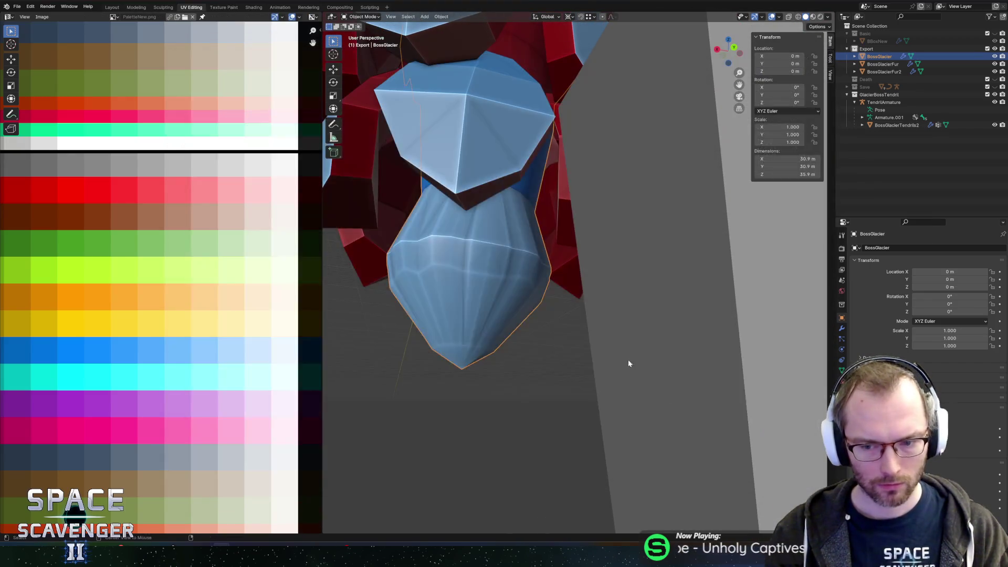
key("alt+Tab")
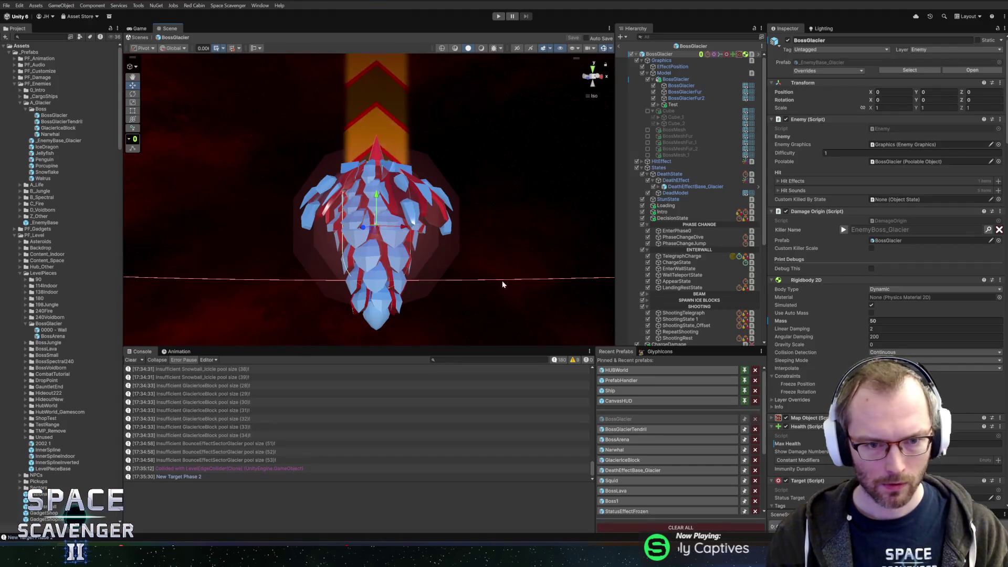
Orbit Unity's scene view to view the boss from above and the front, then return to Blender
mouse_move(343, 313)
left_mouse_down()
mouse_move(456, 303)
mouse_move(490, 207)
mouse_move(478, 223)
mouse_move(472, 203)
left_mouse_up()
mouse_move(416, 218)
left_mouse_down()
mouse_move(510, 183)
mouse_move(479, 205)
mouse_move(471, 182)
mouse_move(346, 210)
mouse_move(449, 184)
mouse_move(547, 142)
mouse_move(483, 187)
mouse_move(569, 171)
mouse_move(571, 196)
left_mouse_up()
key("alt+Tab")
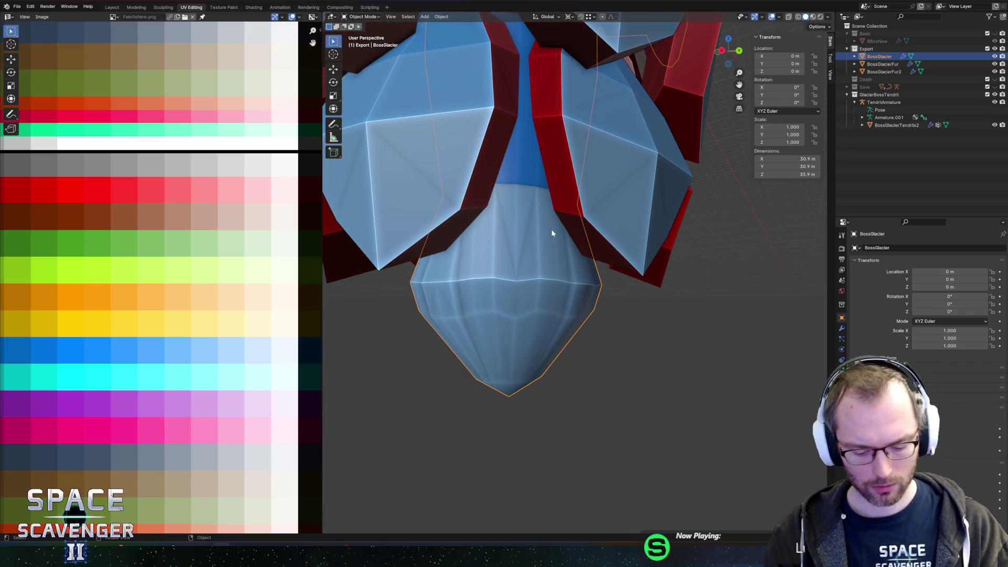
Isolate BossGlacier and move the neck band's UVs onto the red palette colour
key("KP_Divide")
key("Tab")
scroll(598, 357, "up", 5)
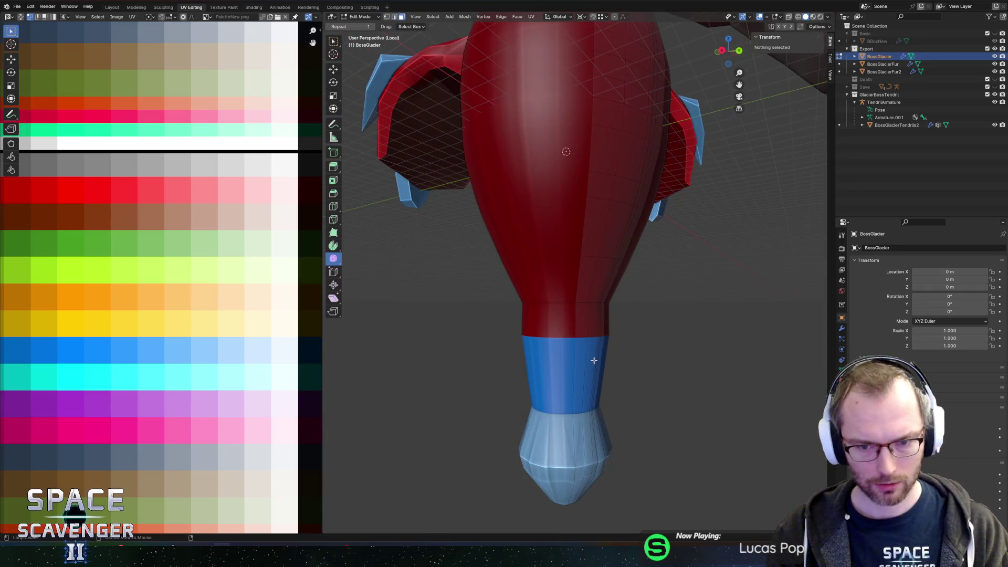
left_click(592, 366, "alt")
scroll(145, 375, "down", 3)
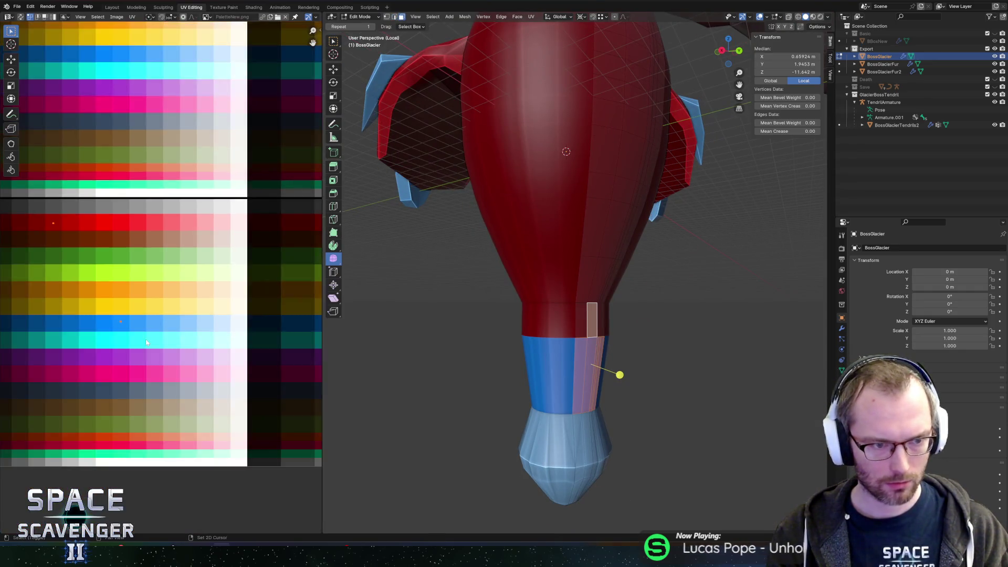
key("g")
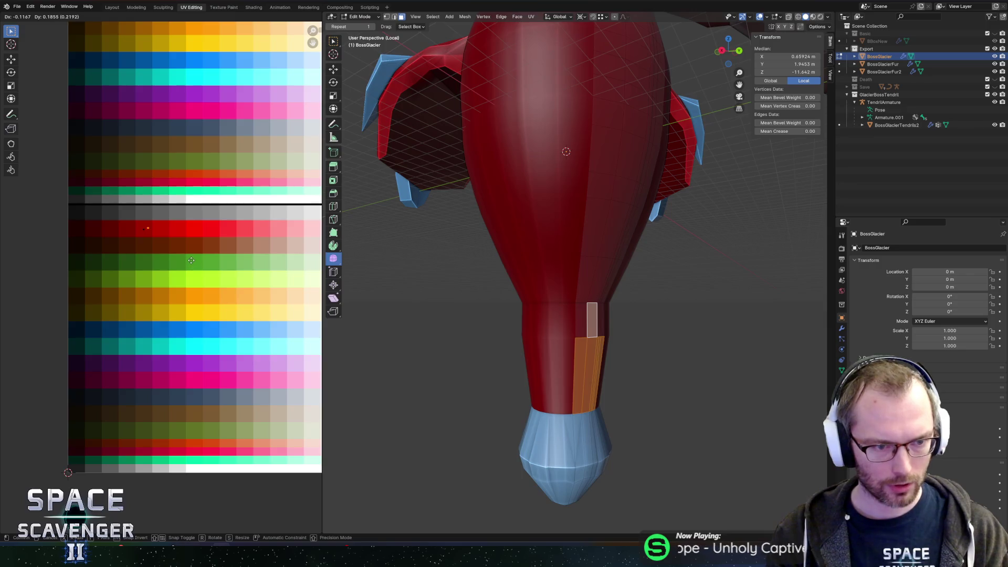
key("Return")
Add two loop cuts on the neck and dissolve the extra edge loop
key("ctrl+r")
left_click(572, 347)
left_click(565, 361)
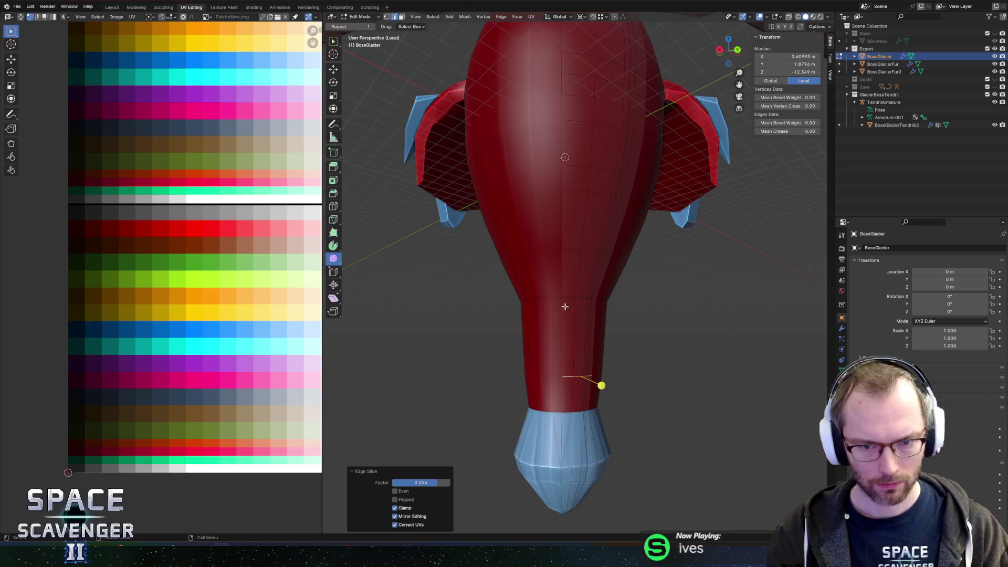
key("ctrl+r")
left_click(571, 301)
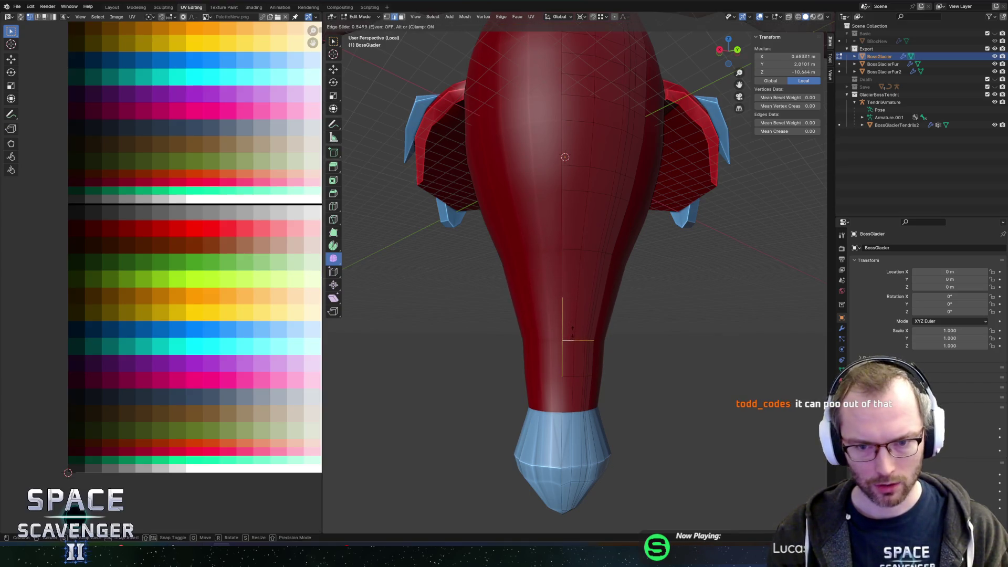
left_click(574, 344)
left_click(601, 385)
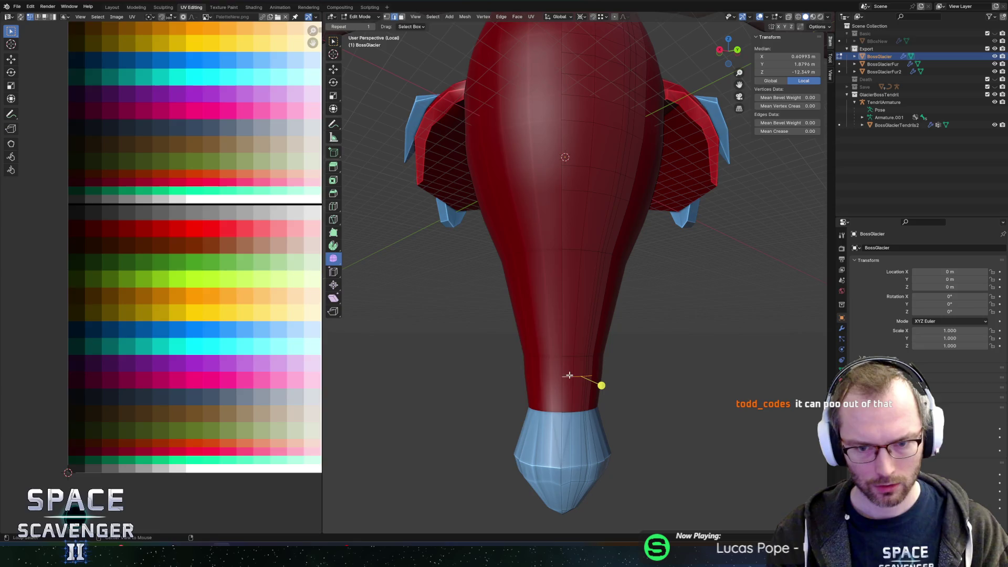
key("x")
left_click(564, 384)
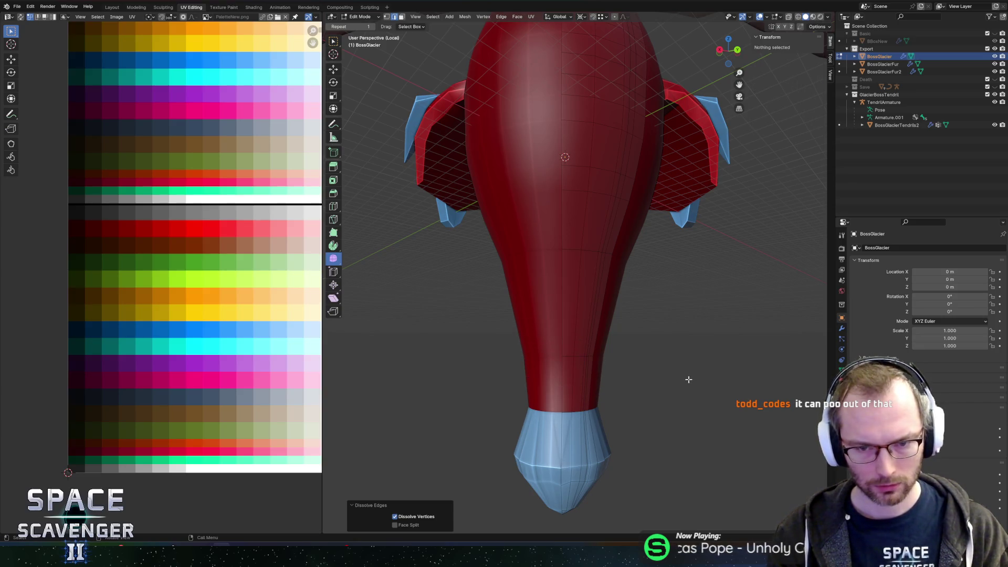
Re-export BossGlacier to FBX, check it in Unity, then select an ice cone face in Blender
key("Tab")
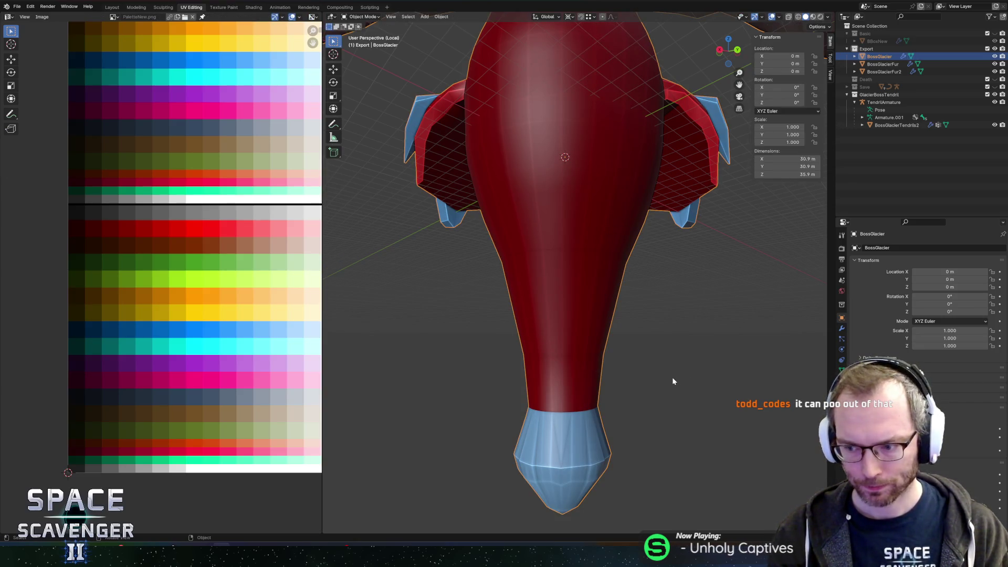
key("ctrl+e")
left_click(750, 478)
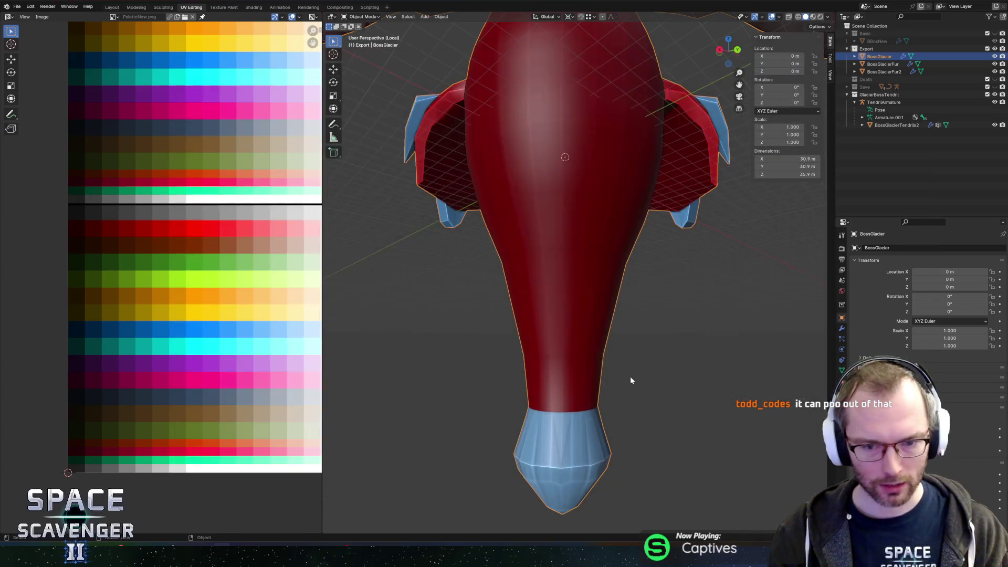
key("alt+Tab")
mouse_move(446, 215)
left_mouse_down()
mouse_move(339, 191)
mouse_move(202, 183)
mouse_move(206, 191)
mouse_move(461, 191)
mouse_move(471, 213)
left_mouse_up()
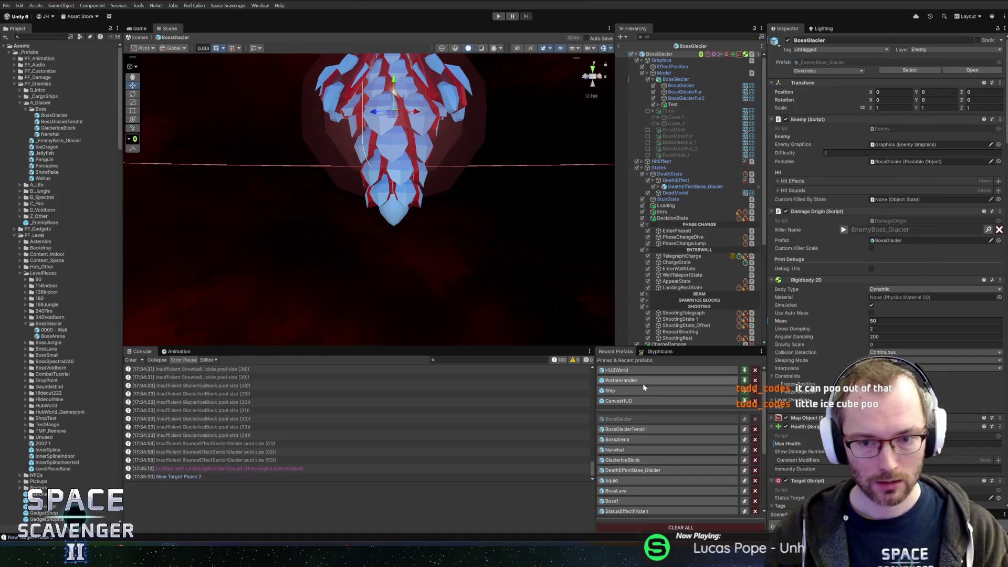
key("alt+Tab")
left_click(582, 435)
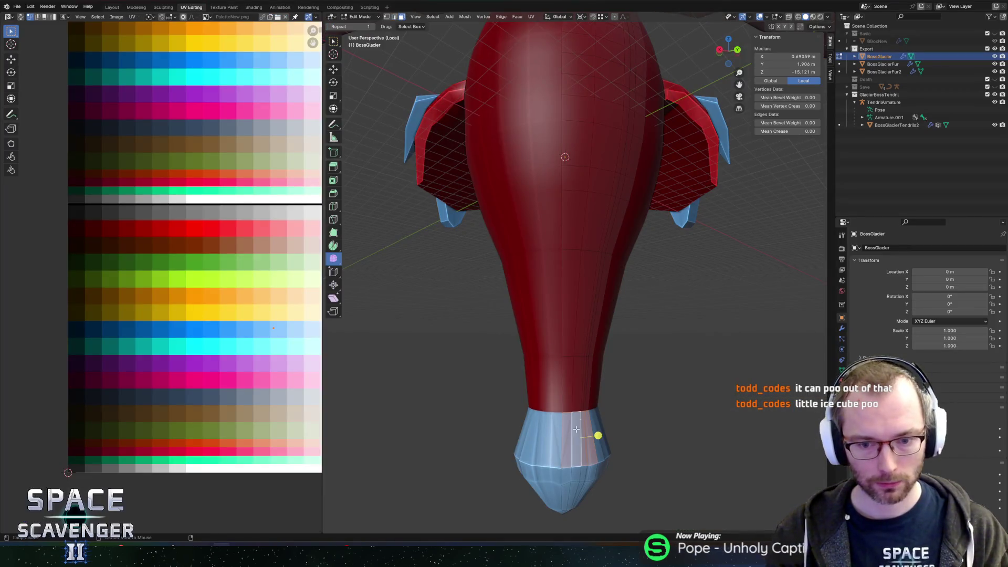
Add a centred loop cut on the ice cone and move the upper band's UVs to deeper blue
key("ctrl+r")
left_click(541, 443)
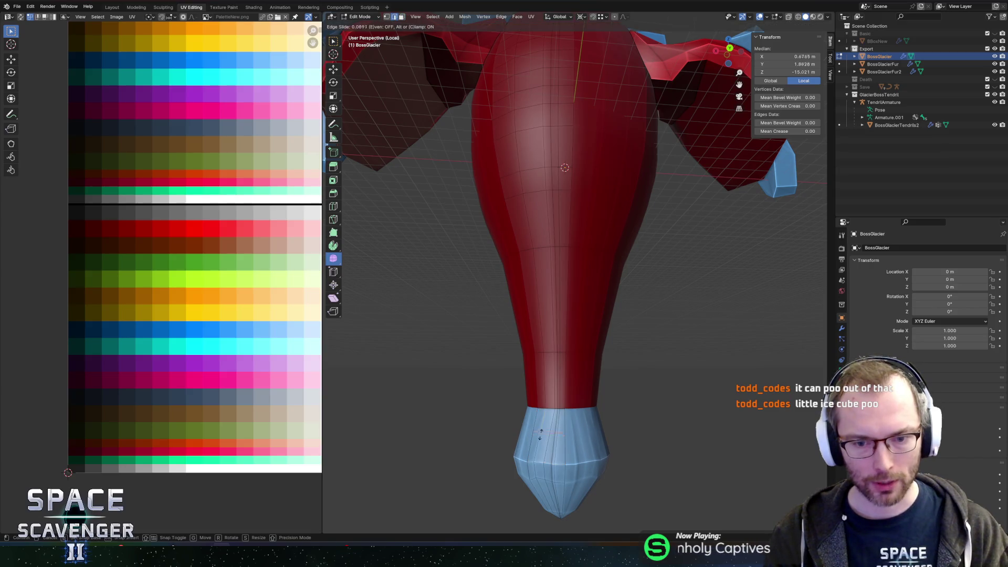
right_click(536, 423)
mouse_move(535, 423)
left_mouse_down()
mouse_move(582, 401)
mouse_move(559, 408)
left_mouse_up()
left_click(560, 408)
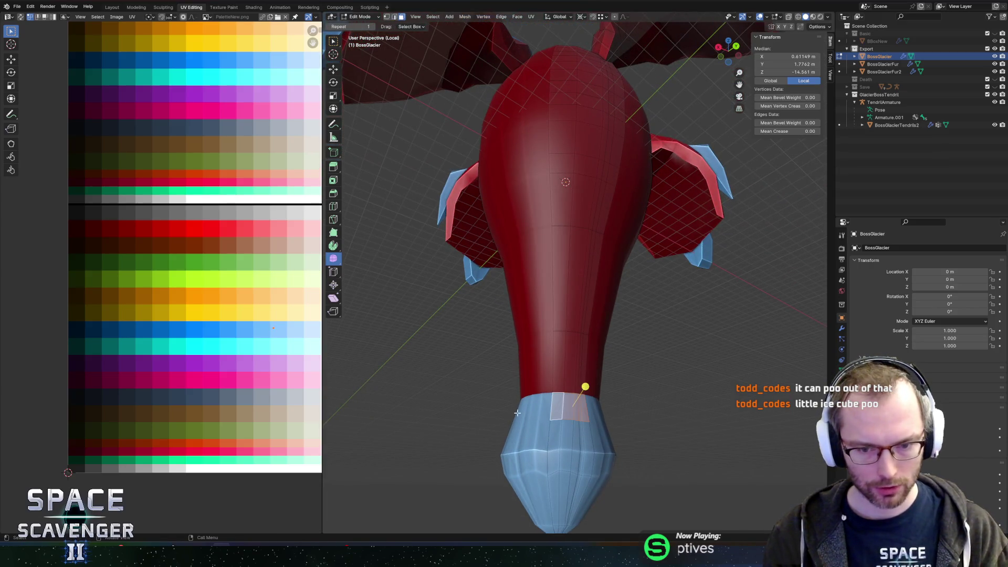
key("g")
key("x")
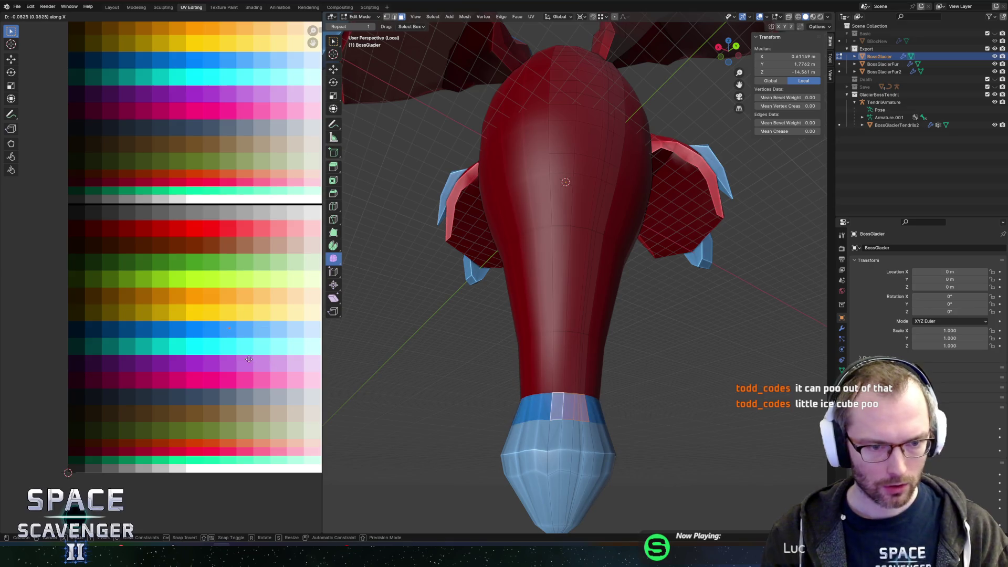
left_click(264, 352)
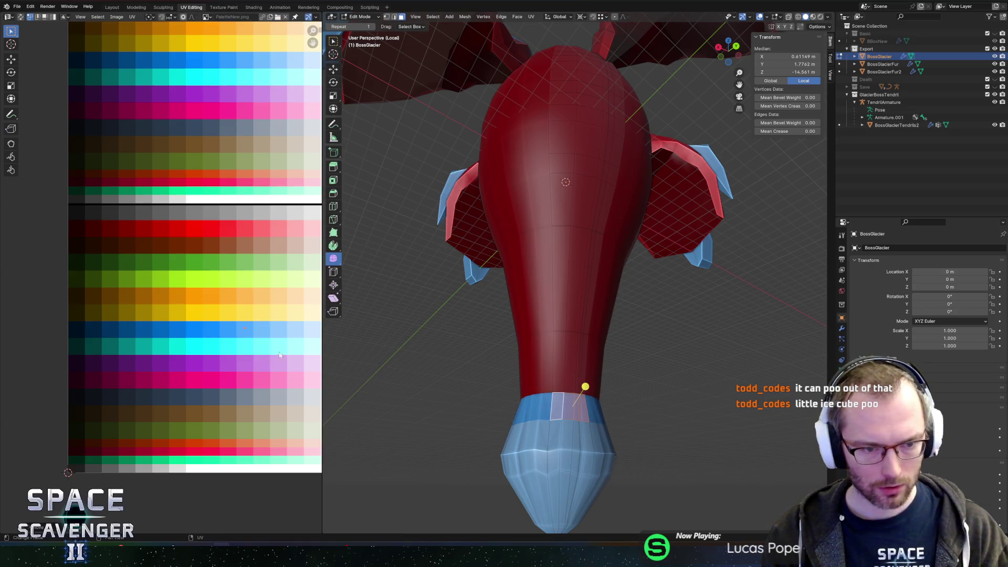
Re-export BossGlacier to FBX and glance at it in Unity
left_click(575, 434)
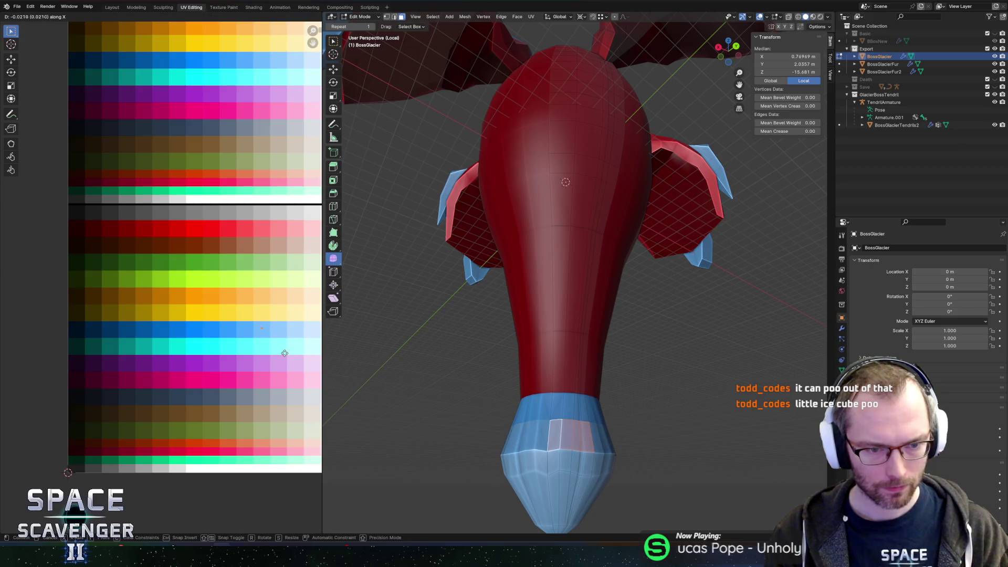
key("Tab")
key("ctrl+shift+e")
key("Return")
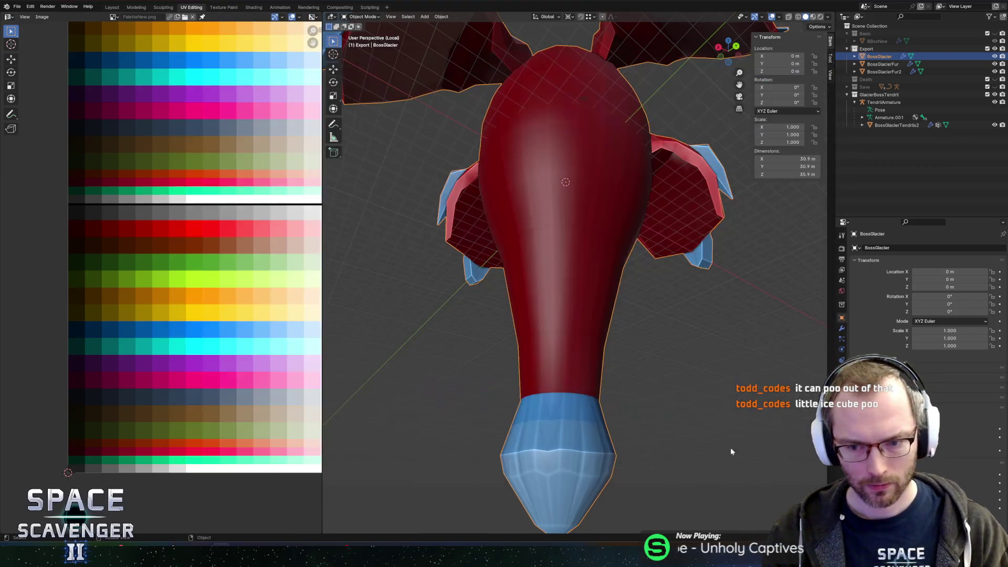
key("alt+Tab")
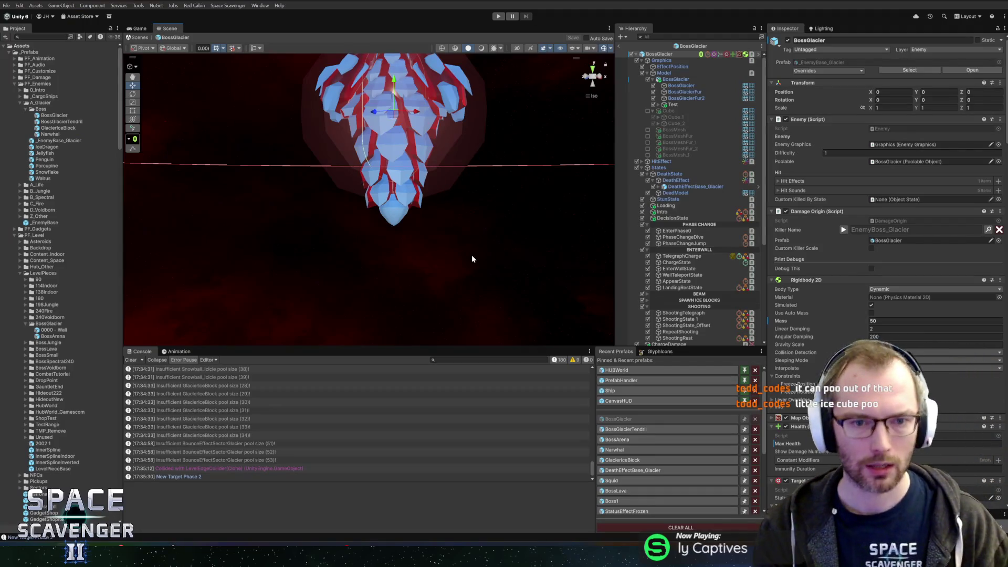
key("alt+Tab")
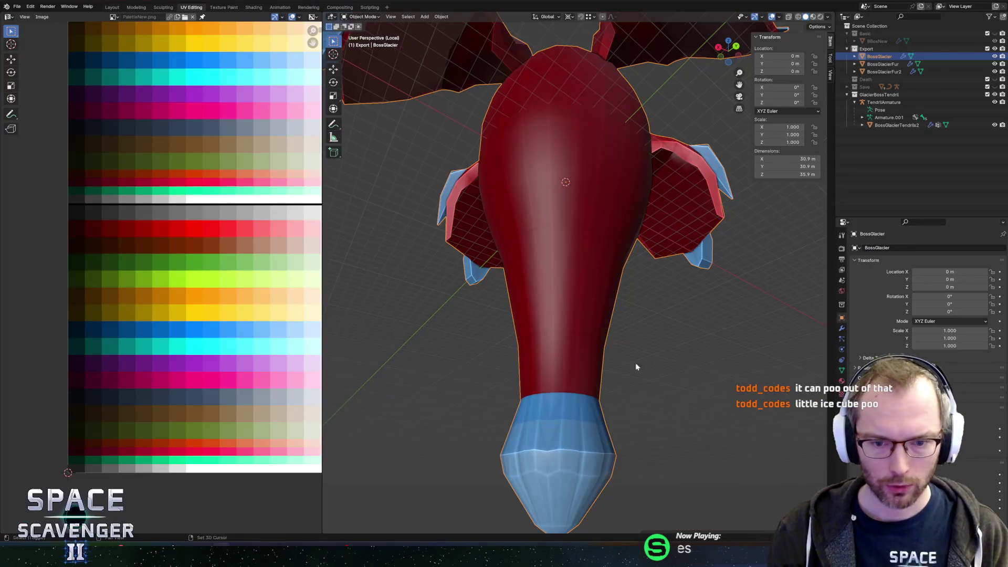
Move the two ice tip faces' UVs onto a pale near-white swatch
scroll(639, 373, "down", 2)
left_click(535, 394)
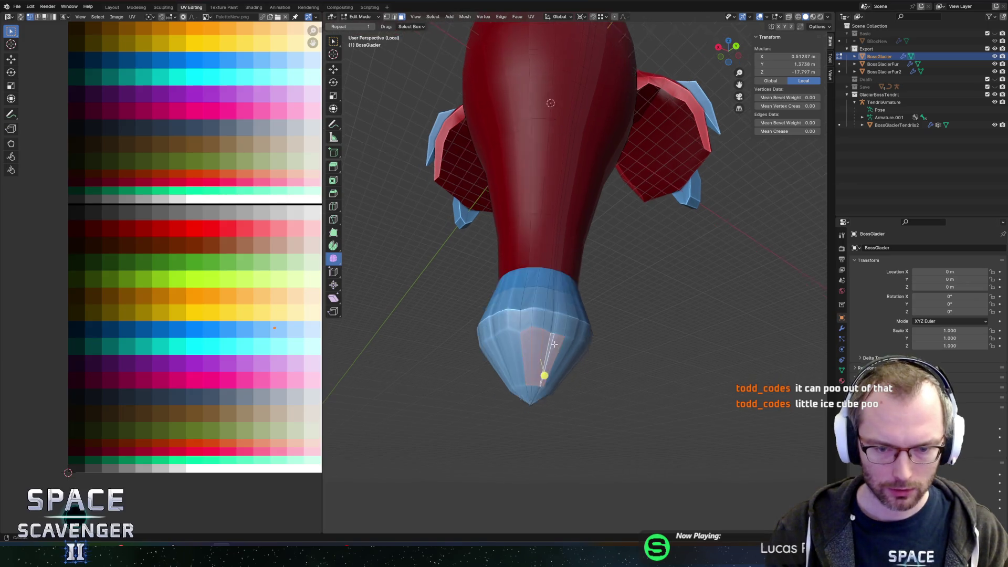
left_click(550, 356)
key("g")
left_click(279, 364)
Return to object mode, export BossGlacier to FBX again and switch to Unity
key("Tab")
key("ctrl+shift+e")
left_click(750, 480)
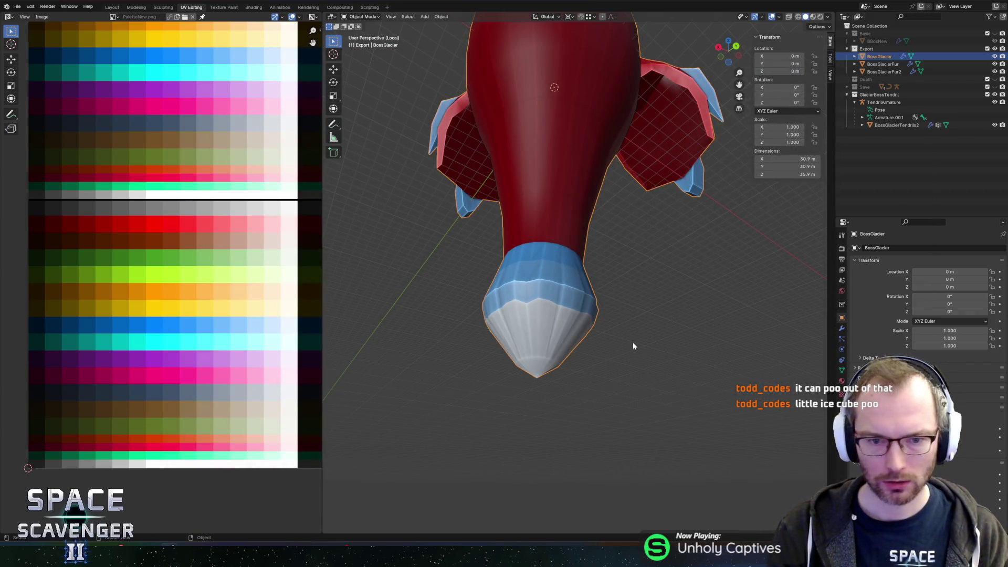
key("alt+Tab")
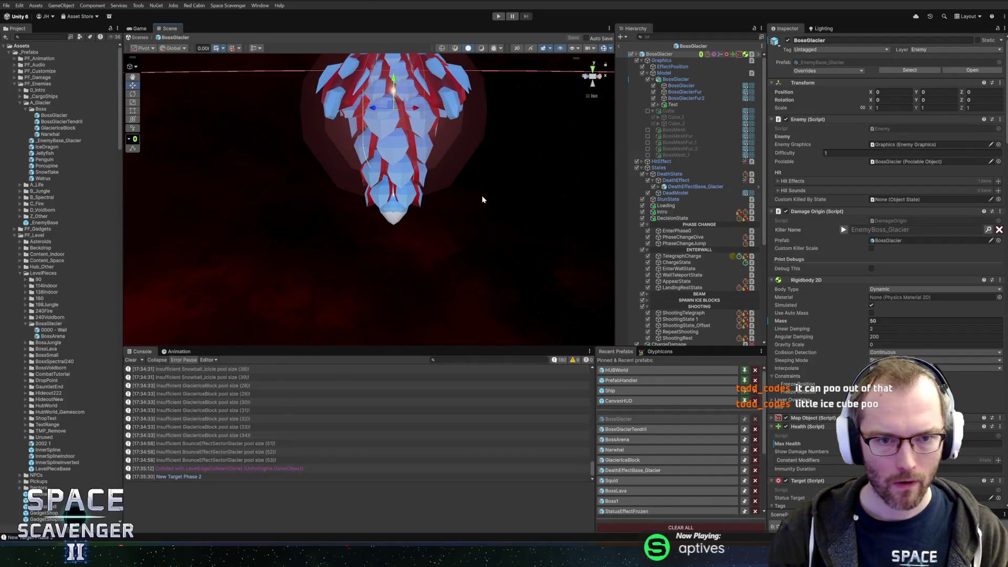
After a look in Unity, nudge the selected UVs to a new palette spot and re-export the FBX
mouse_move(493, 210)
left_mouse_down()
mouse_move(560, 203)
mouse_move(481, 216)
mouse_move(517, 204)
left_mouse_up()
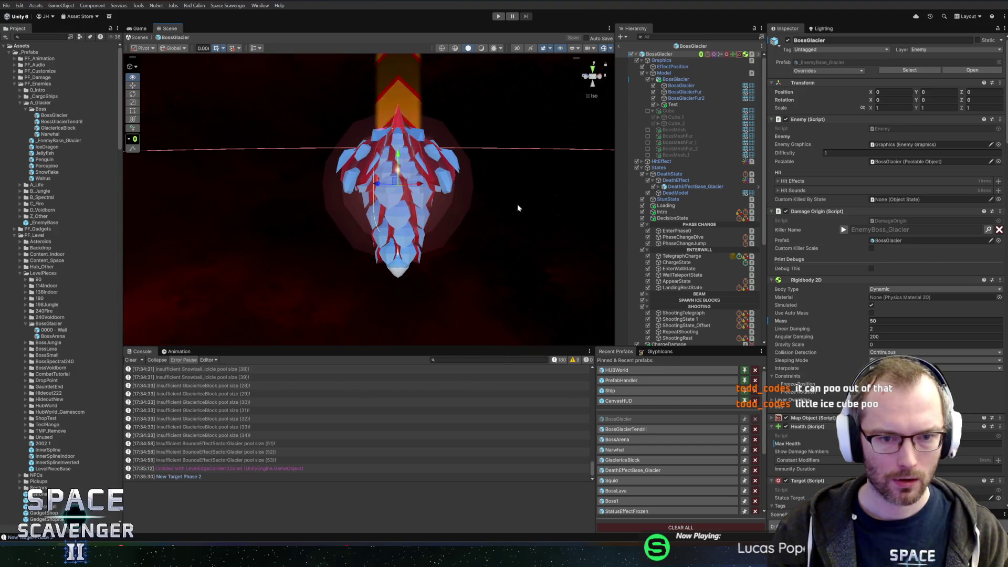
key("alt+Tab")
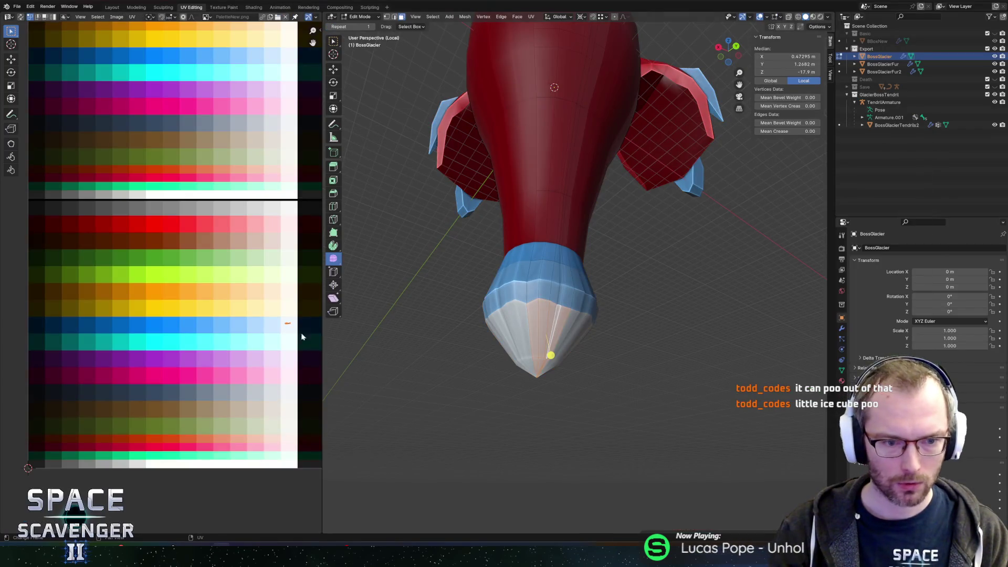
key("g")
left_click(286, 351)
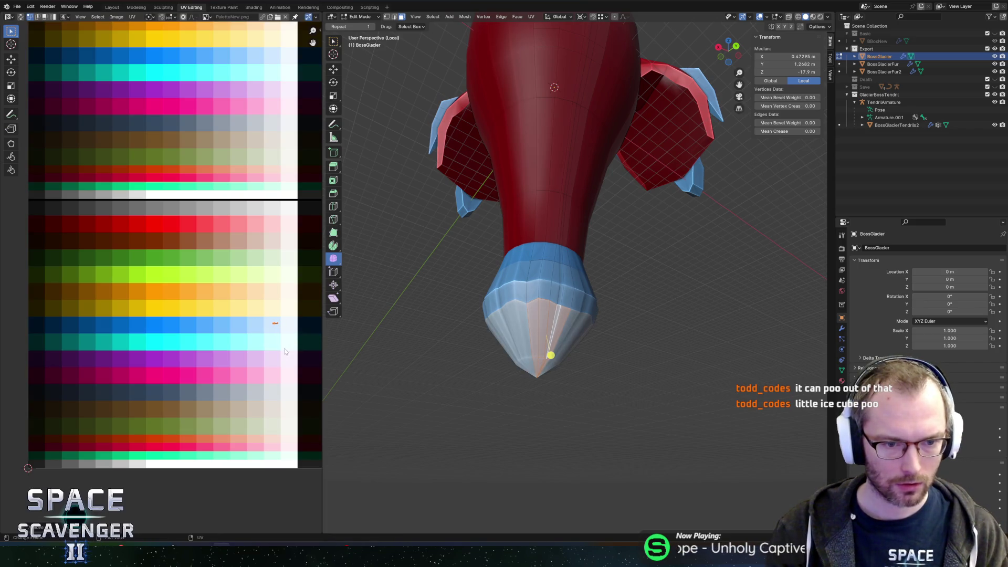
key("ctrl+shift+e")
key("Return")
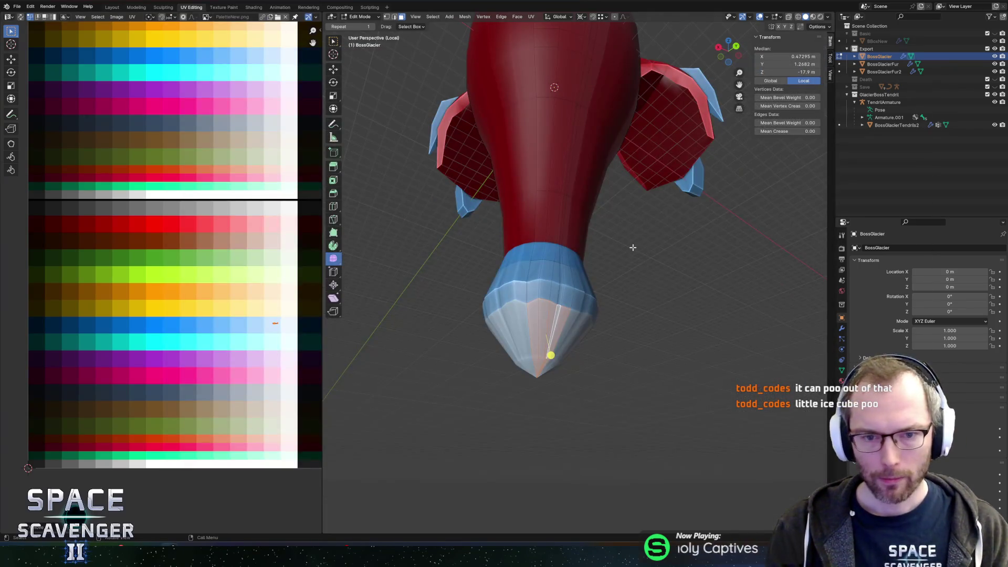
key("alt+Tab")
key("alt+Tab")
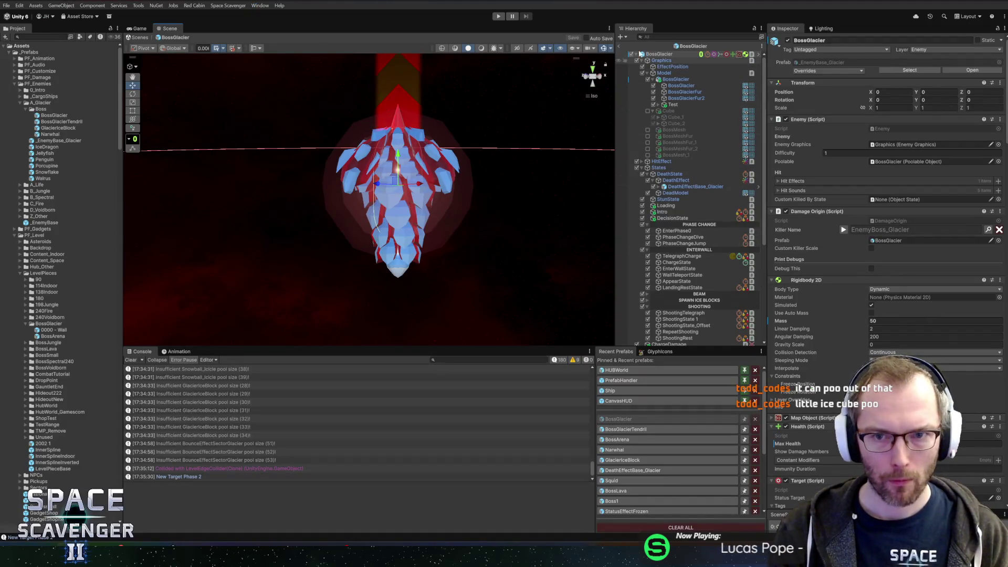
Reopen the BossGlacier prefab, frame BossGlacierTendrils2 under Test > BossGlacierTendril, then exit Edit Mode in Blender
left_click(621, 46)
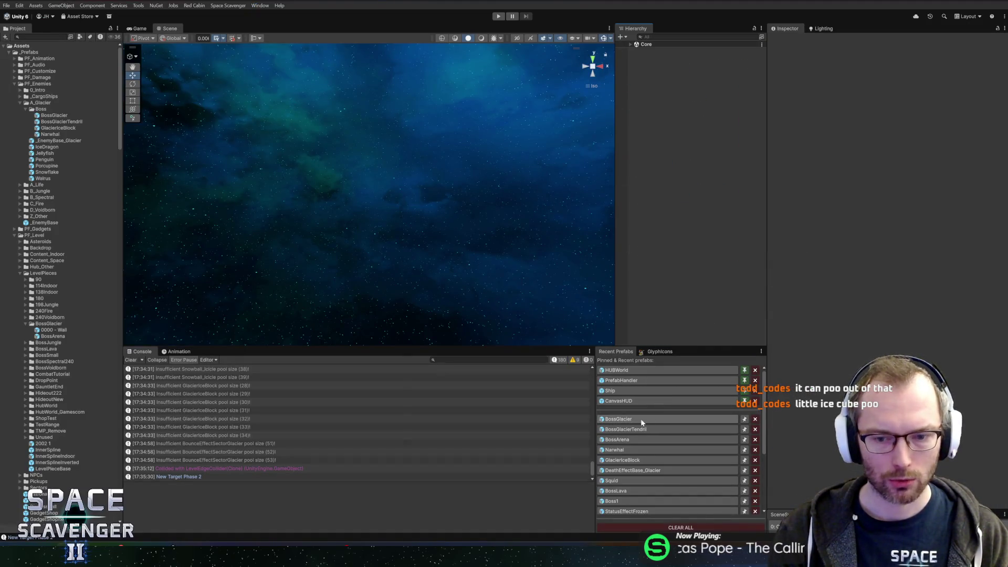
left_click(638, 419)
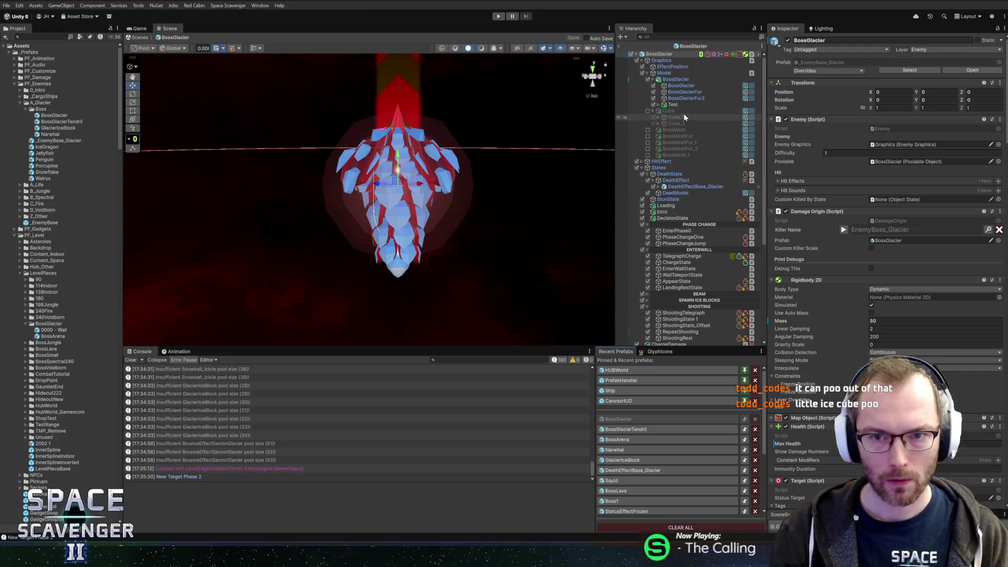
left_click(659, 105)
left_click(645, 110)
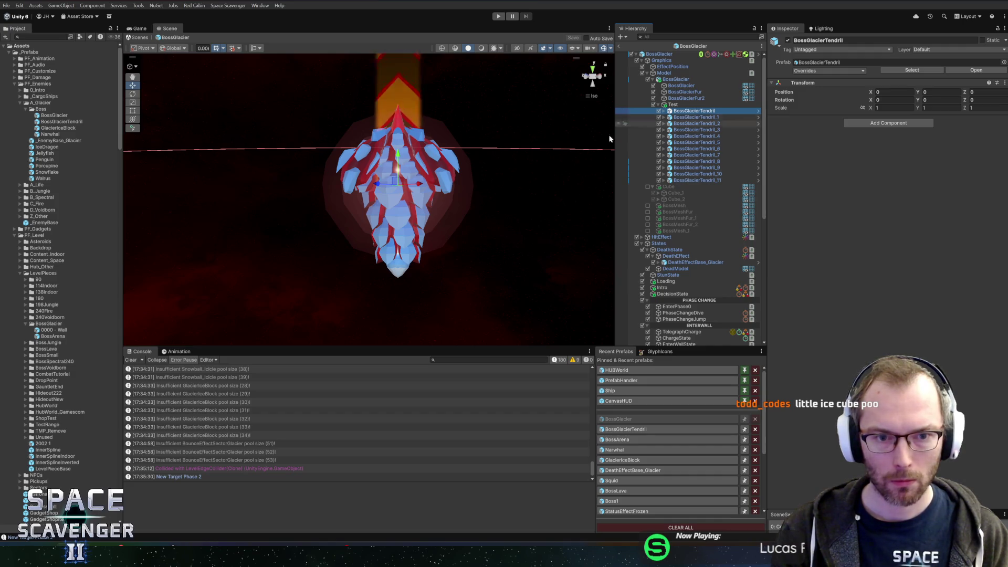
left_click(664, 111)
left_click(692, 123)
left_click(691, 117)
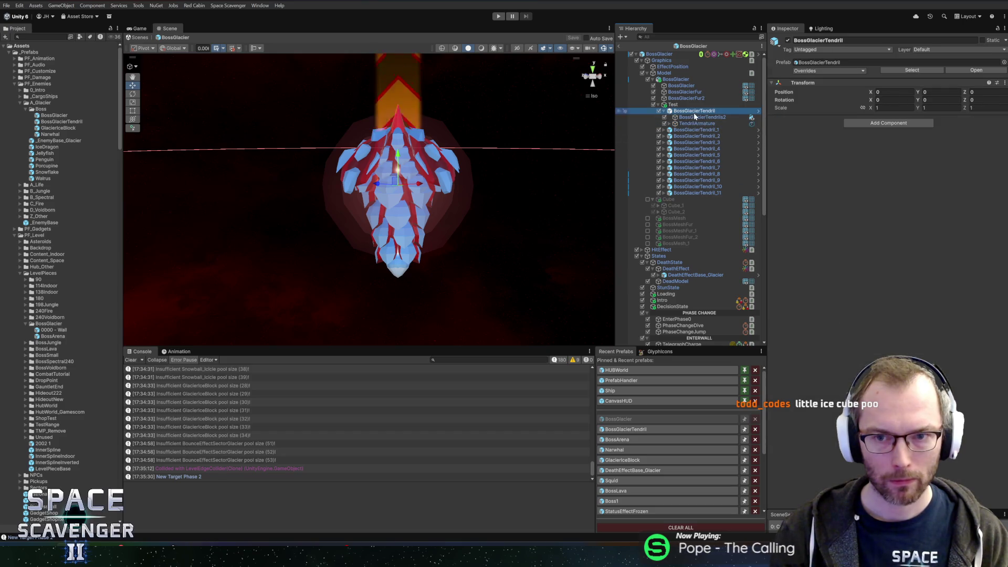
key("f")
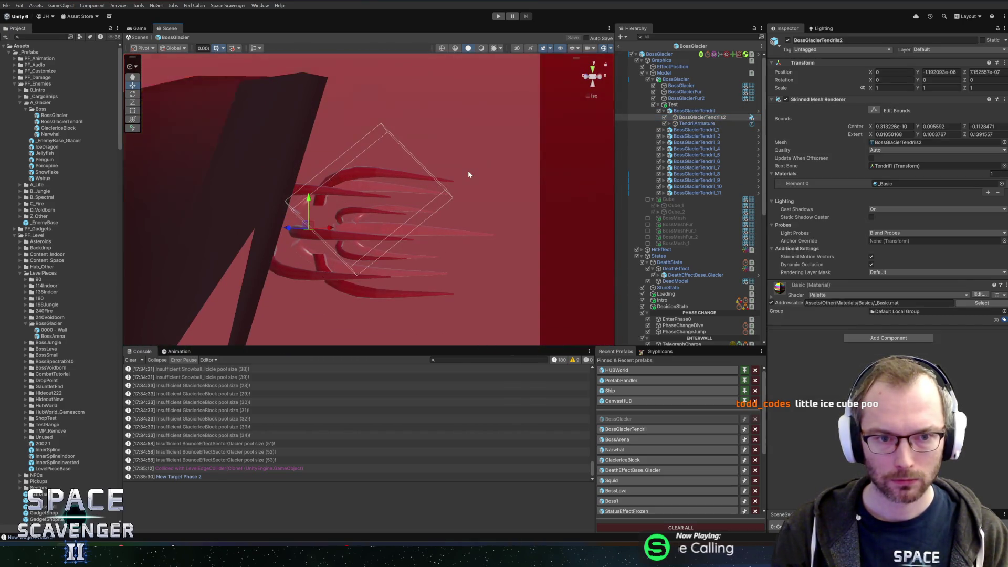
key("alt+Tab")
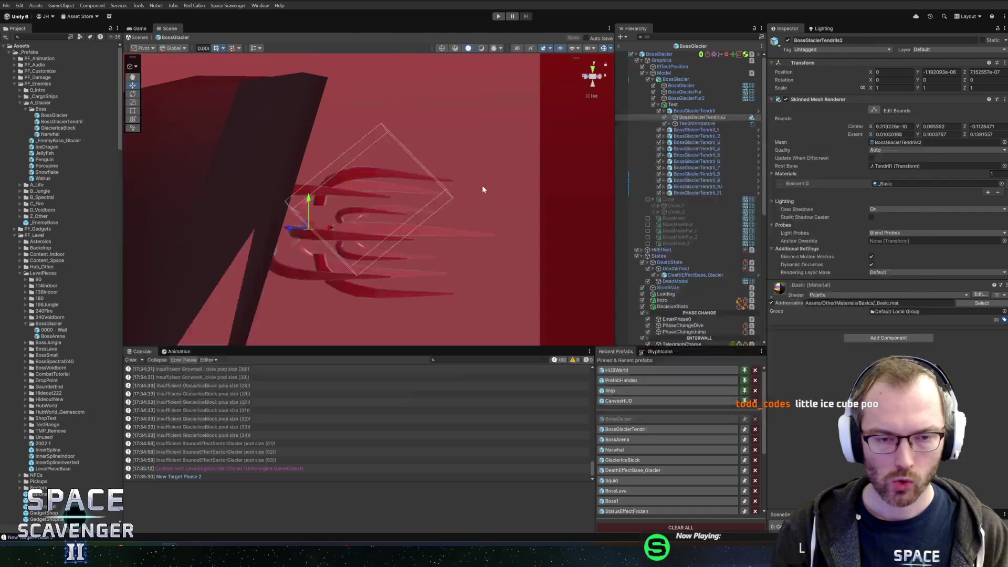
key("Tab")
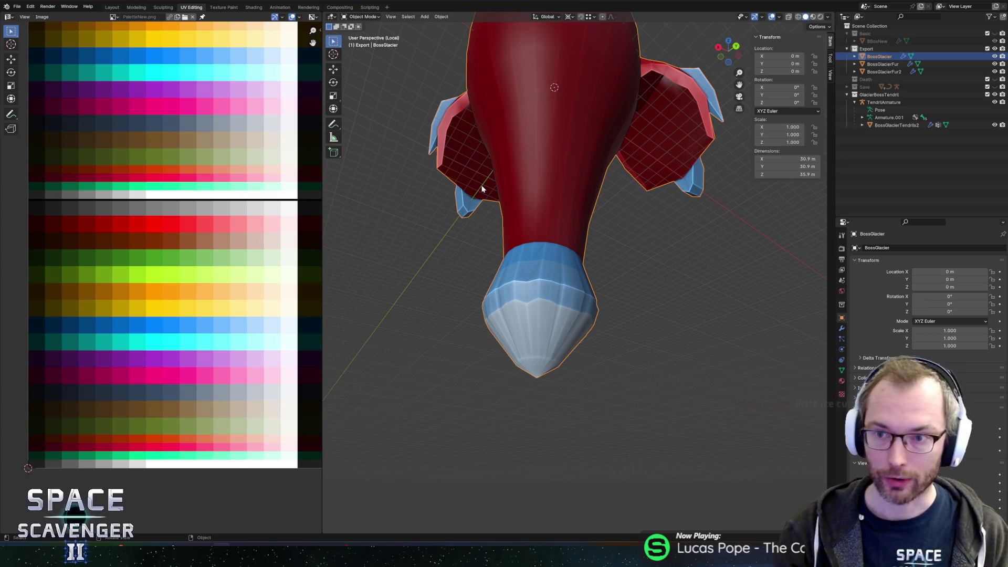
Select TendrilArmature and export it as FBX, overwriting BossGlacierTendril.fbx
left_click(883, 102)
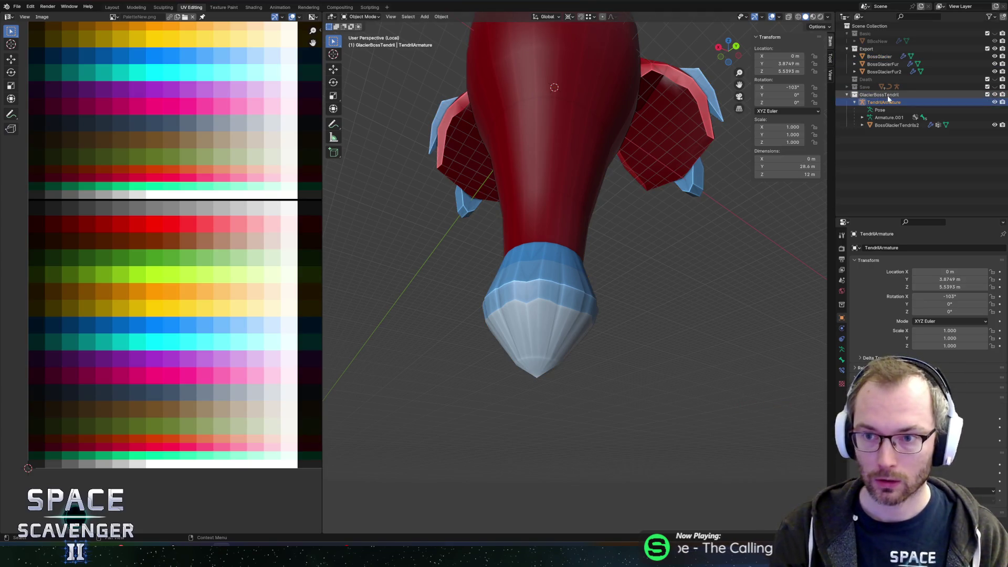
key("ctrl+shift+e")
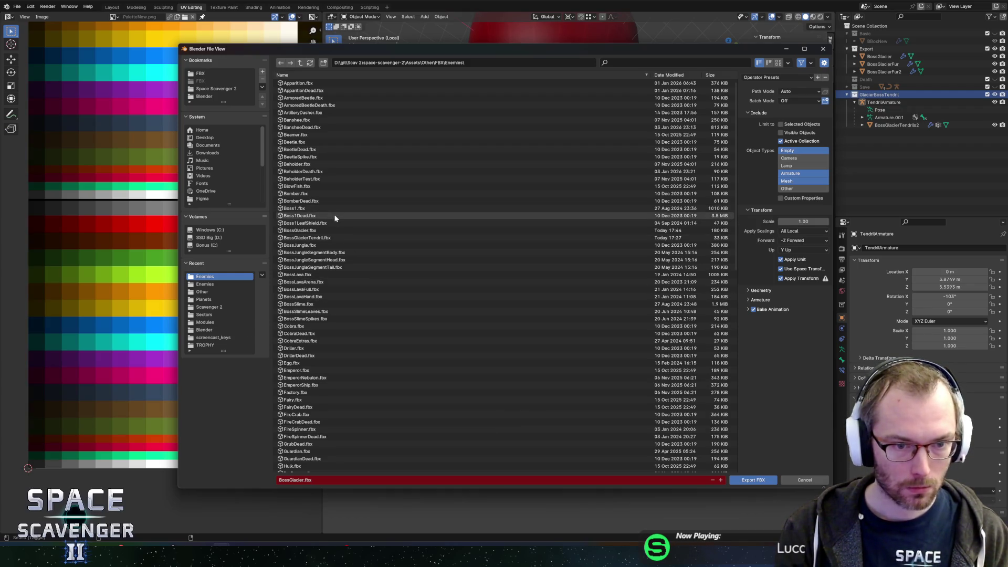
left_click(310, 237)
left_click(760, 78)
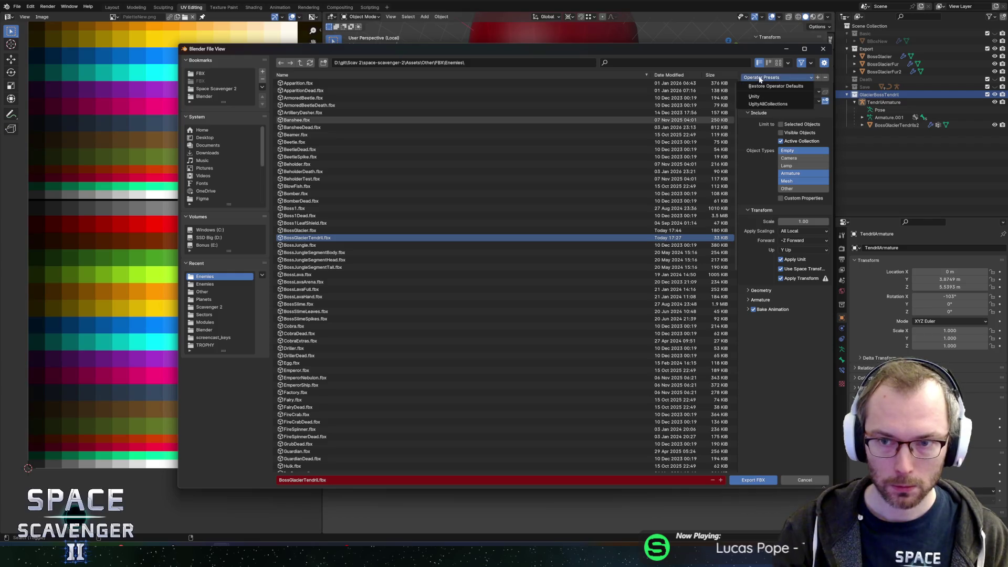
left_click(765, 104)
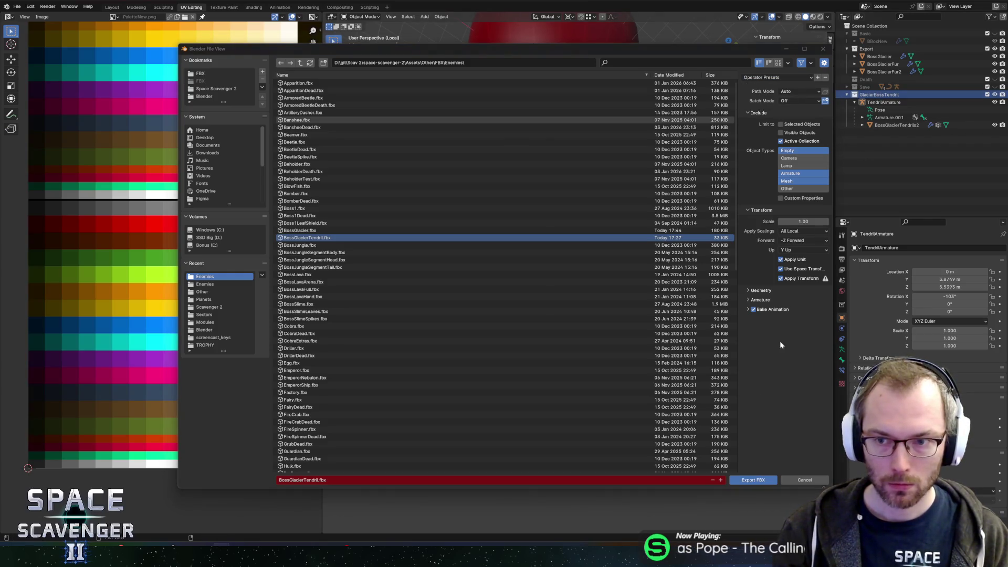
left_click(754, 484)
key("alt+Tab")
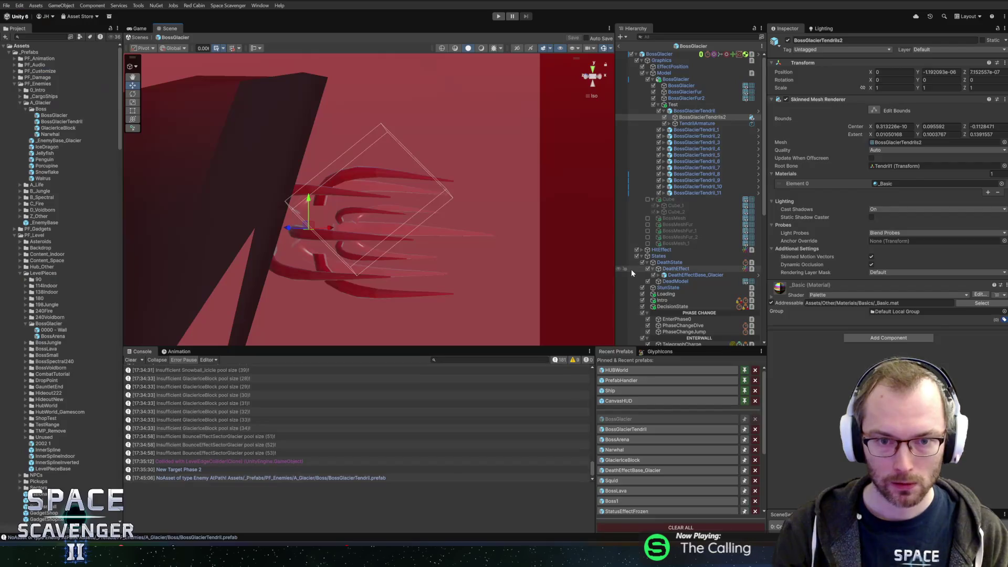
Select the Test group and set its scale to 1 on X, Y and Z
scroll(499, 231, "down", 10)
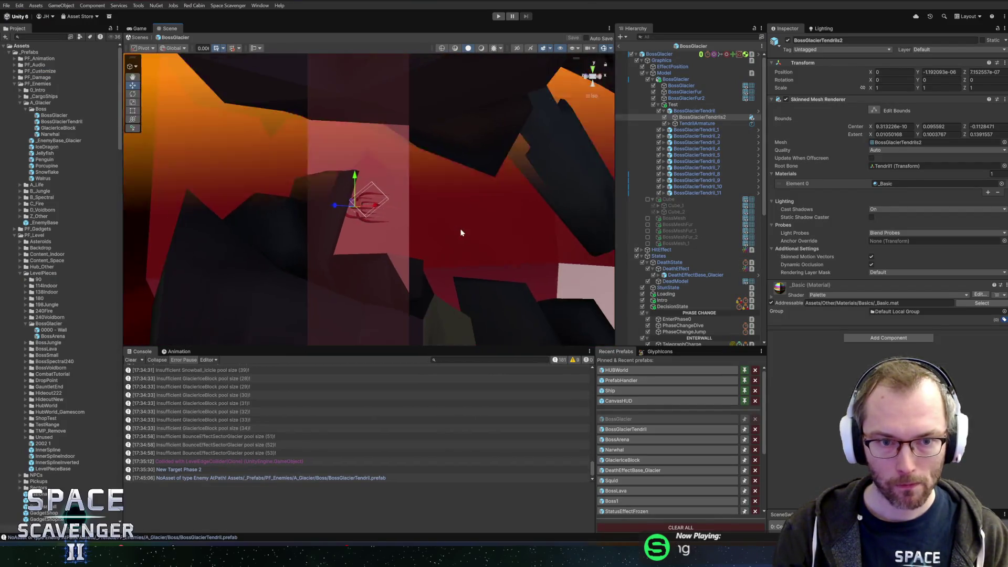
left_click(686, 107)
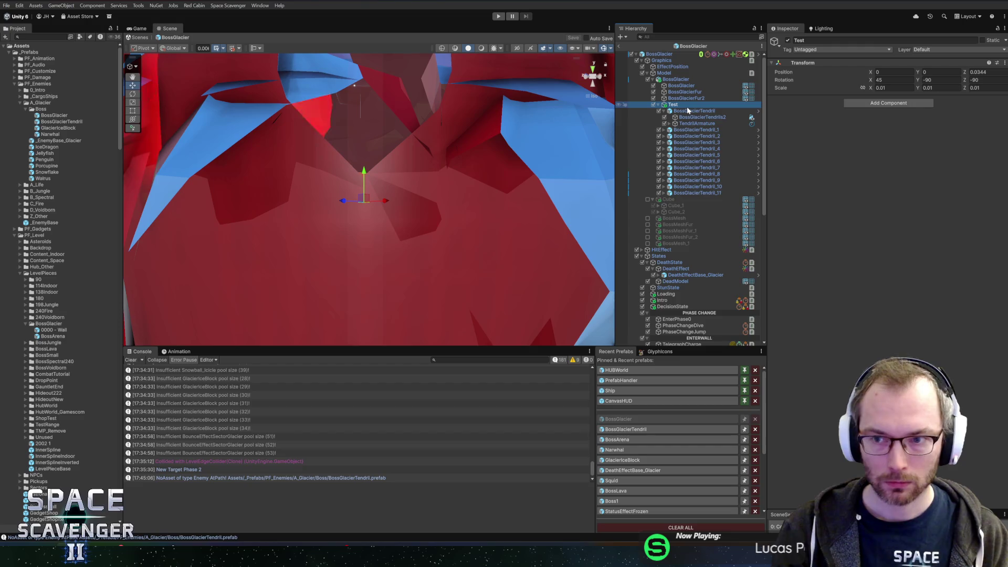
scroll(388, 213, "down", 6)
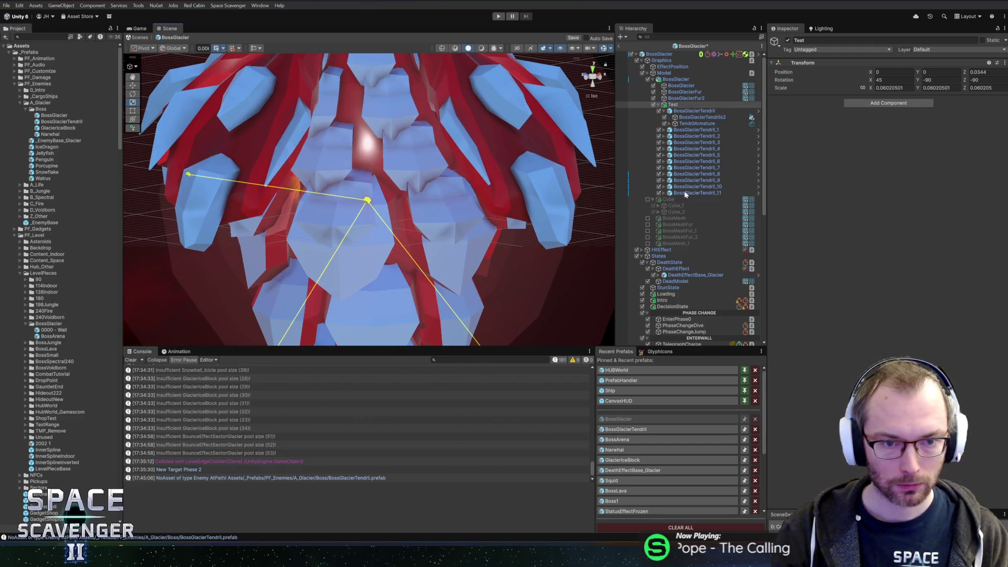
left_click_drag(871, 87, 880, 90)
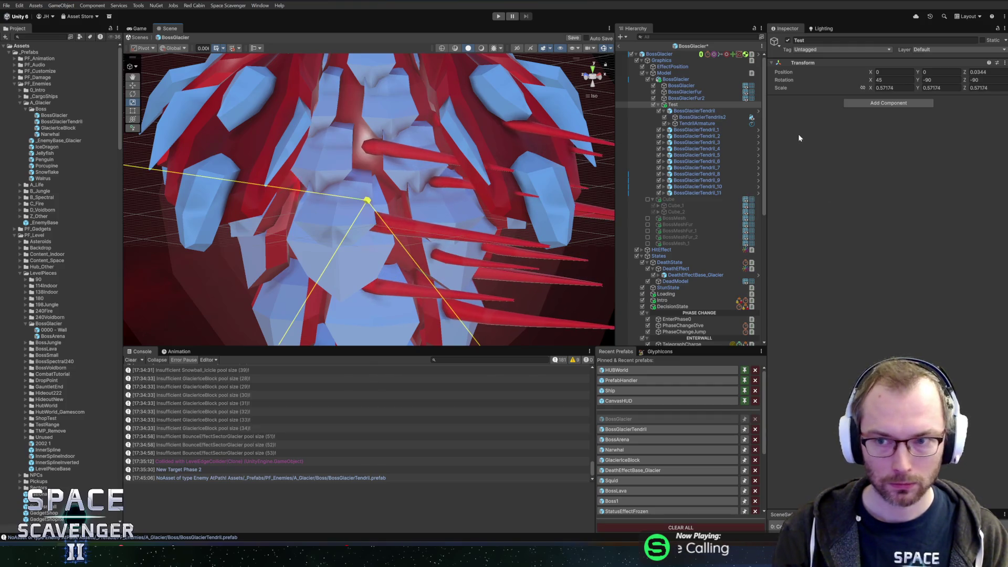
type("1")
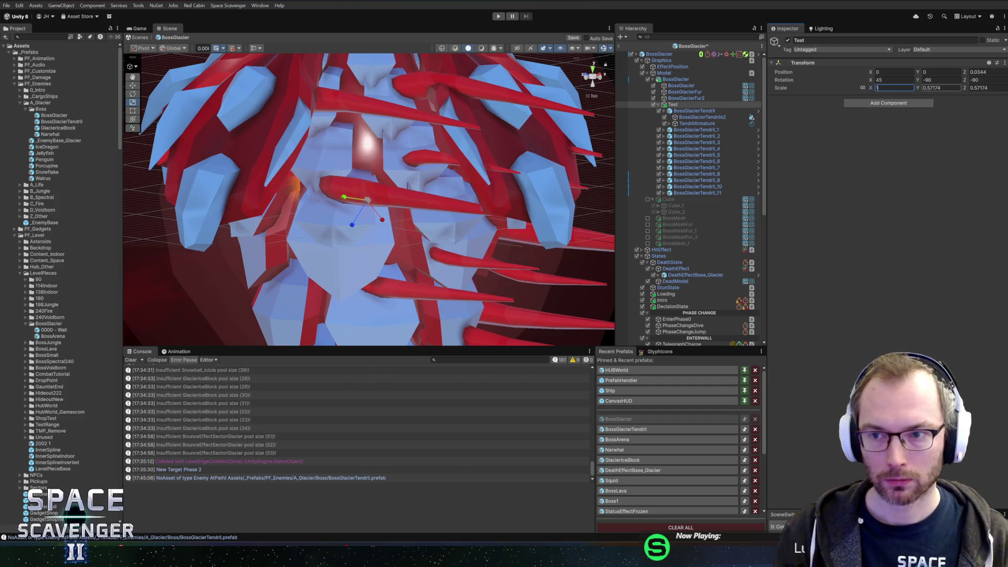
type("1")
key("Tab")
type("1")
Rotate the Test group so the red tendrils hang down beneath the boss
scroll(475, 142, "down", 5)
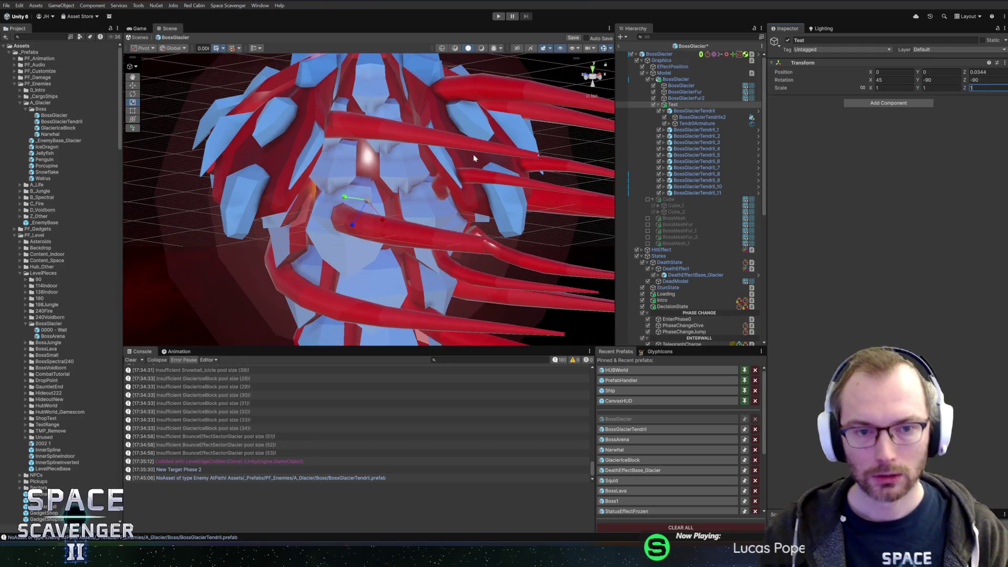
left_click_drag(435, 259, 466, 270)
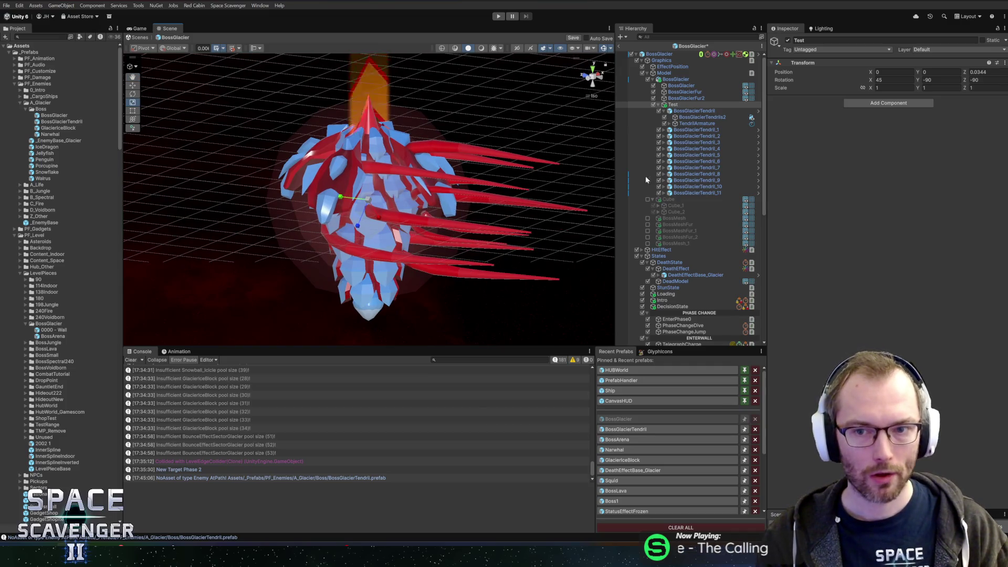
scroll(413, 163, "up", 3)
key("e")
mouse_move(392, 184)
left_mouse_down()
mouse_move(447, 256)
mouse_move(445, 246)
left_mouse_up()
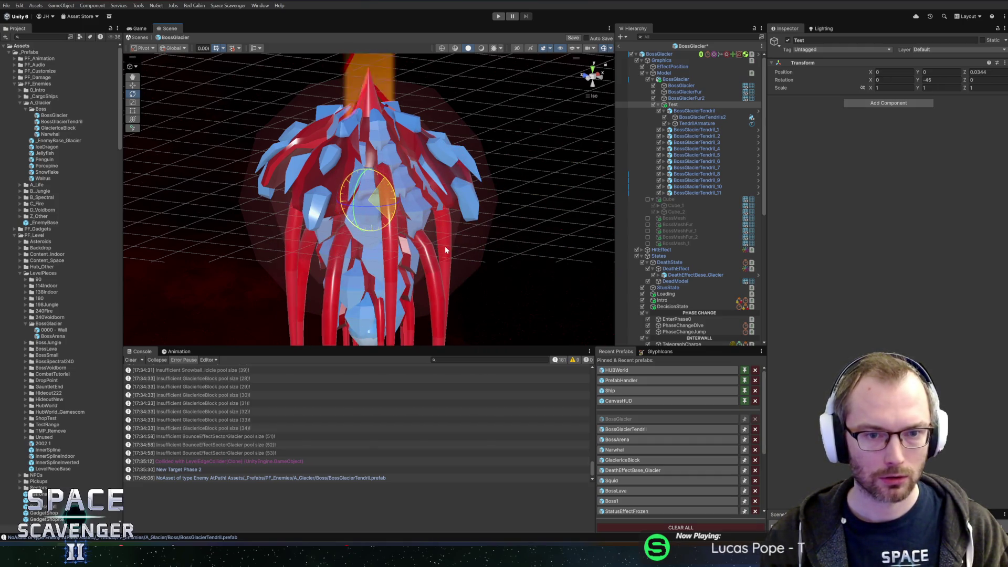
mouse_move(479, 223)
left_mouse_down()
mouse_move(468, 218)
mouse_move(578, 216)
left_mouse_up()
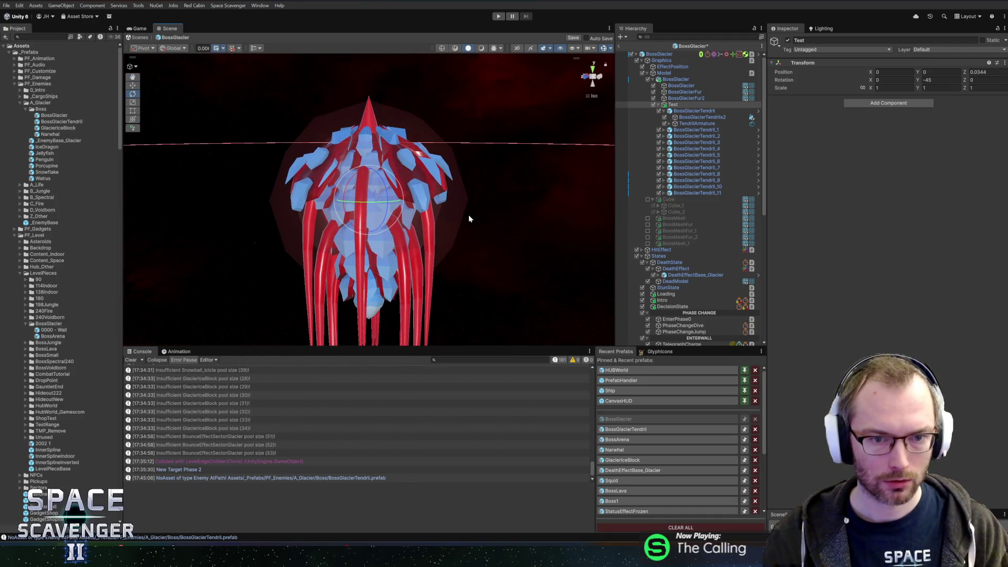
left_click(691, 112)
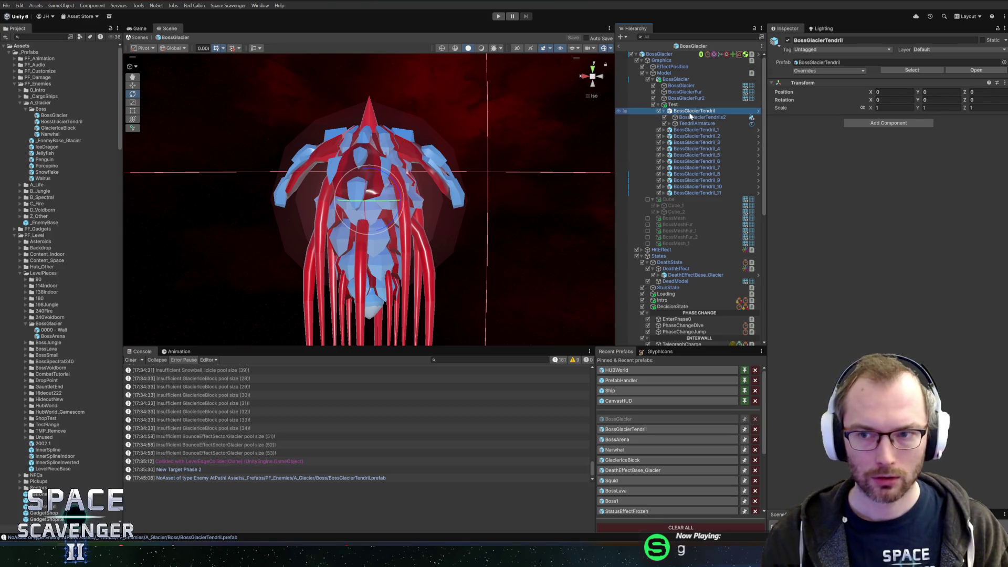
Check BossGlacierTendrils2 and the TendrilArmature's Tail Animator 2 settings, then exit the BossGlacier prefab
left_click(690, 117)
left_click(693, 124)
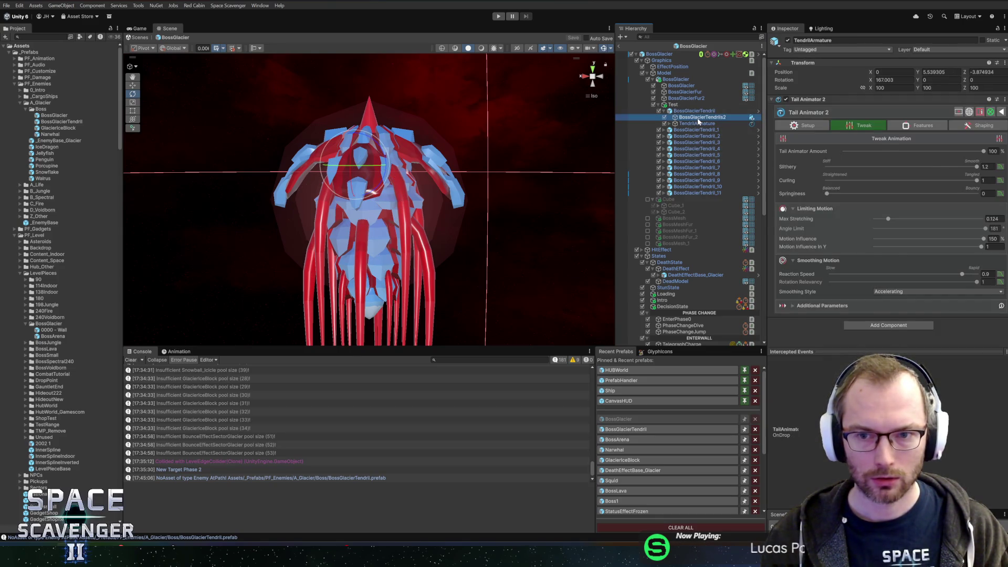
left_click(698, 118)
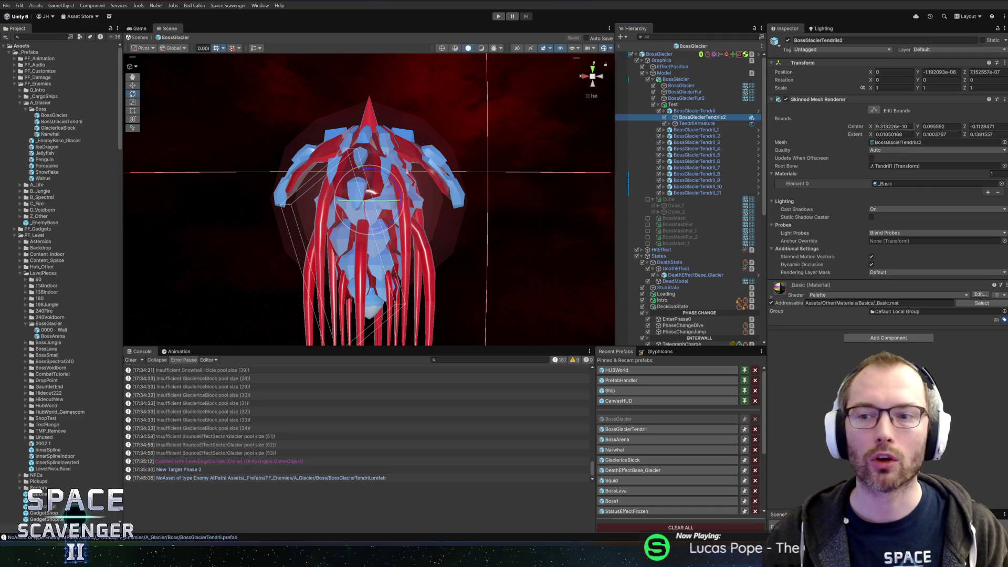
left_click(706, 124)
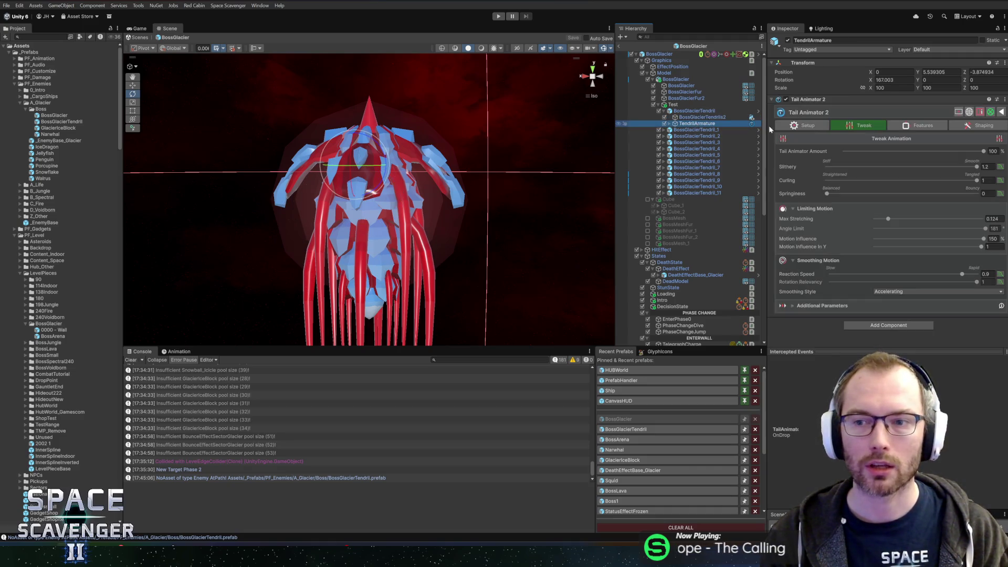
left_click(677, 105)
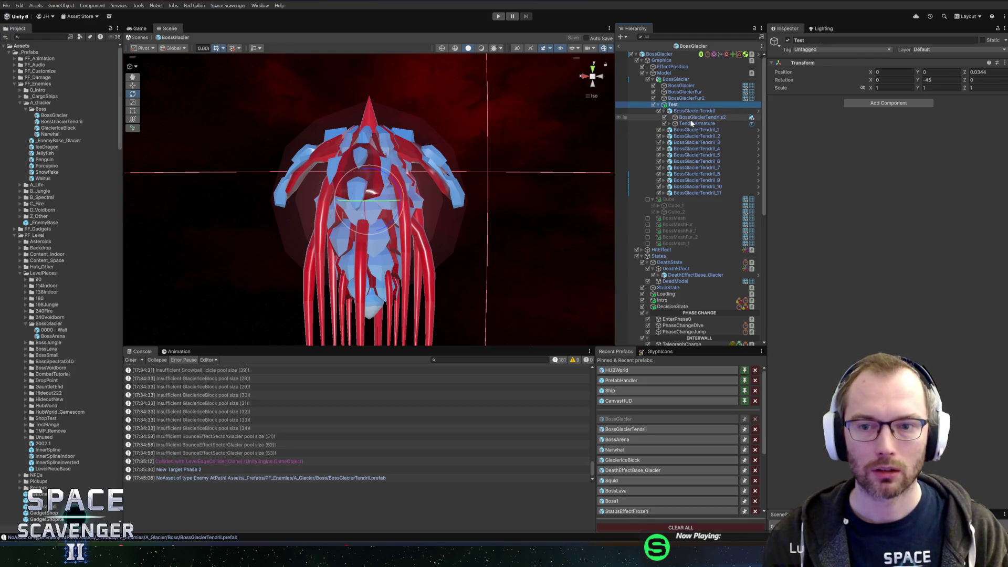
left_click(621, 47)
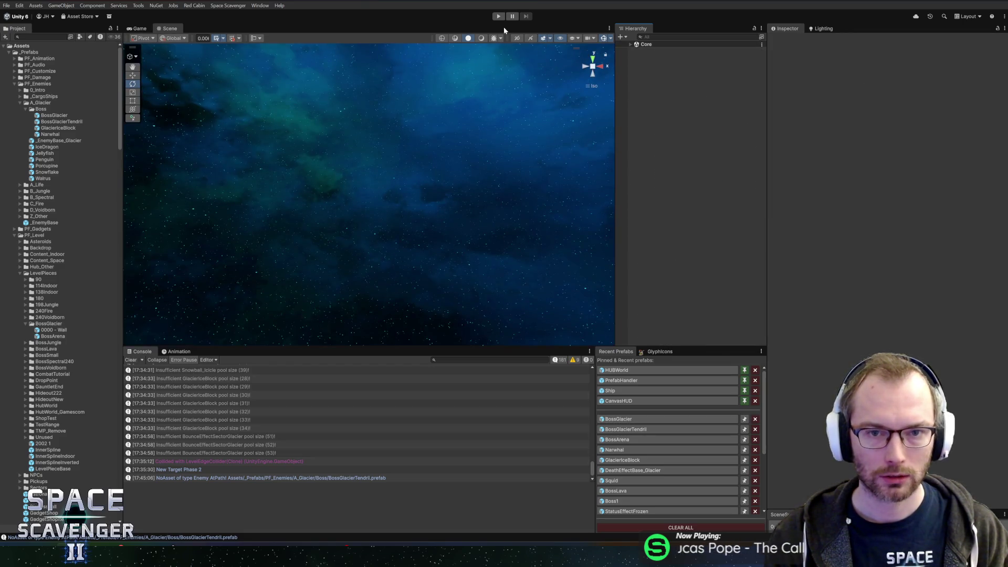
Start Play mode with a maximized game view and engage the Prince of Frost
left_click(498, 17)
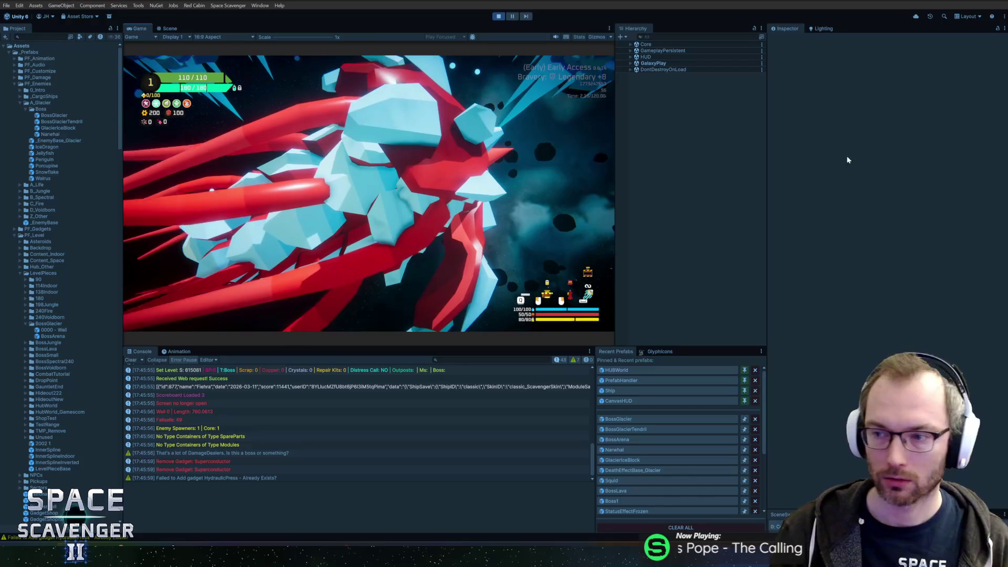
key("shift+space")
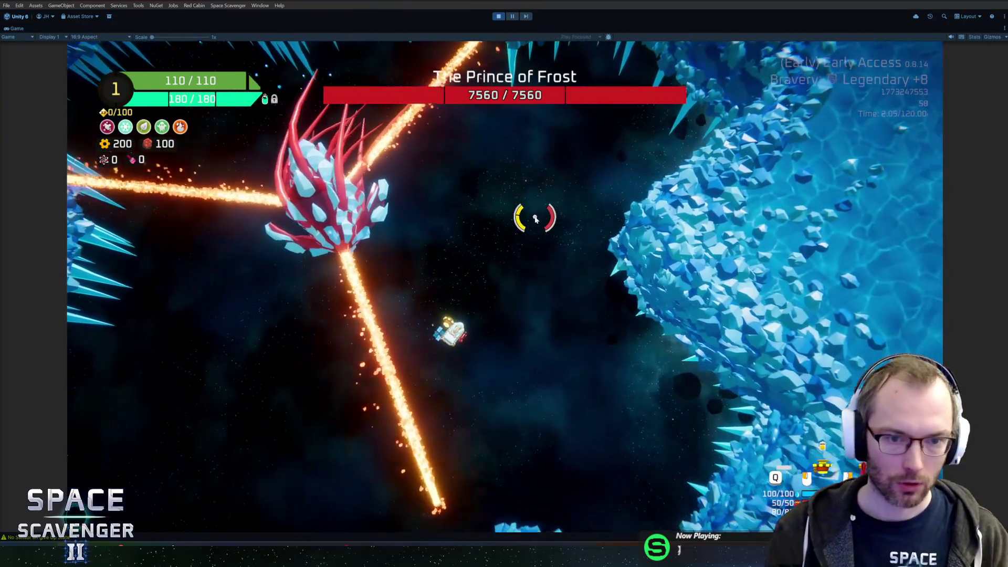
mouse_move(531, 218)
left_mouse_down()
mouse_move(554, 265)
mouse_move(590, 277)
left_mouse_up()
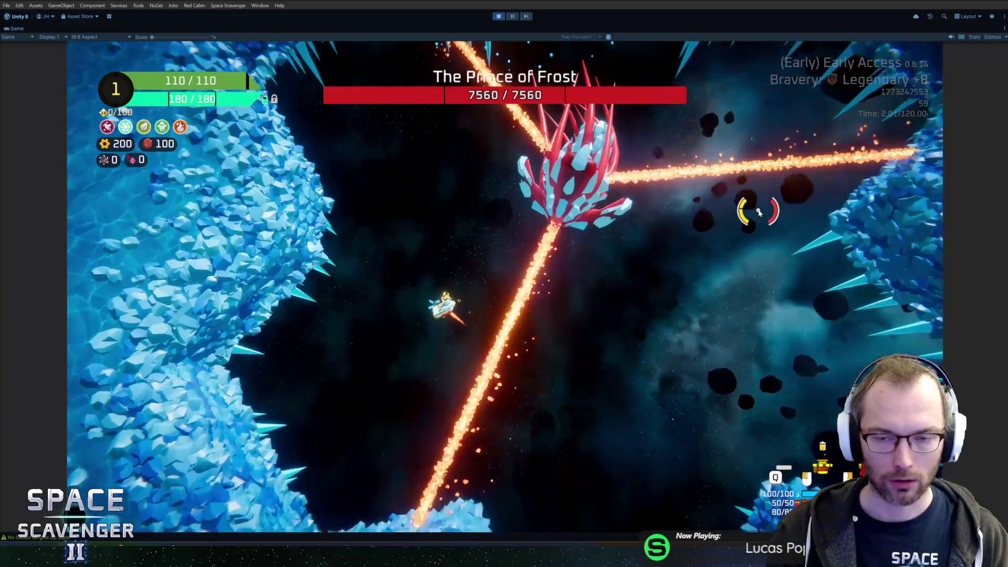
key("d")
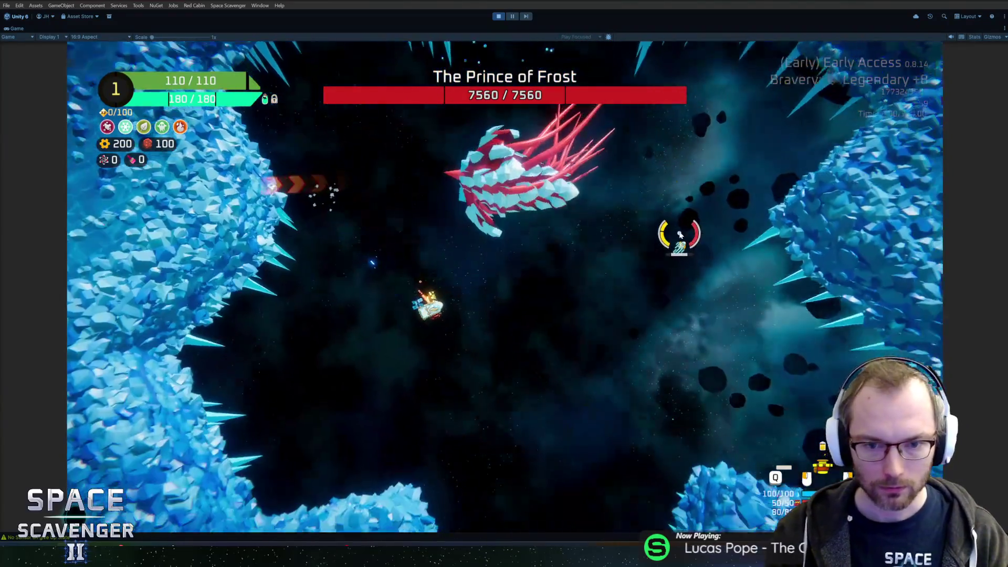
key("d")
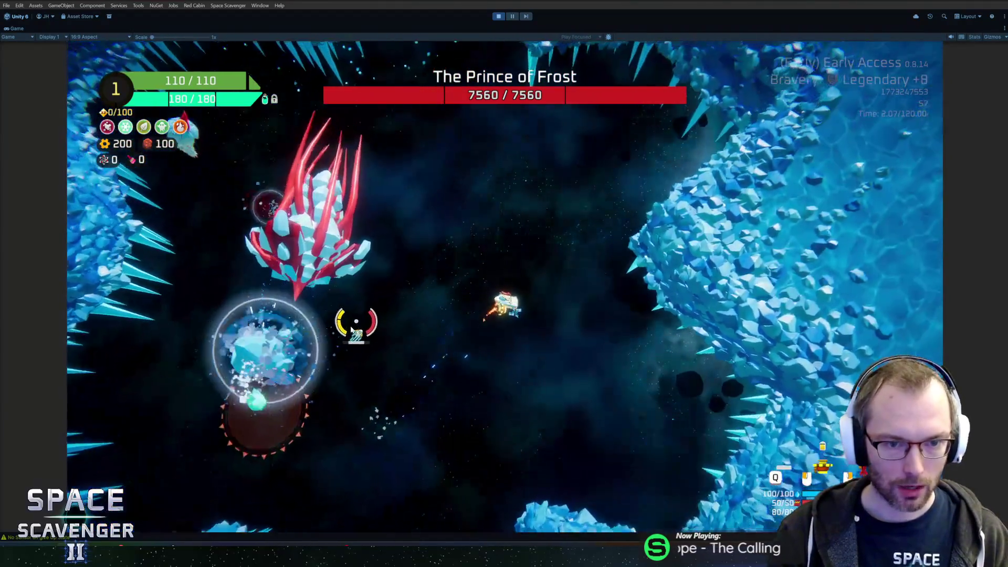
Keep fighting the boss down to 6350 of 7560 health, then stop the playtest
key("w")
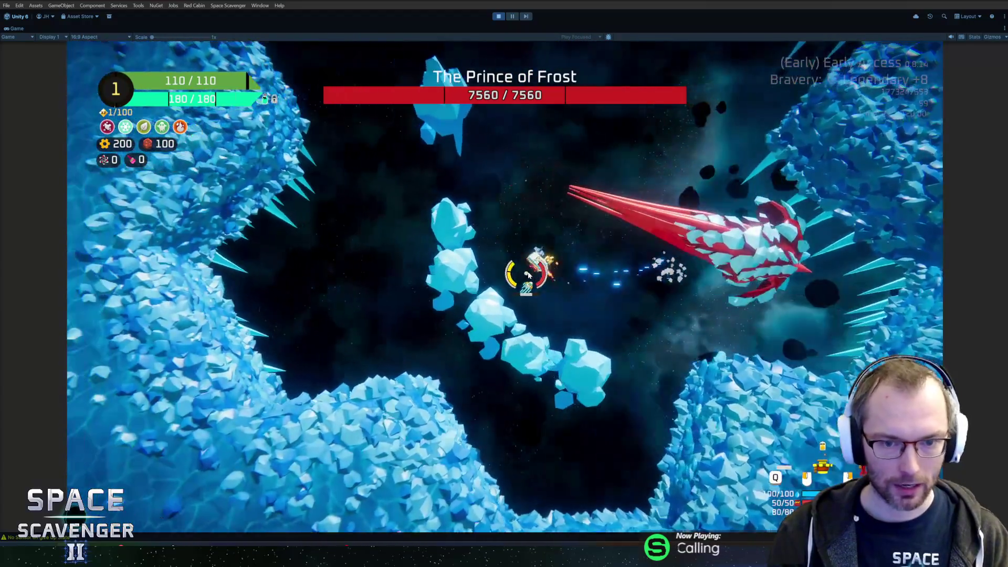
key("w")
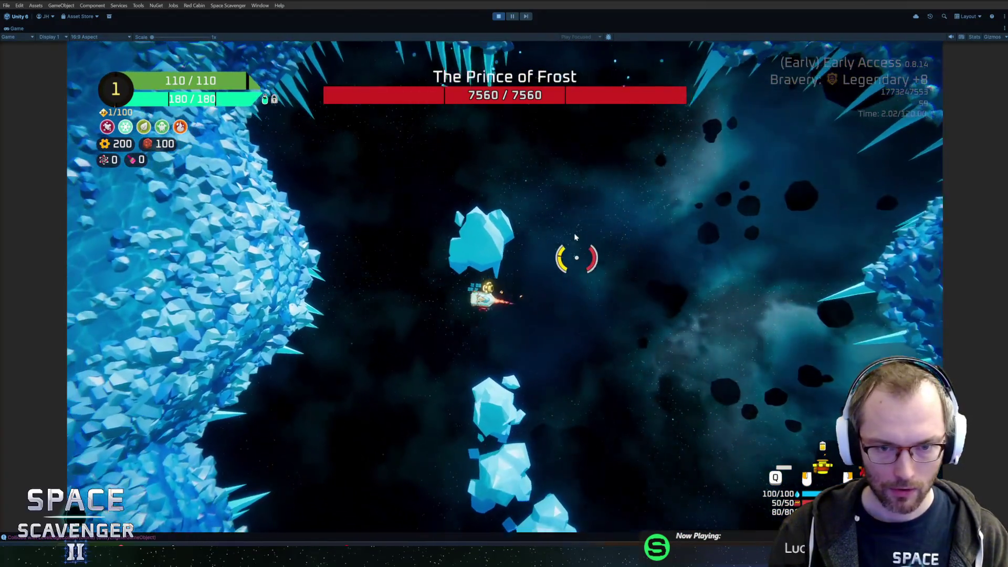
key("s")
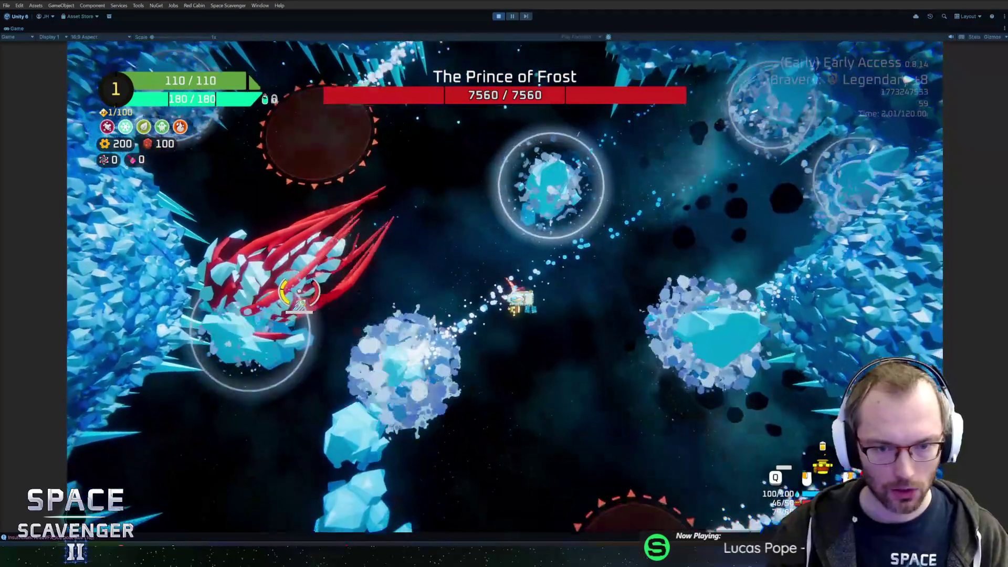
key("d")
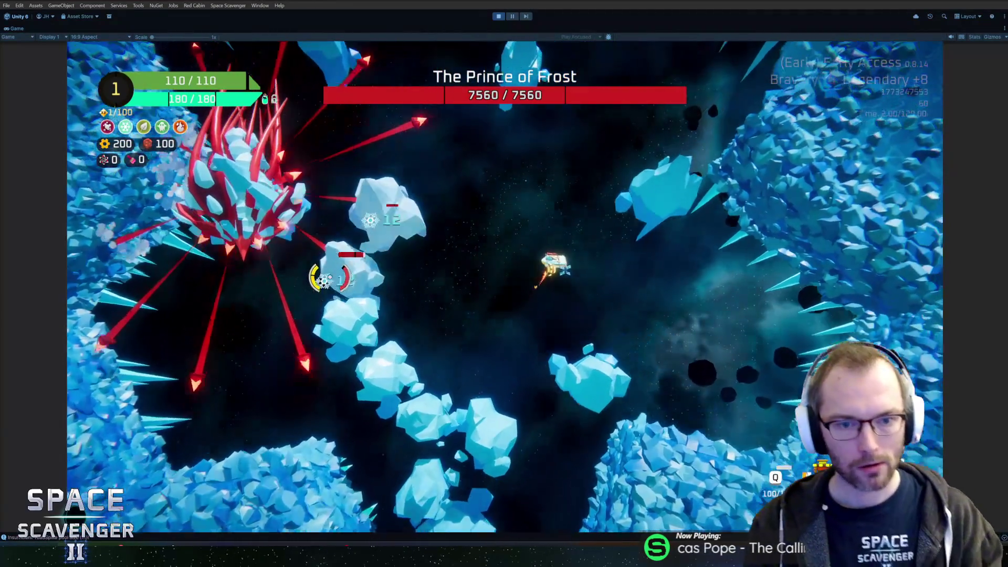
key("s")
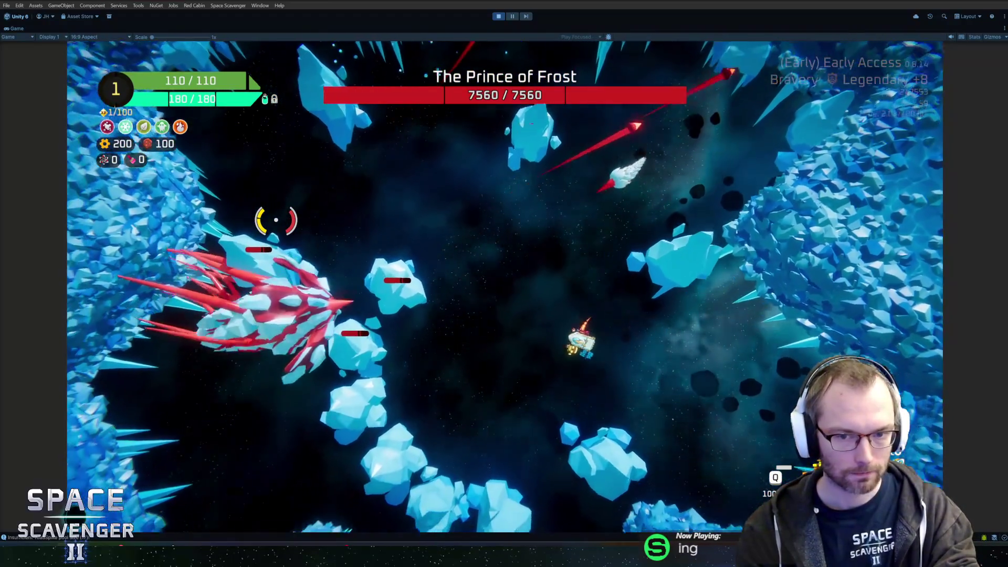
key("w")
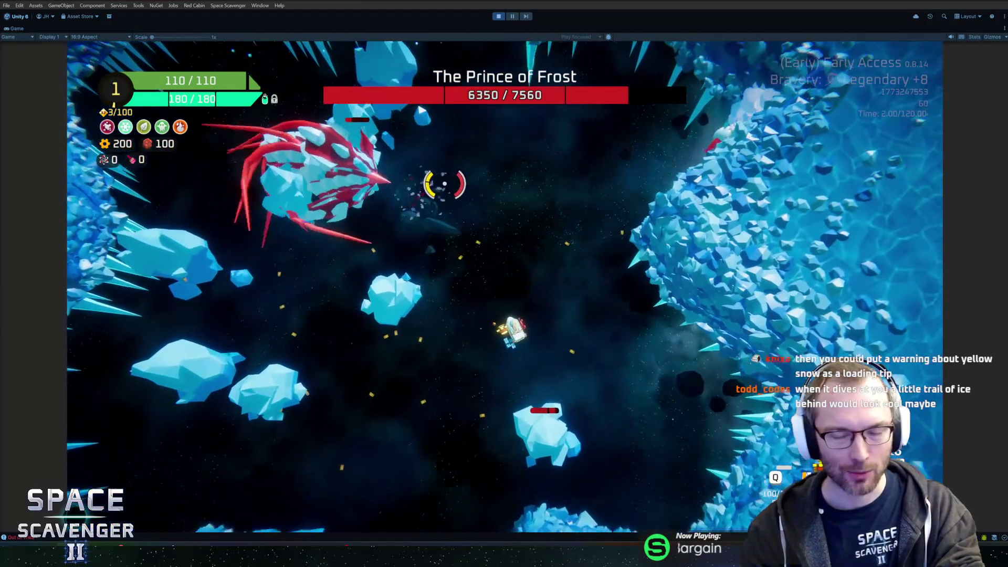
key("ctrl+p")
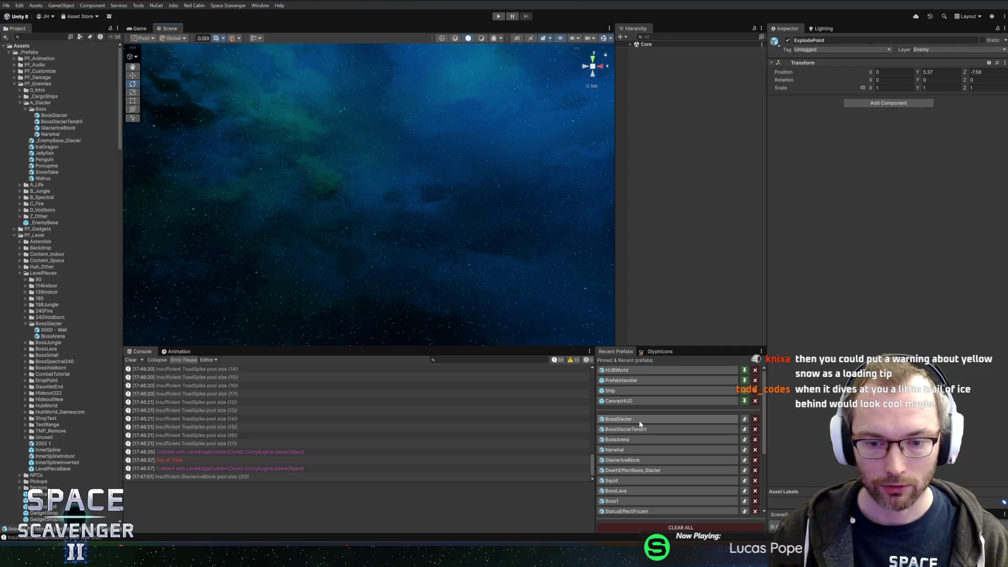
Open the BossGlacier prefab and select the OffsetShooter's MuzzleBasic with Local handle orientation
left_click(640, 423)
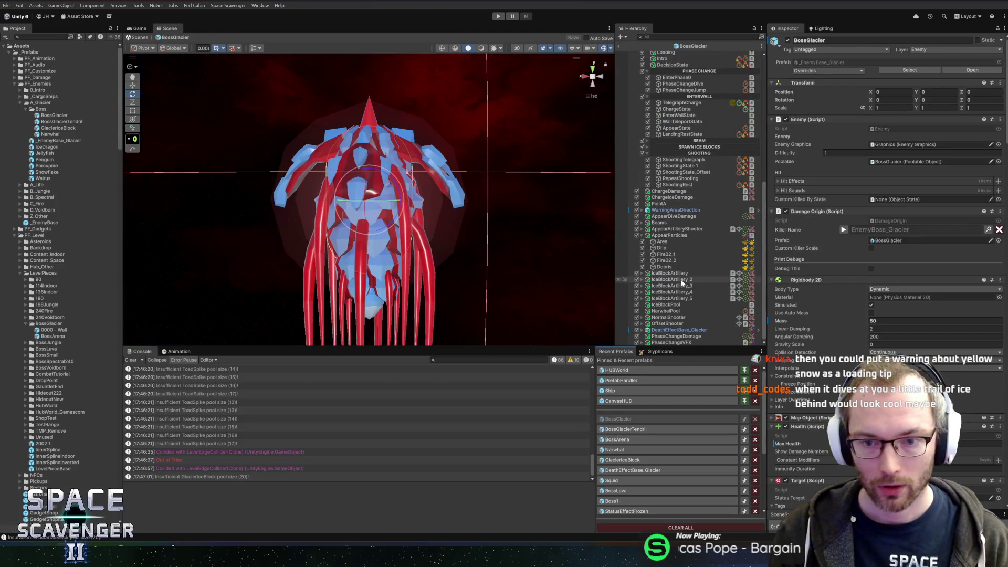
left_click(683, 172)
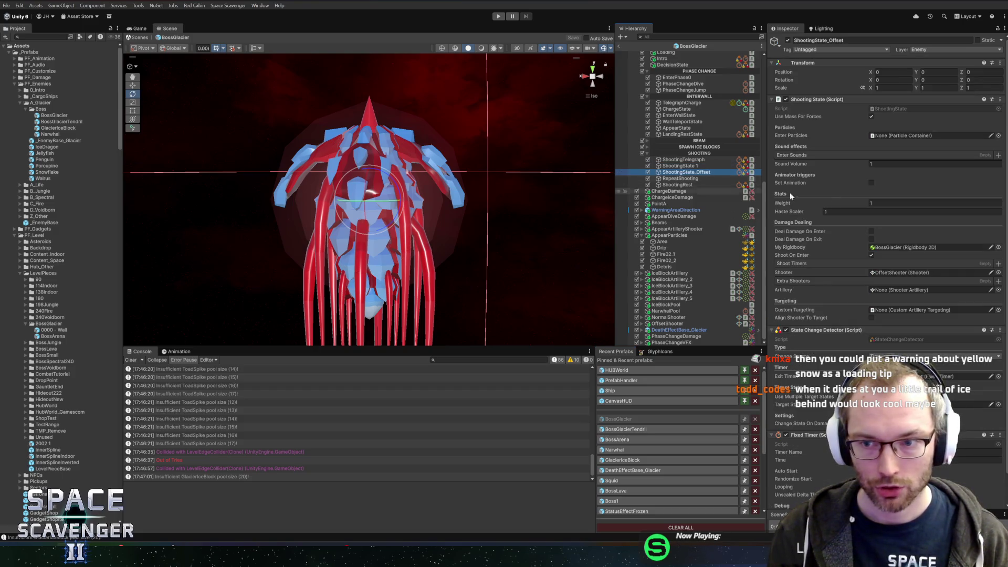
left_click(662, 323)
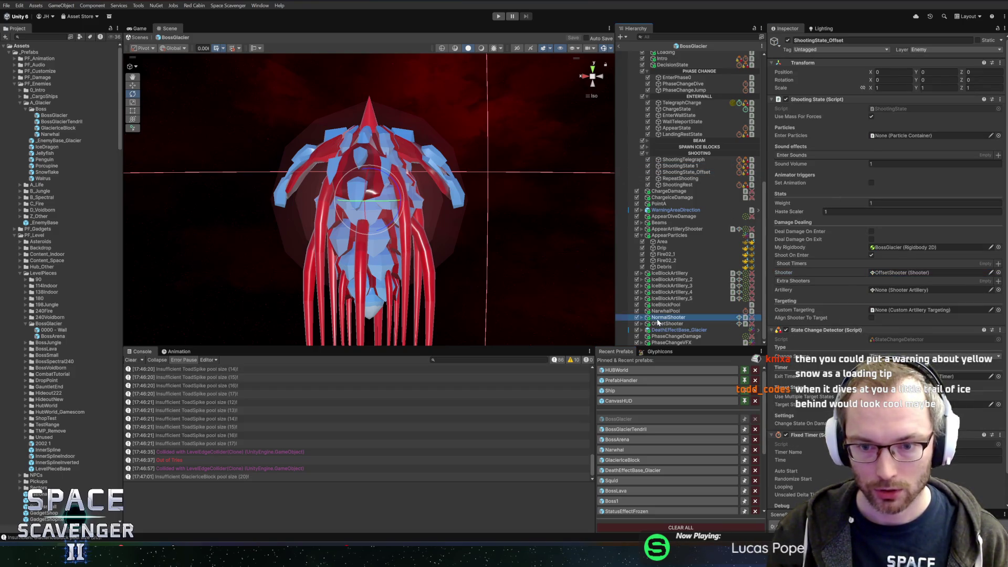
left_click(646, 329)
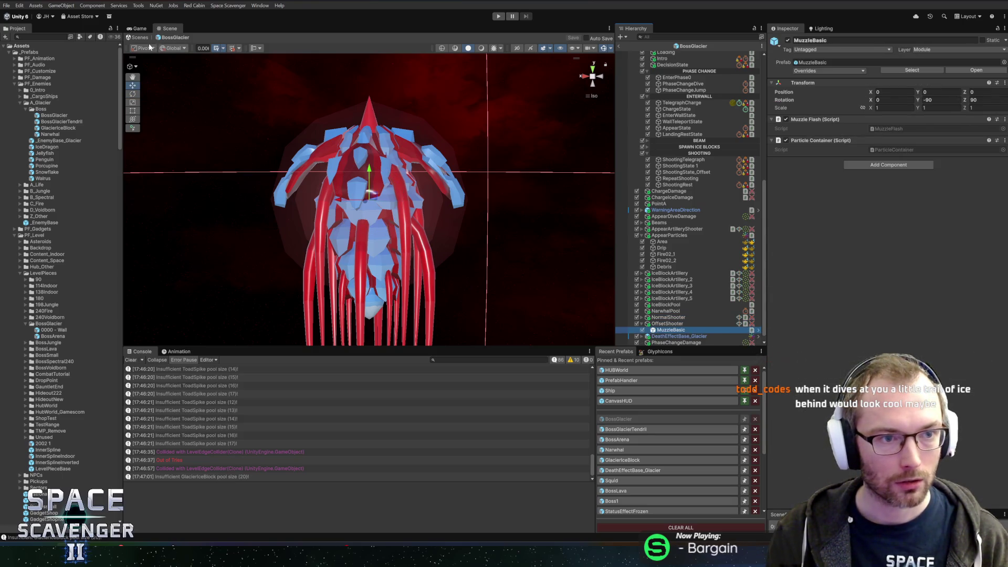
left_click(179, 67)
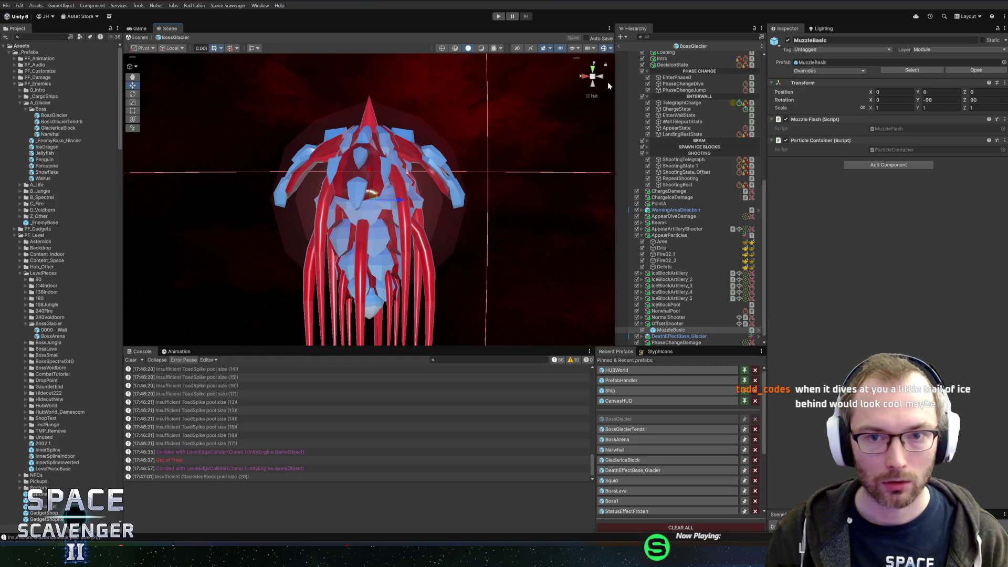
View the boss from the right and back, comparing the NormalShooter and OffsetShooter MuzzleBasic points
left_click(592, 82)
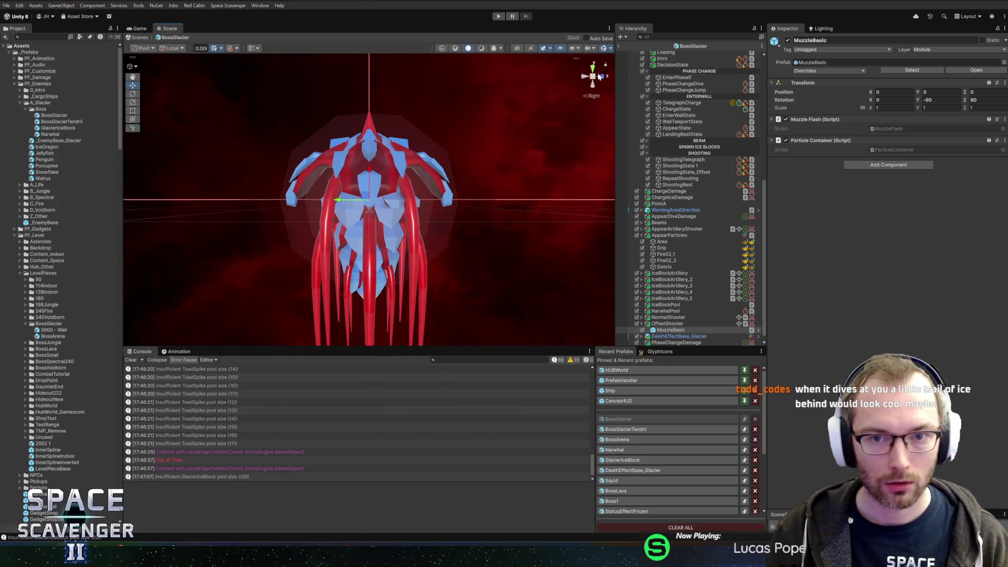
left_click(582, 78)
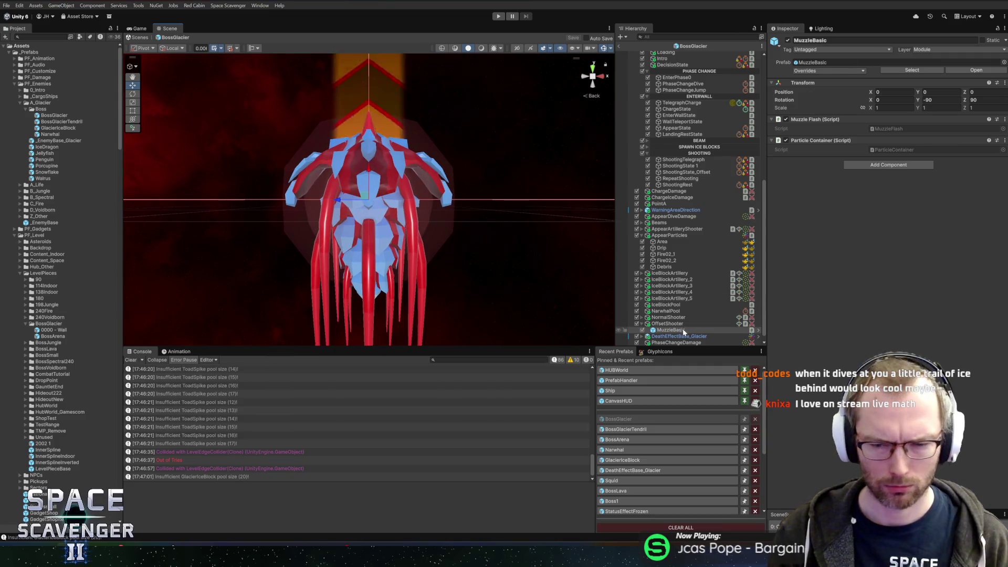
left_click(675, 324)
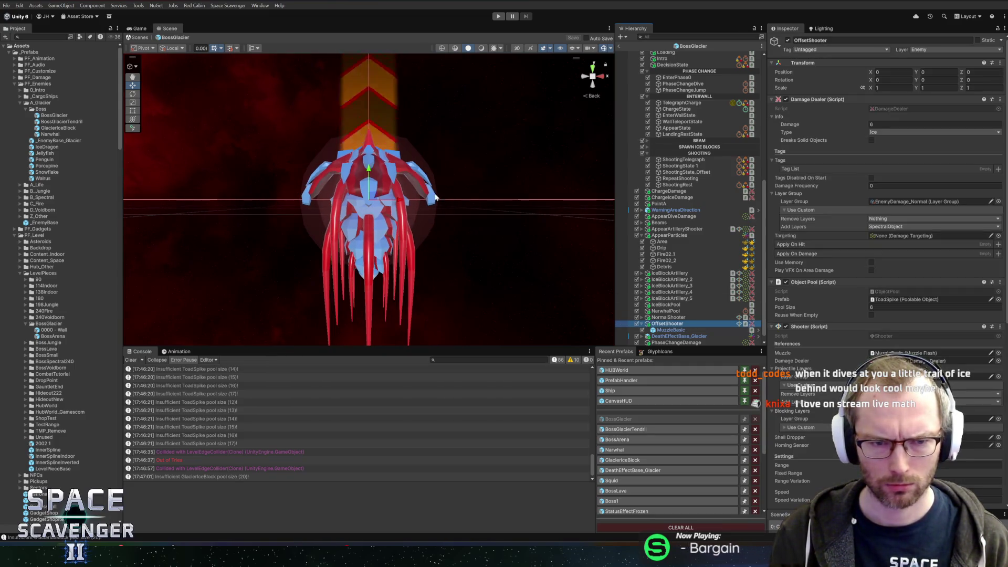
left_click(642, 317)
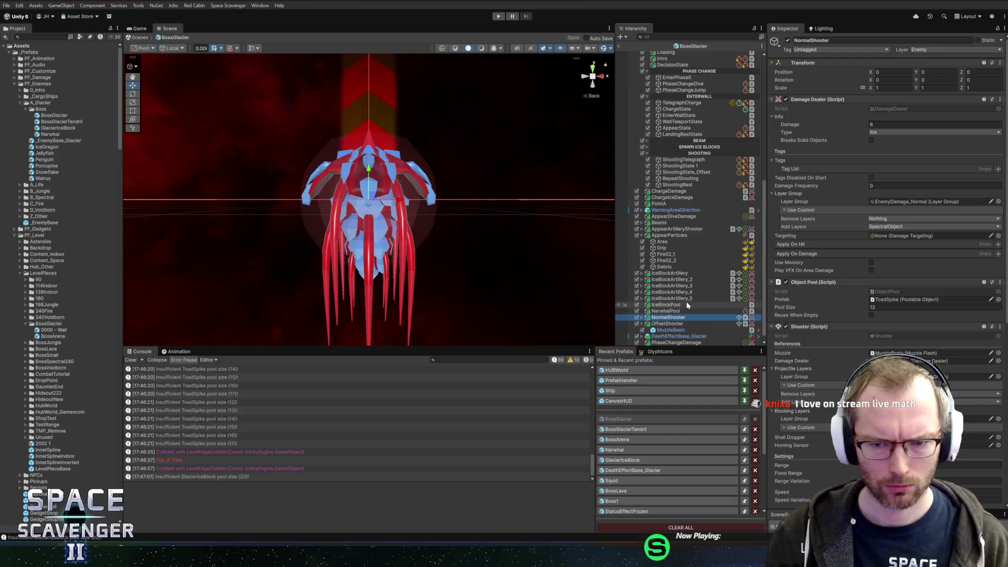
key("Up")
key("Down")
key("Down")
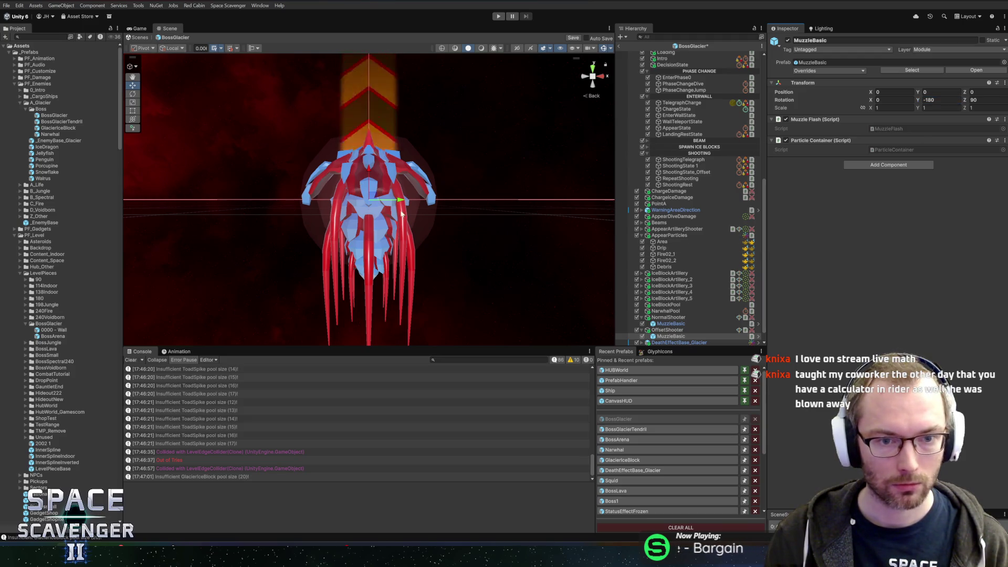
Rotate the OffsetShooter's MuzzleBasic to 90, 0, 180
key("e")
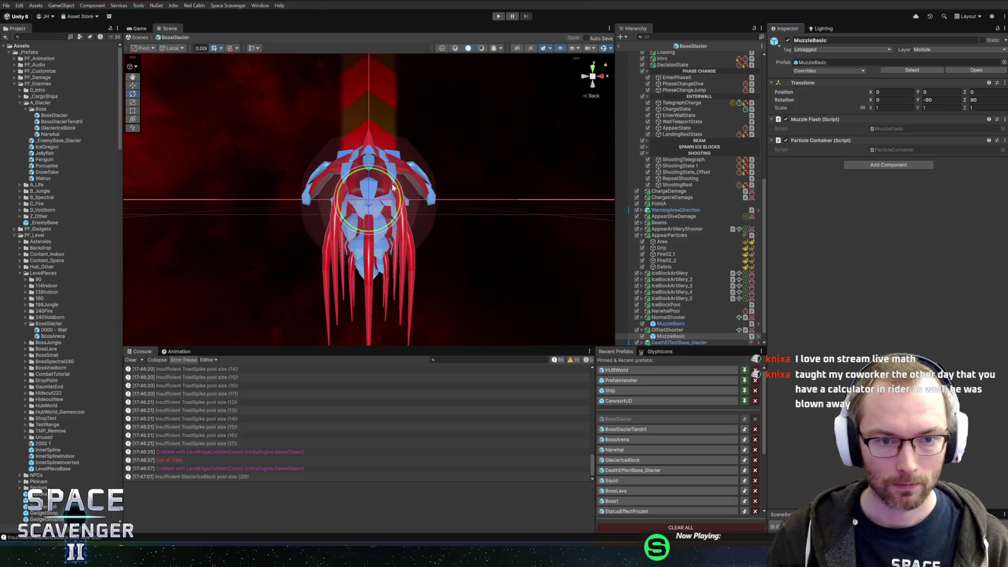
mouse_move(362, 178)
left_mouse_down()
mouse_move(256, 182)
mouse_move(267, 183)
left_mouse_up()
key("w")
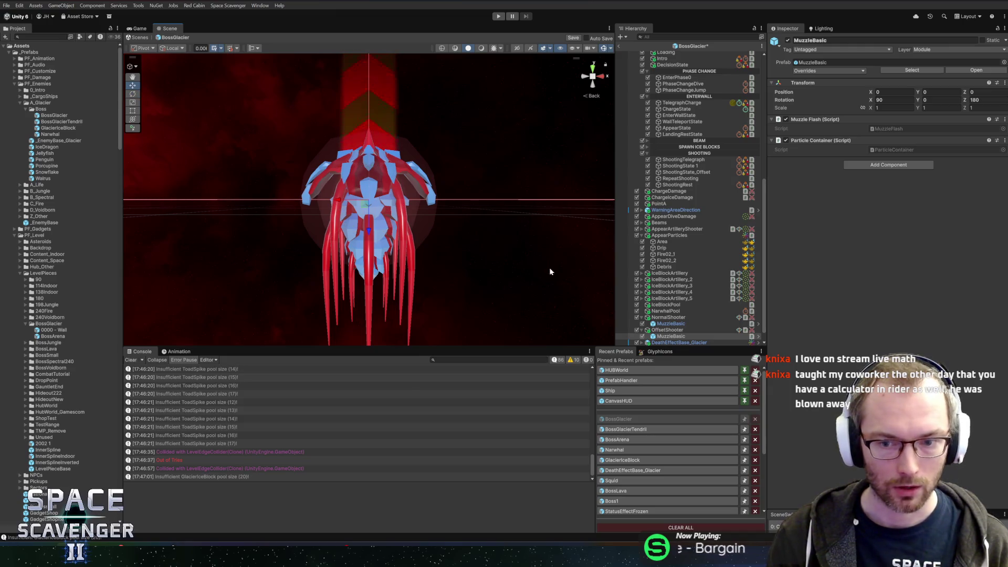
Review both MuzzleBasic points, exit the BossGlacier prefab, and start a new playtest
left_click(662, 324)
left_click(671, 336)
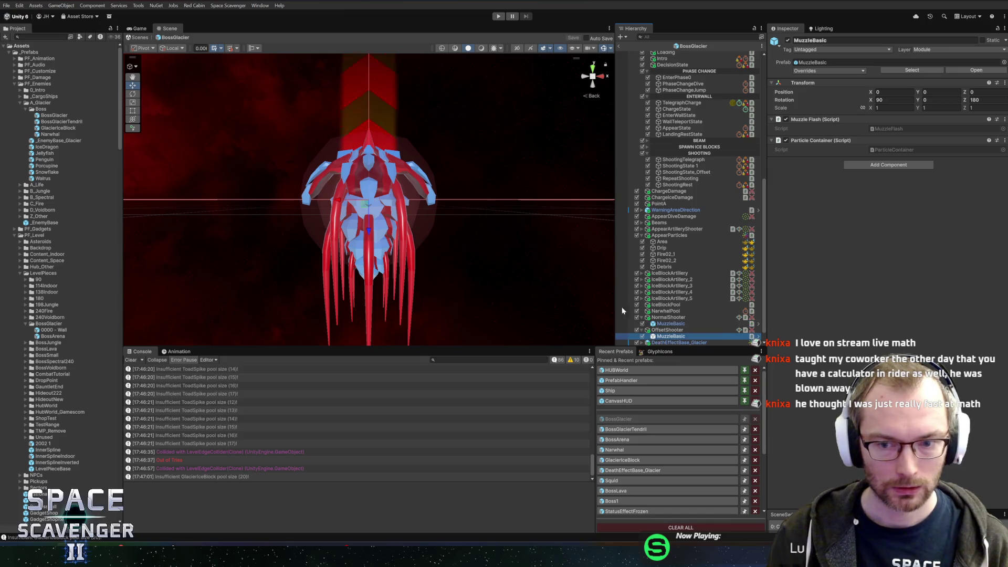
left_click(620, 47)
left_click(497, 16)
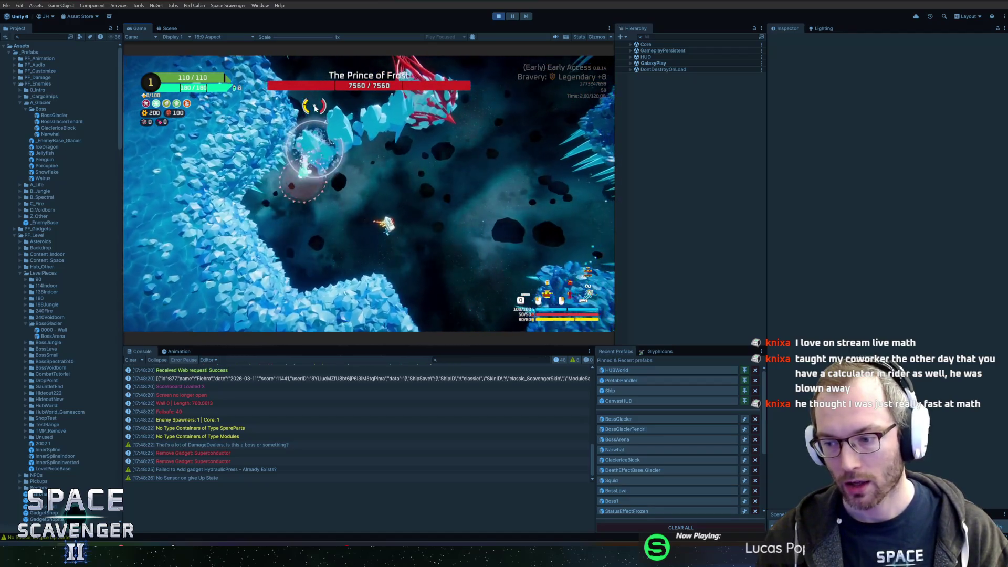
Play the fight maximized with the debug console, bringing the boss to 4630 of 7560, then stop
double_click(132, 27)
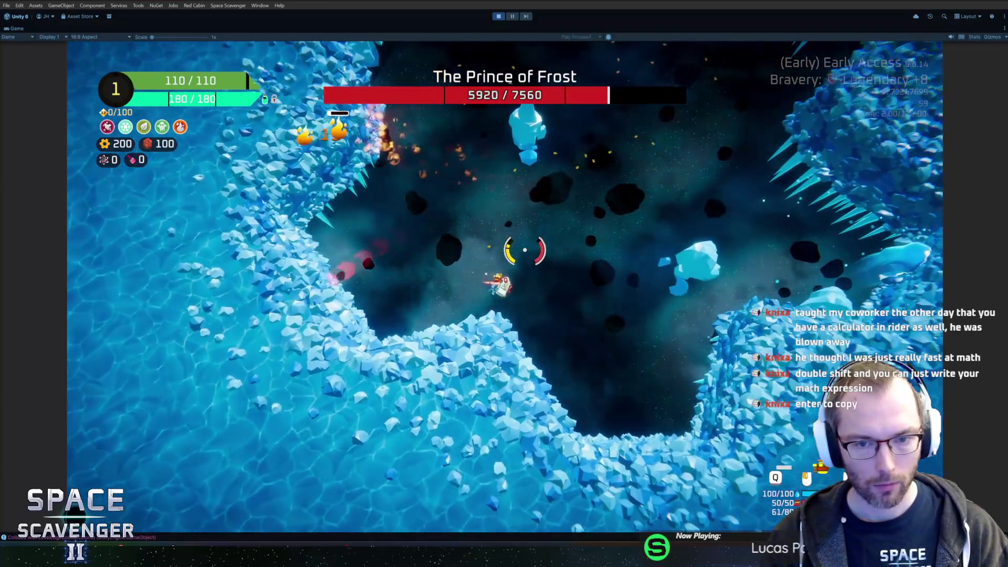
key("grave")
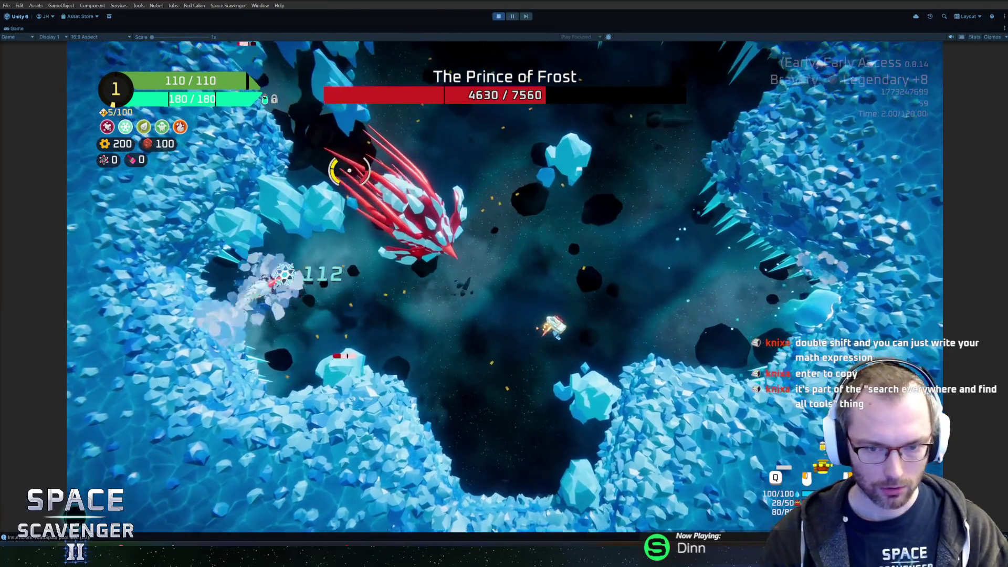
key("ctrl+p")
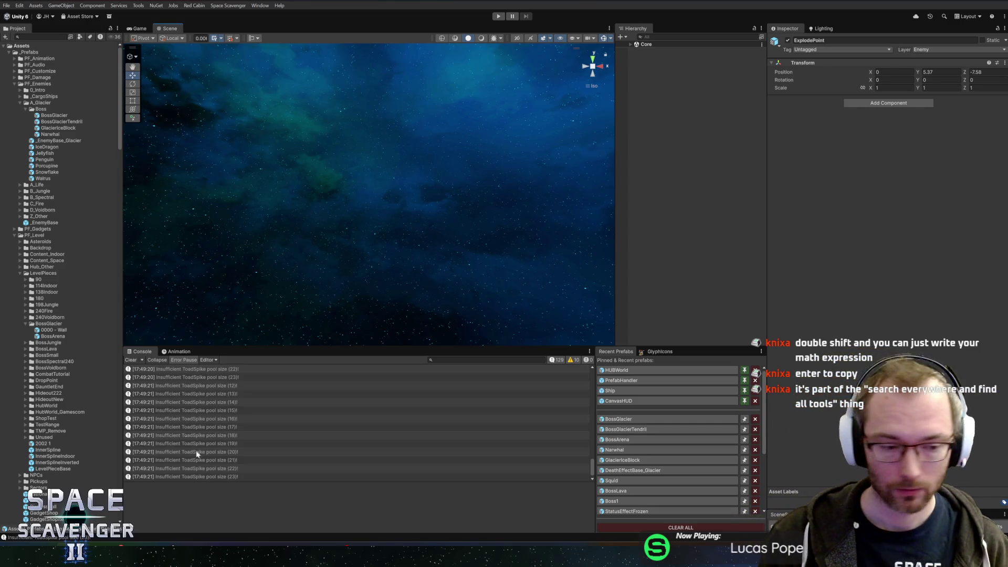
In Rider, search everywhere for 'calculator', then clear and close the search
key("alt+Tab")
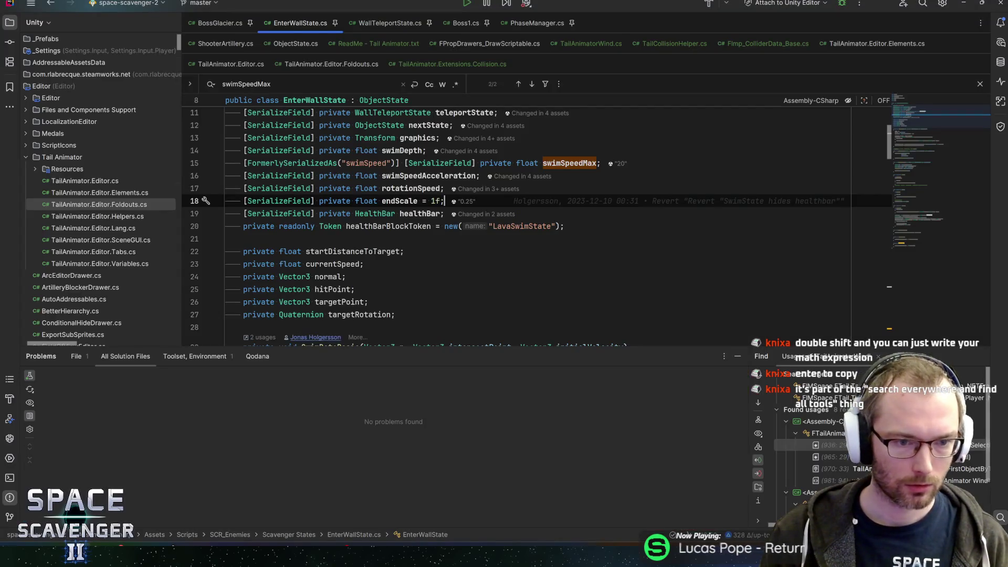
key("shift")
key("shift")
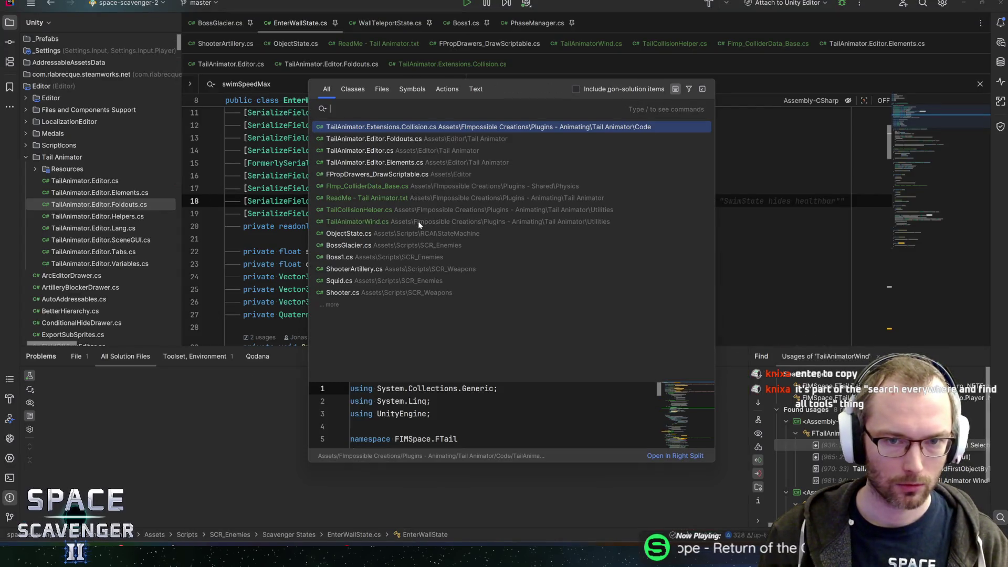
type("calculator")
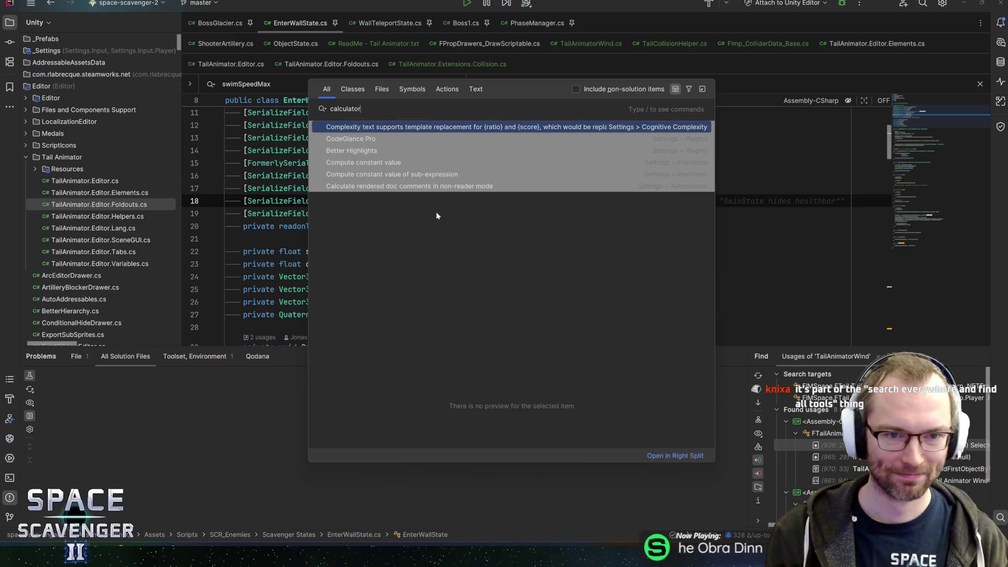
key("ctrl+BackSpace")
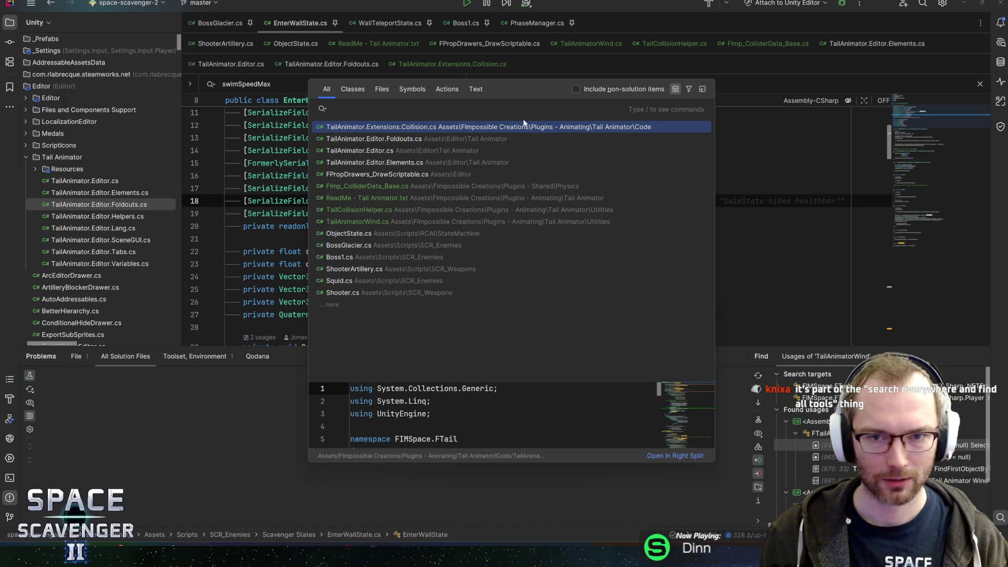
key("Escape")
Bring back the TailAnimatorWind usage results and bring up Settings
key("alt+5")
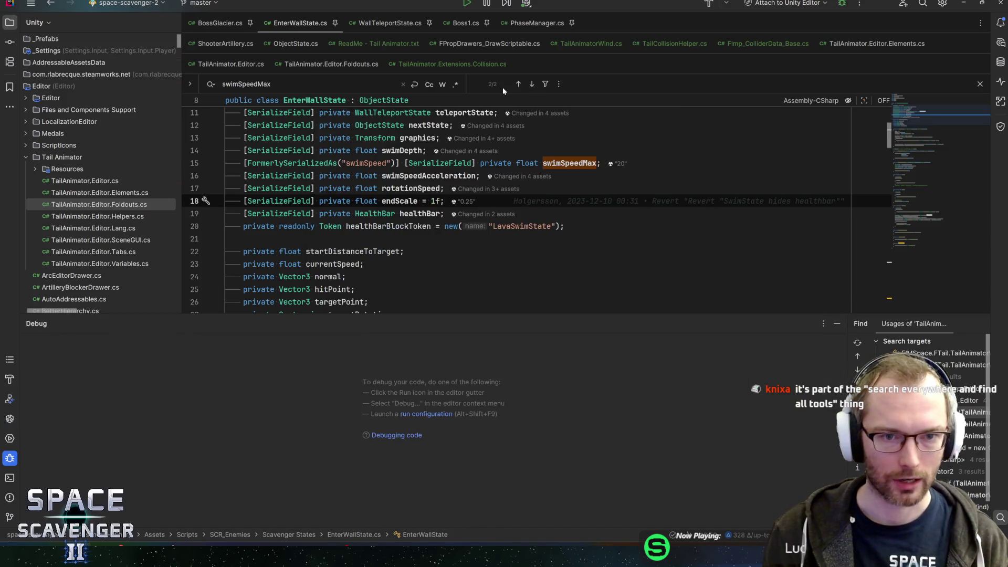
key("alt+5")
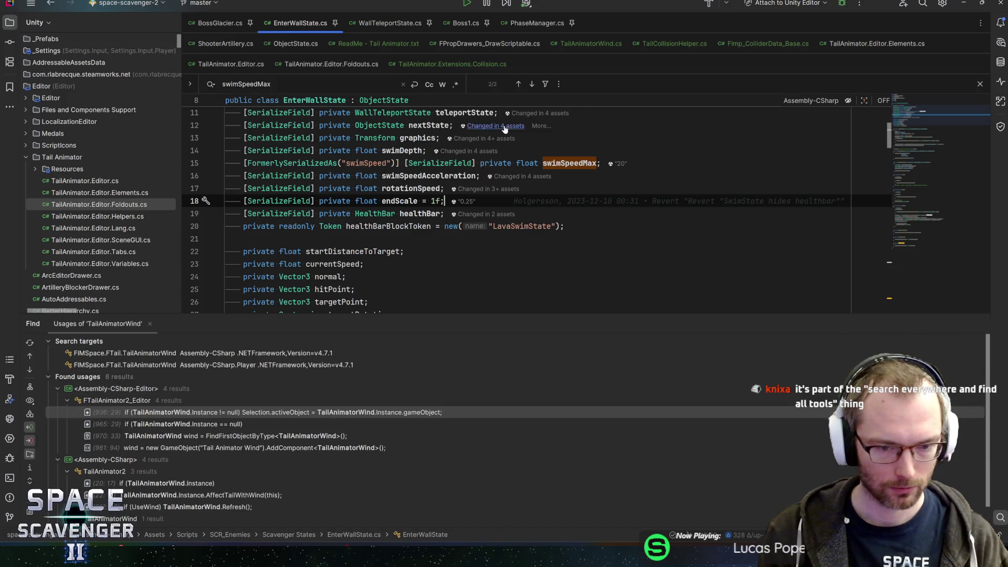
key("ctrl+alt+s")
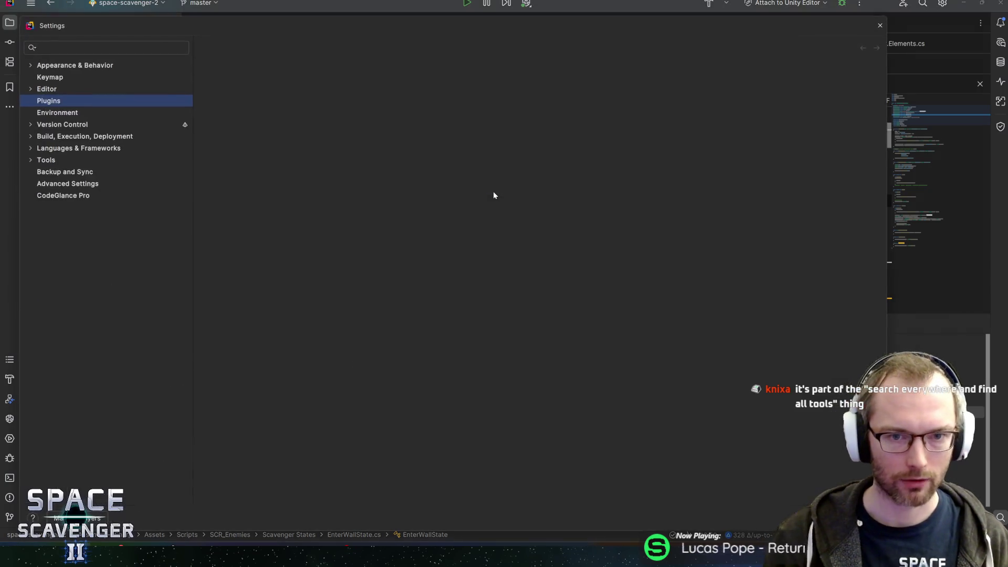
Search the plugins for 'calculator', find none, clear the filter, and close Settings
type("calculator")
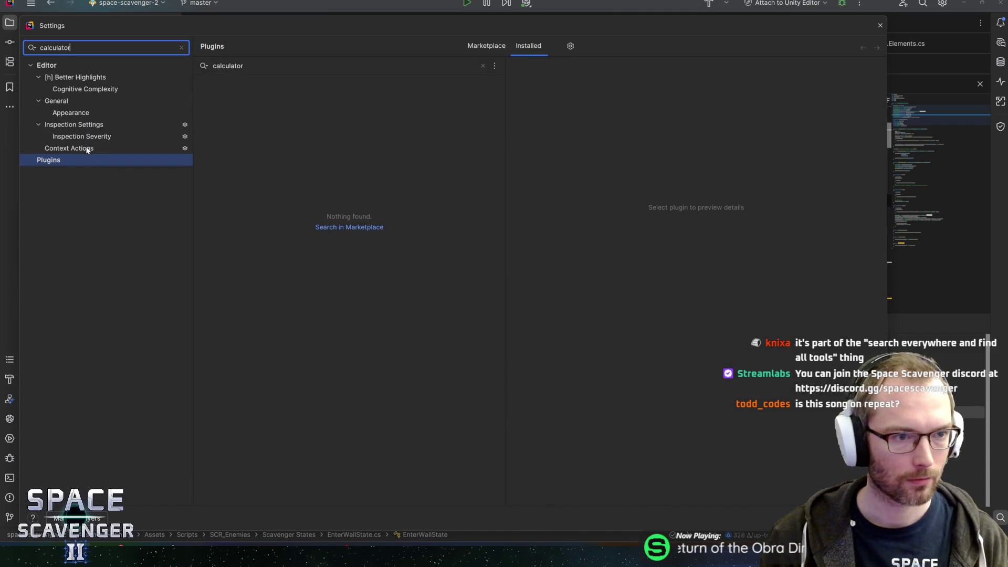
key("ctrl+a")
key("BackSpace")
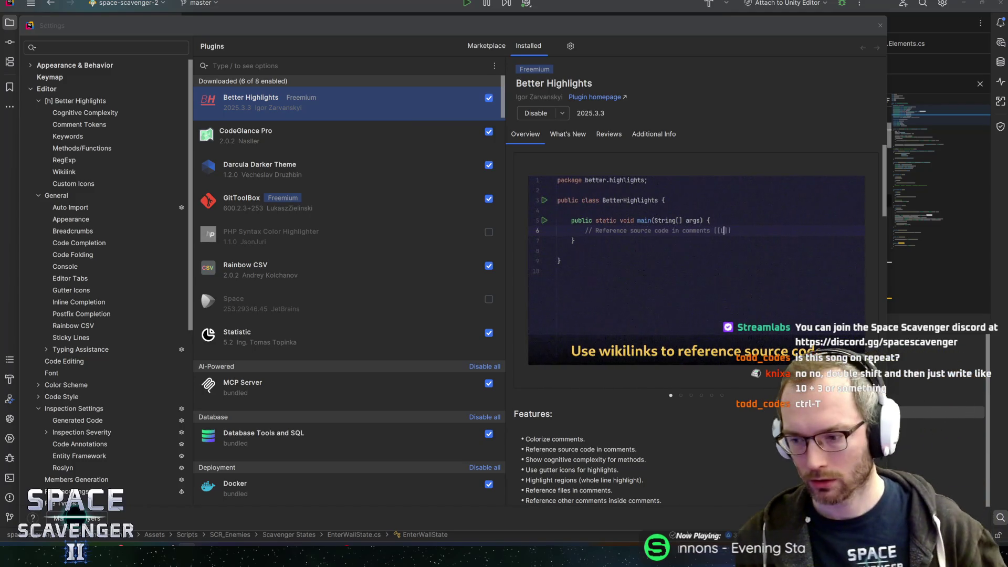
left_click(455, 41)
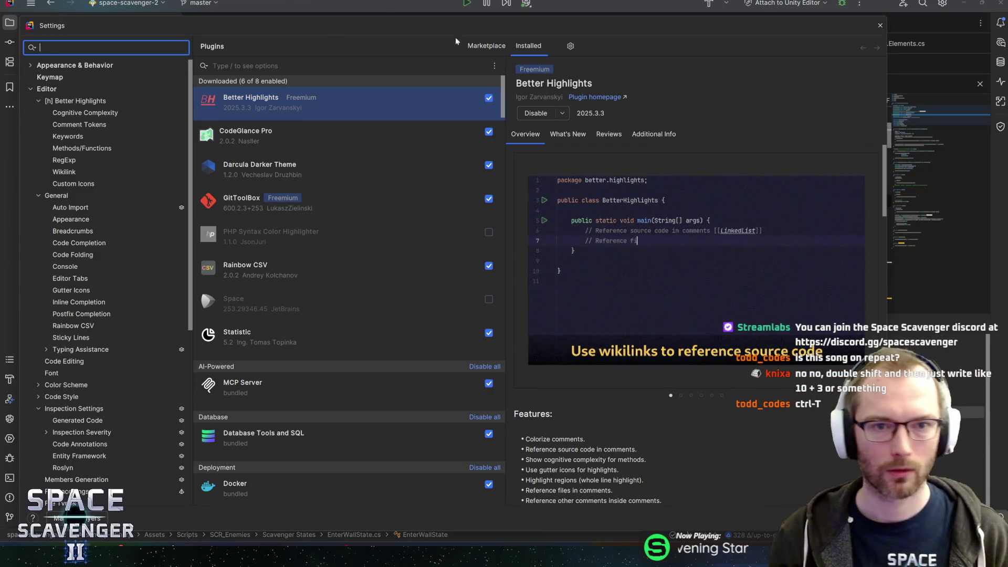
key("Escape")
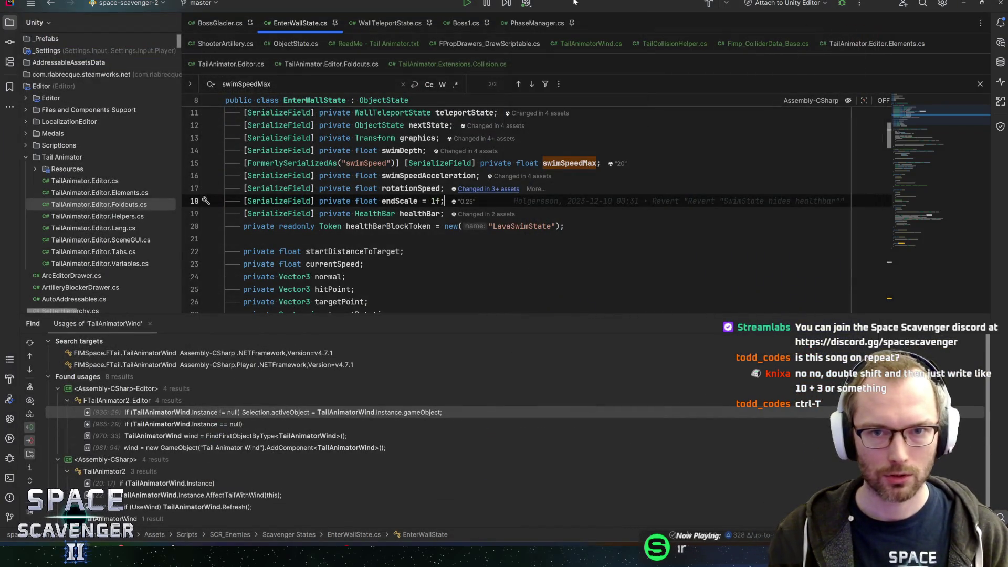
Try '55+14' and 'calculato' in the symbols search everywhere, then close it
key("ctrl+t")
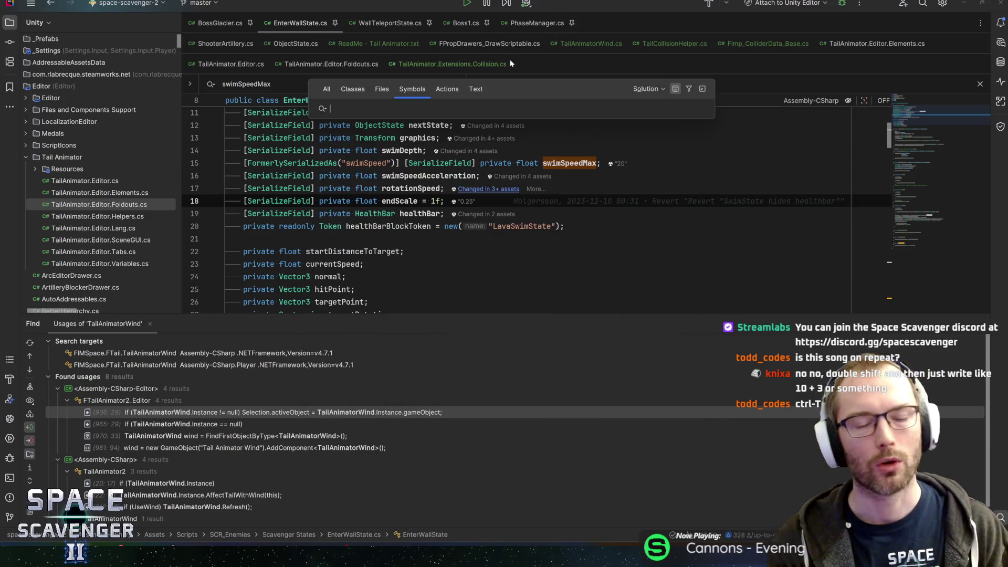
type("55+14")
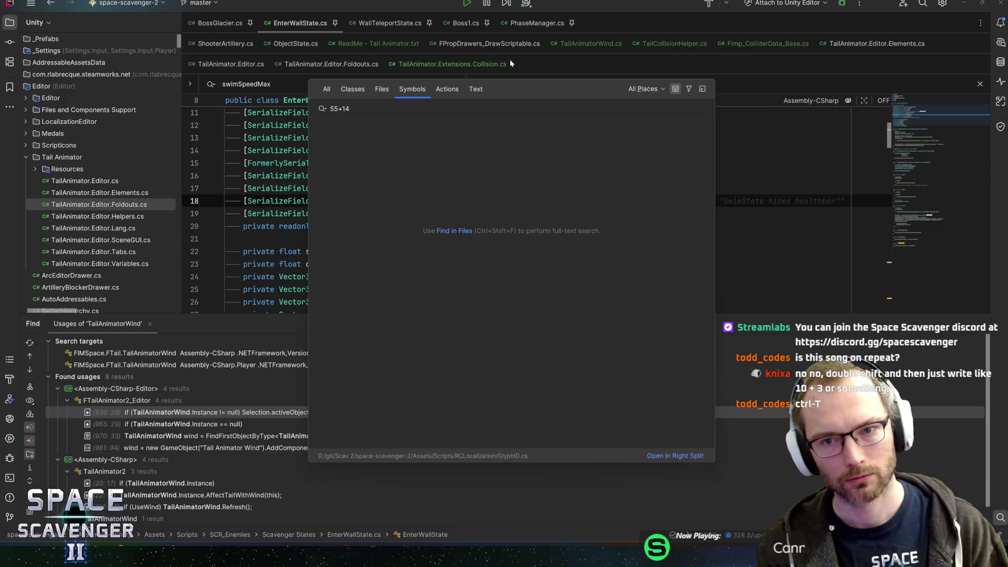
key("ctrl+a")
type("calculato")
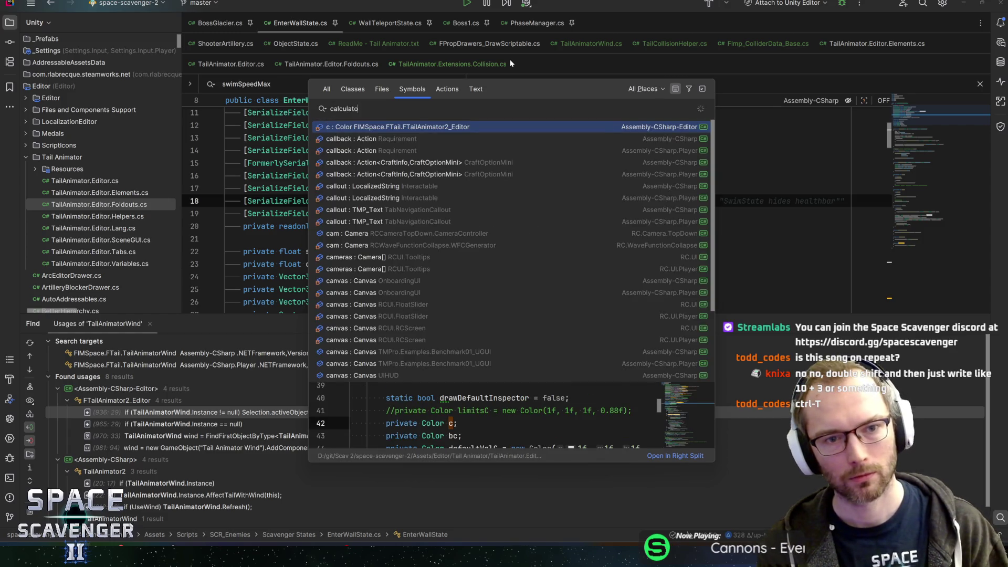
key("Escape")
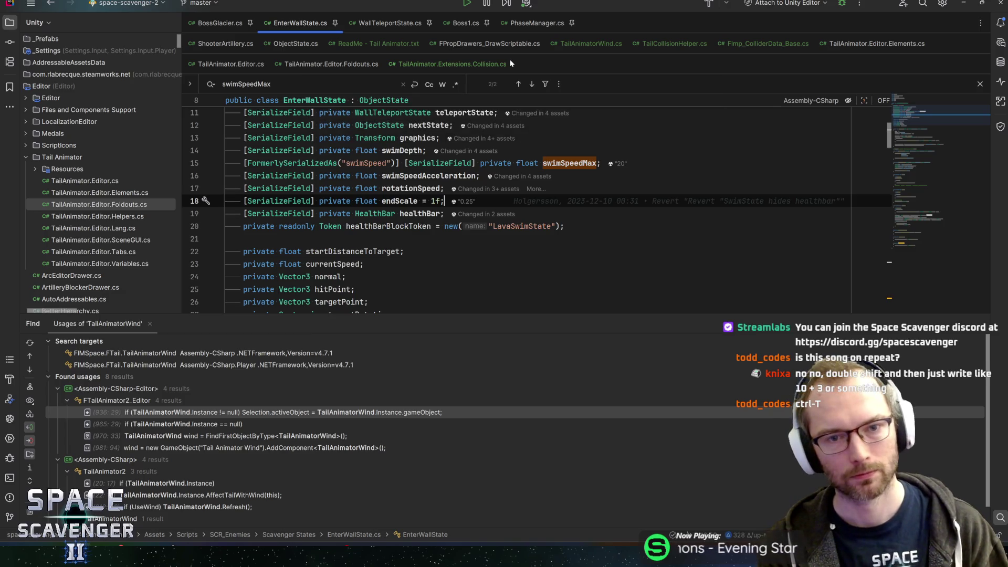
Reopen search everywhere on the All category with recent files listed
key("shift")
key("shift")
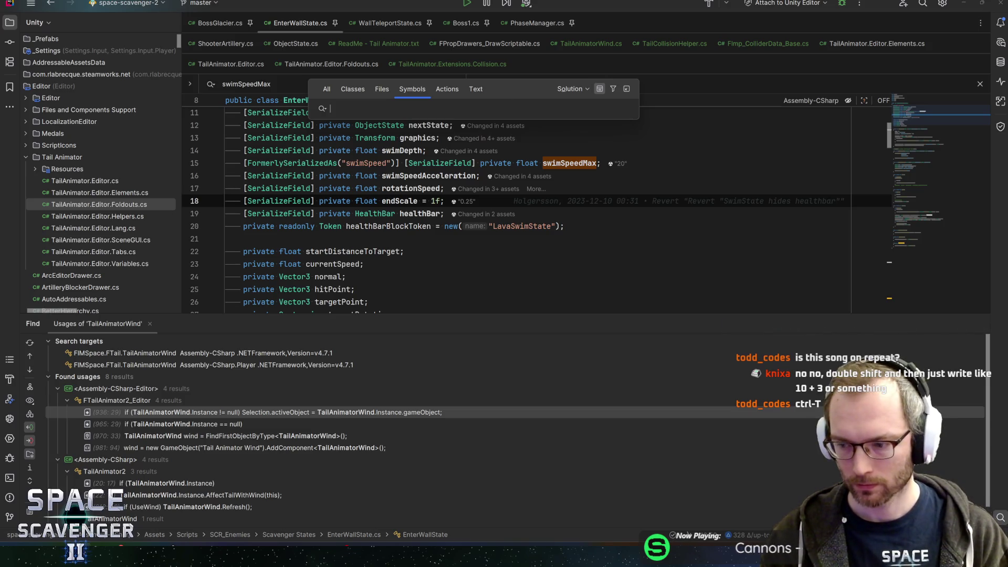
key("Escape")
key("ctrl+t")
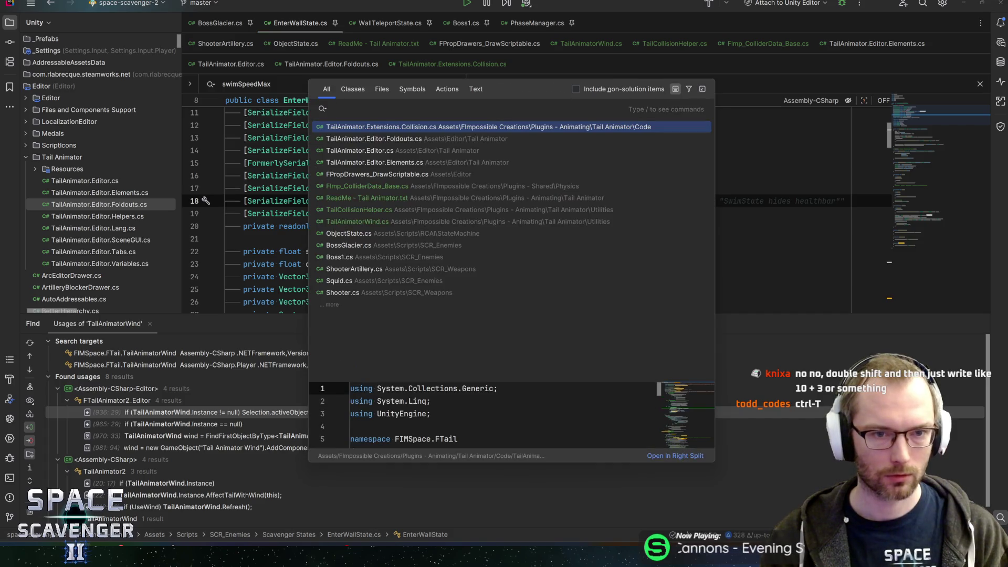
Evaluate 10+4 and (10*123)^2 in search everywhere, getting 14, 1230 and 1512900
type("10+4")
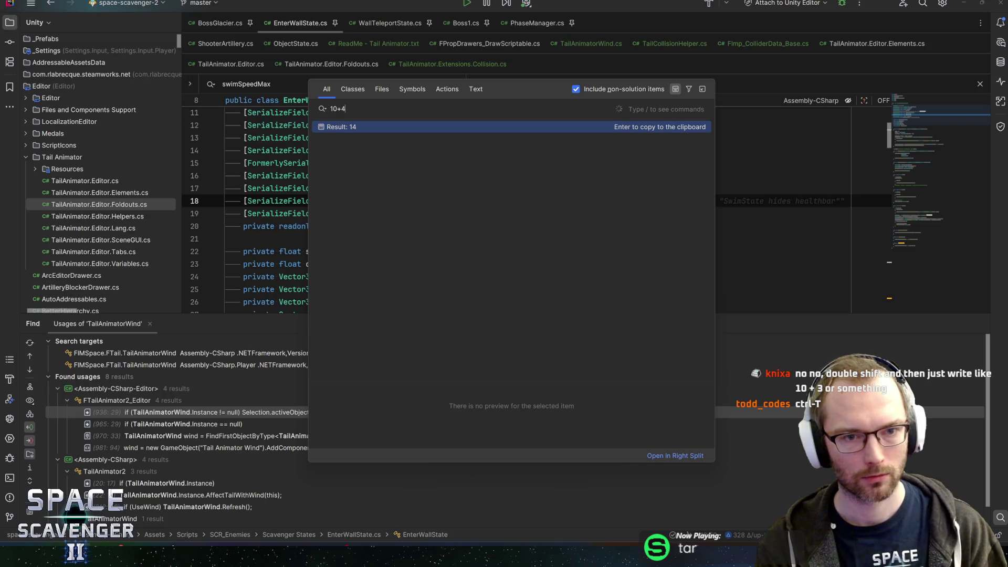
key("BackSpace")
key("BackSpace")
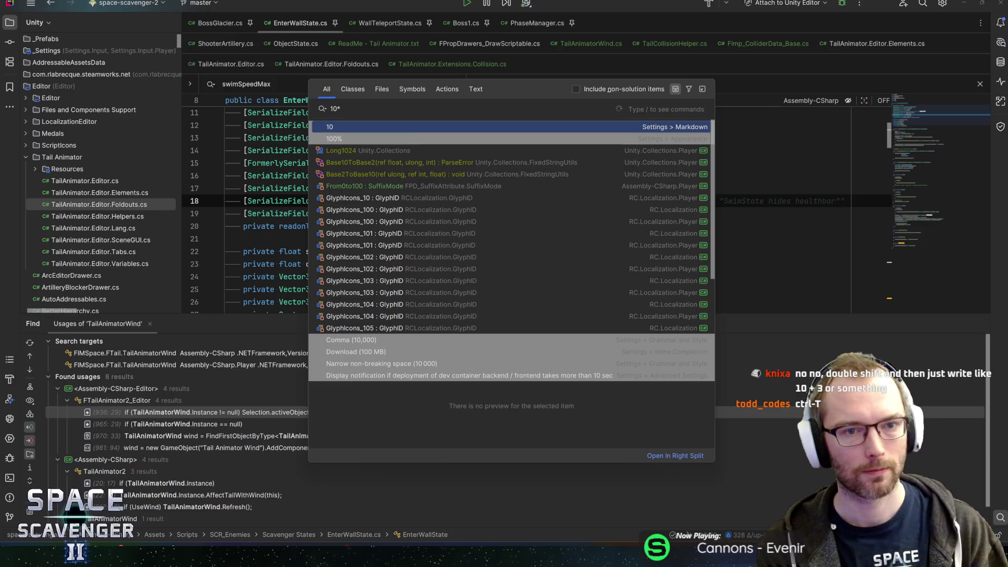
type("123)^3")
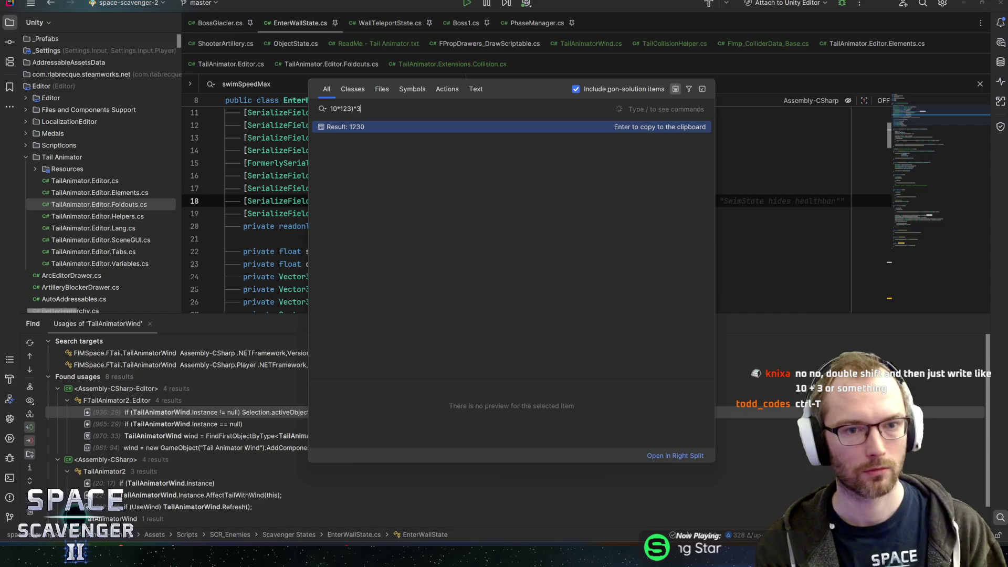
type("(")
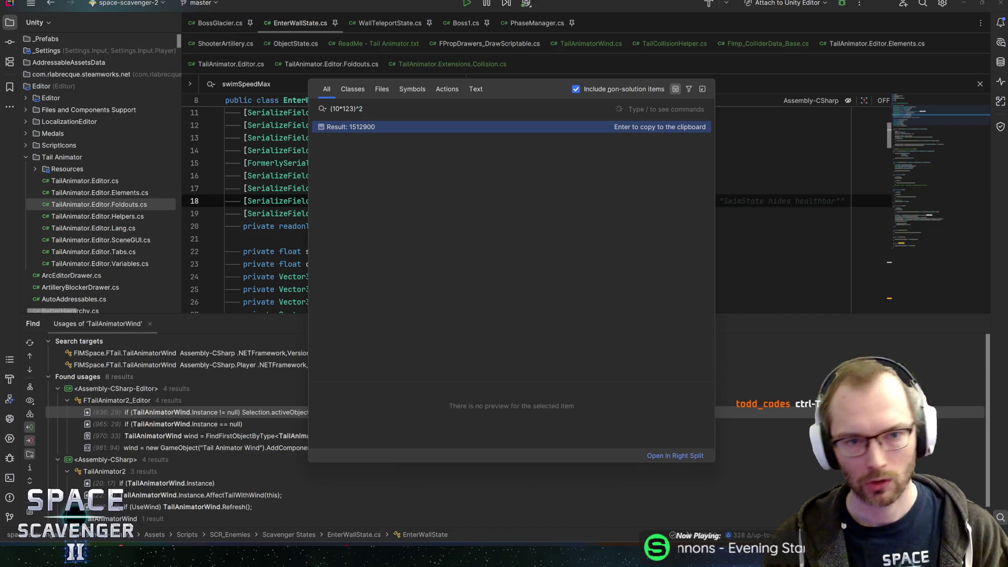
key("Escape")
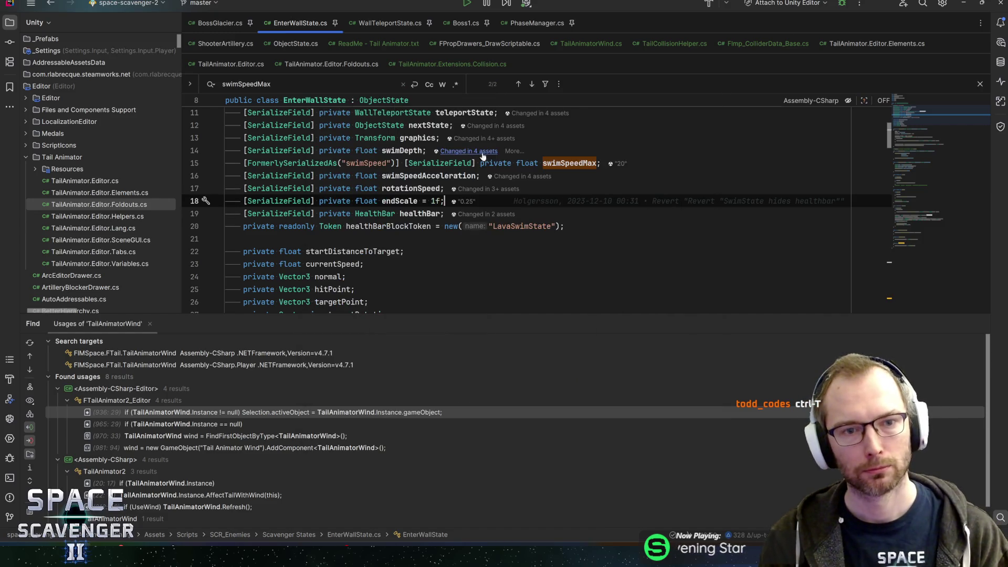
key("Down")
key("Down")
key("Down")
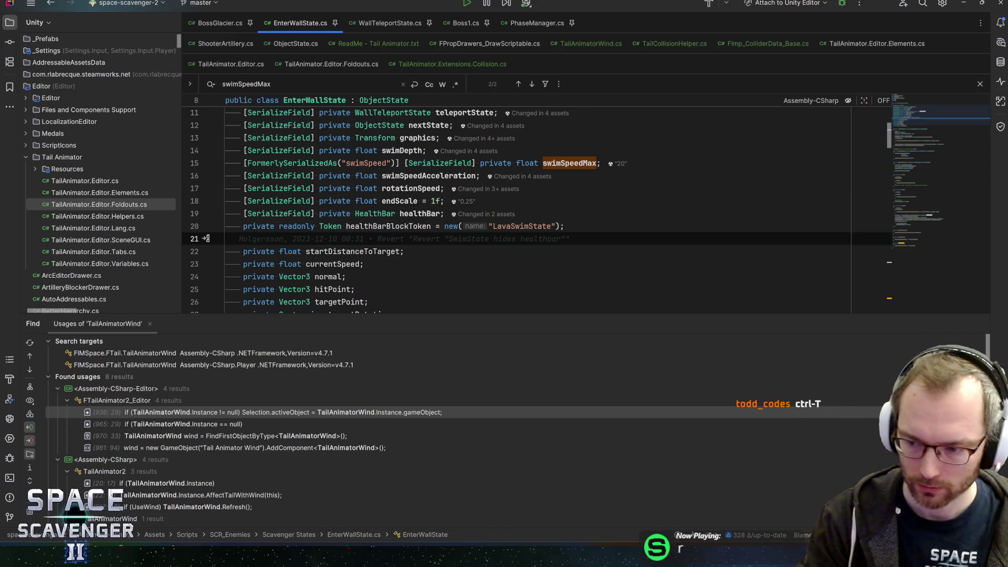
Reopen the search, compute 10+5 to get 15, and close it
key("ctrl+t")
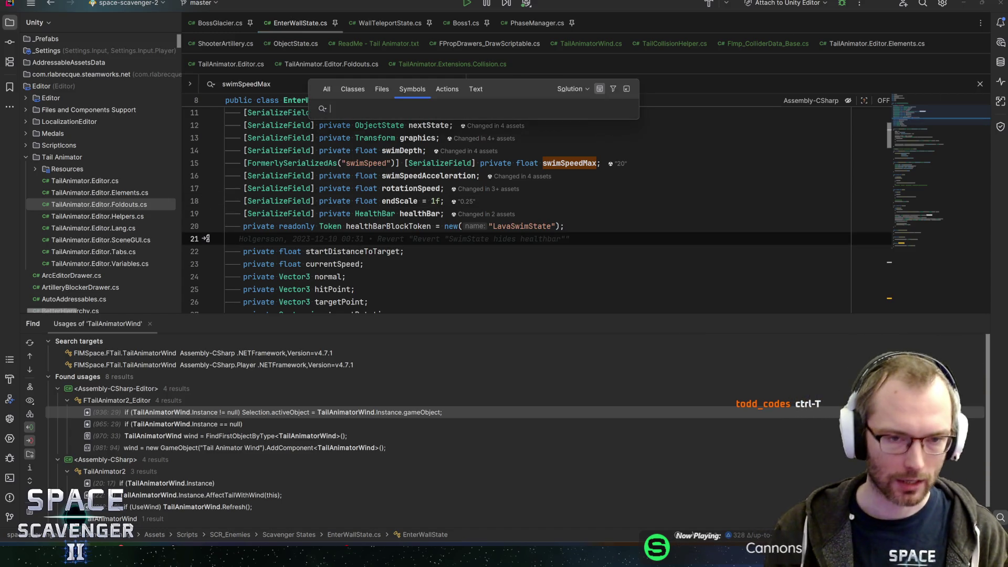
type("awd")
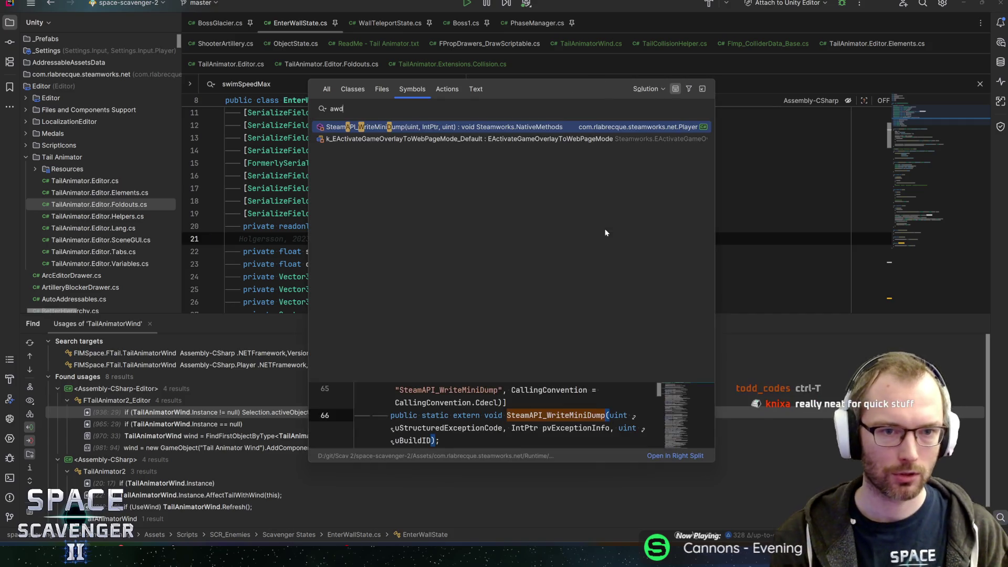
key("BackSpace")
key("BackSpace")
key("BackSpace")
type("10+5")
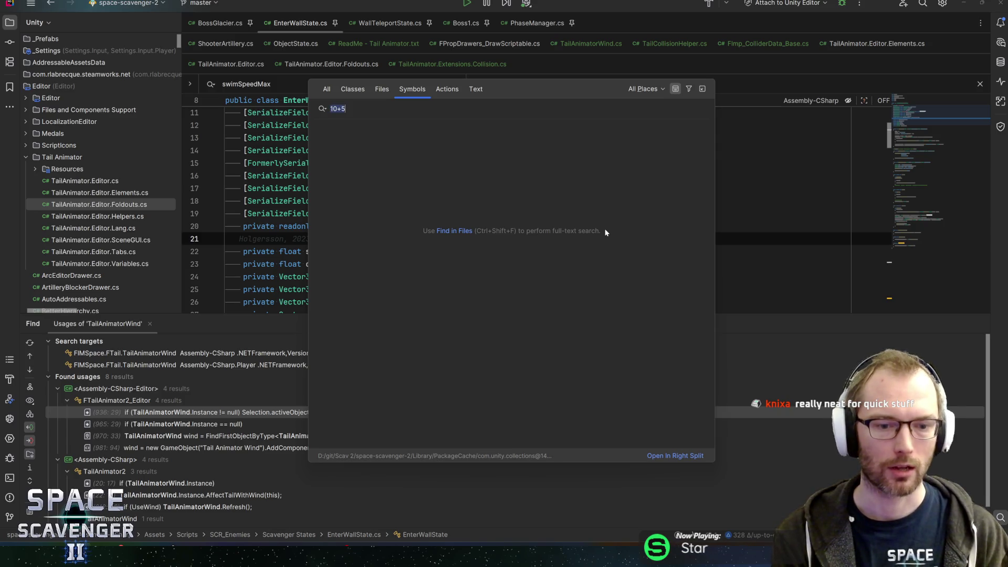
key("Escape")
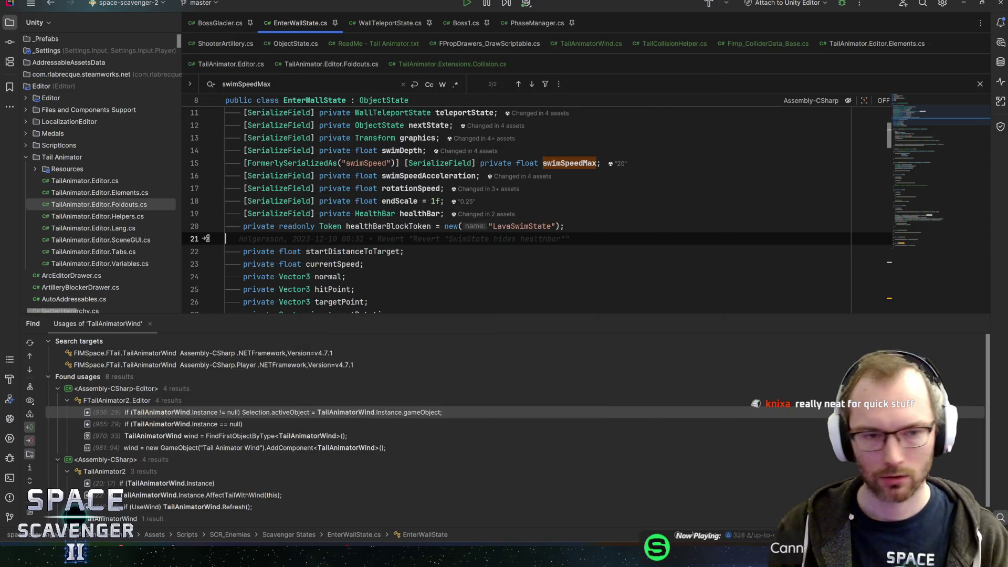
key("shift")
key("shift")
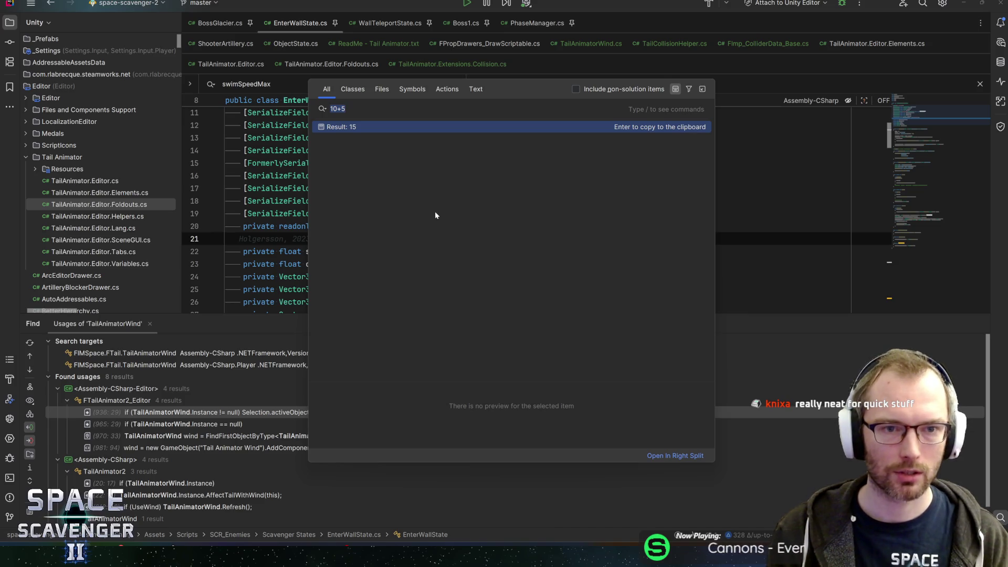
key("Escape")
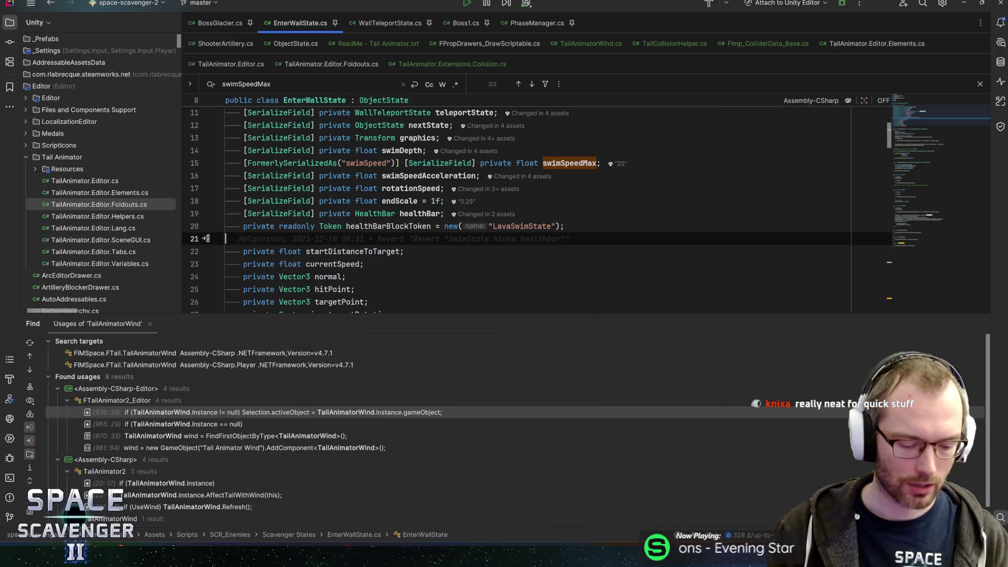
Try the class search twice while moving through lines 21-24 of EnterWallState.cs
key("ctrl+n")
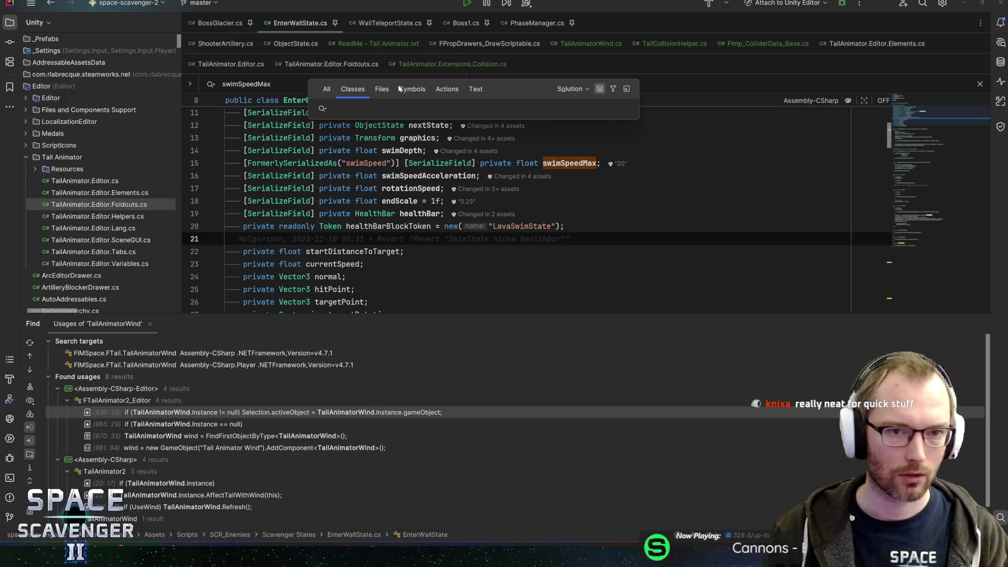
key("Escape")
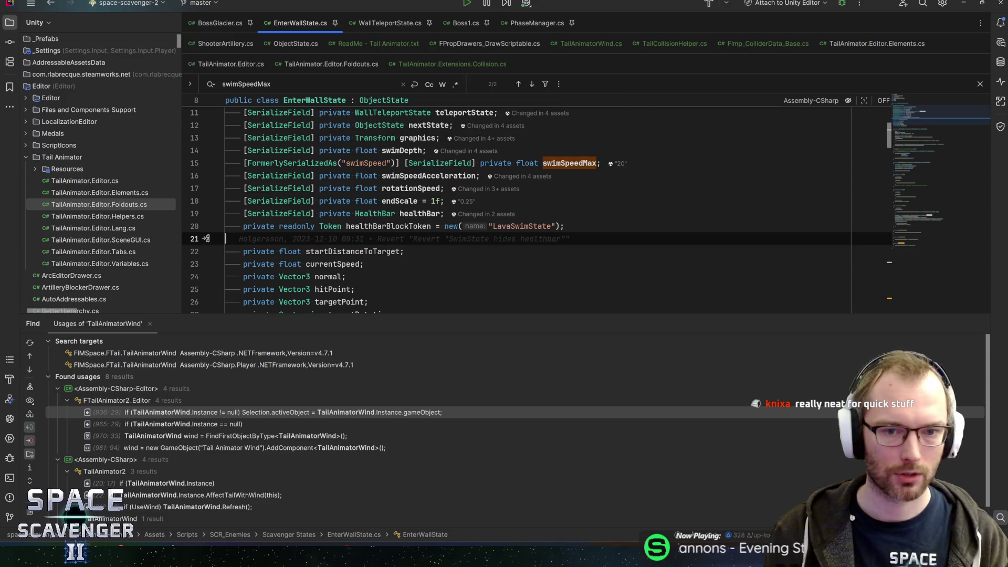
key("Down")
key("Down")
key("Up")
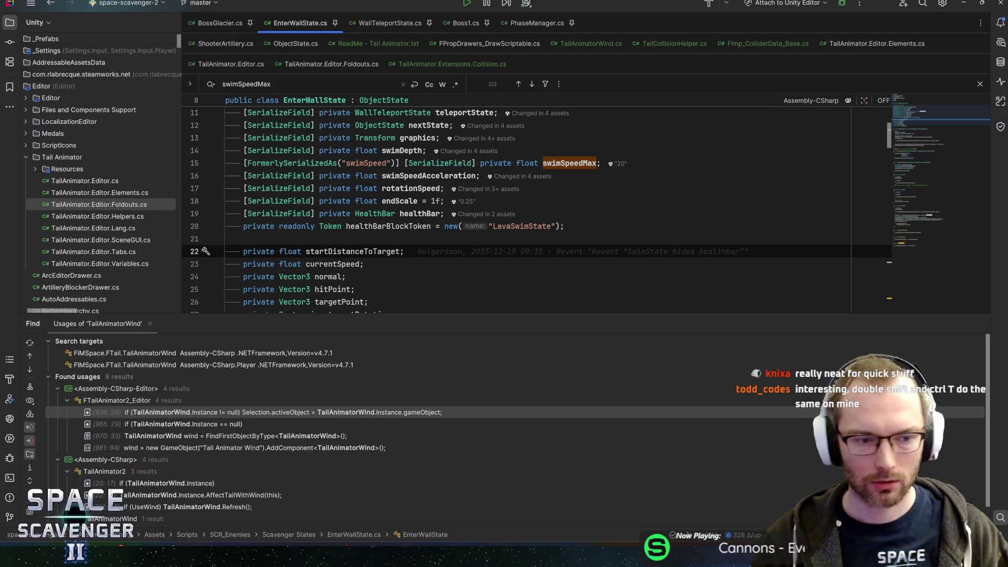
key("Down")
key("Down")
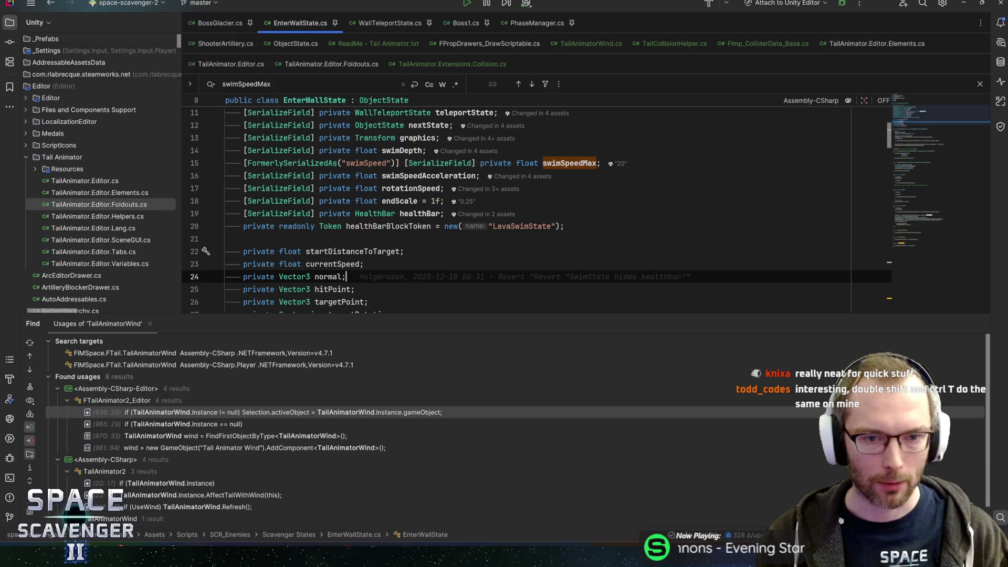
key("ctrl+n")
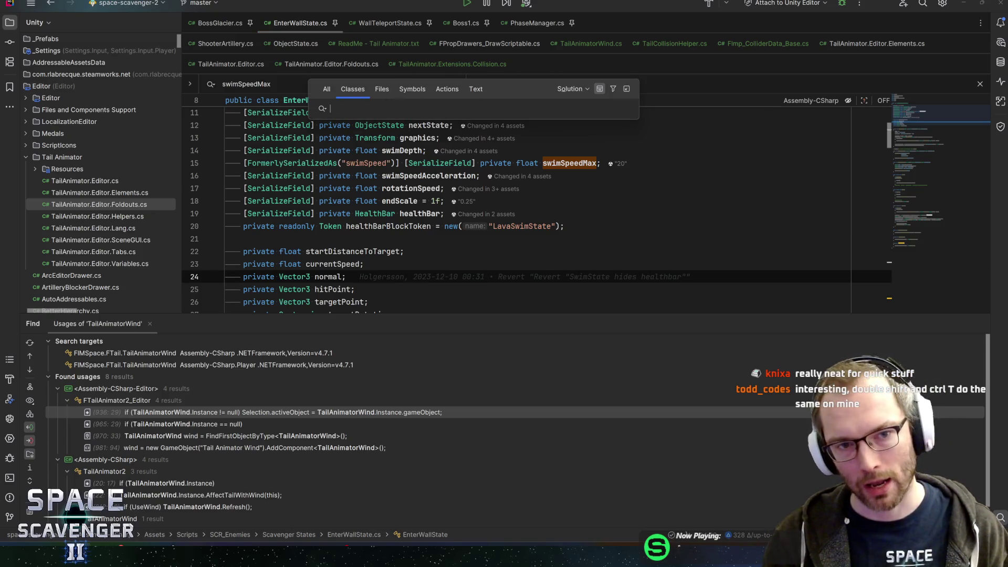
key("Escape")
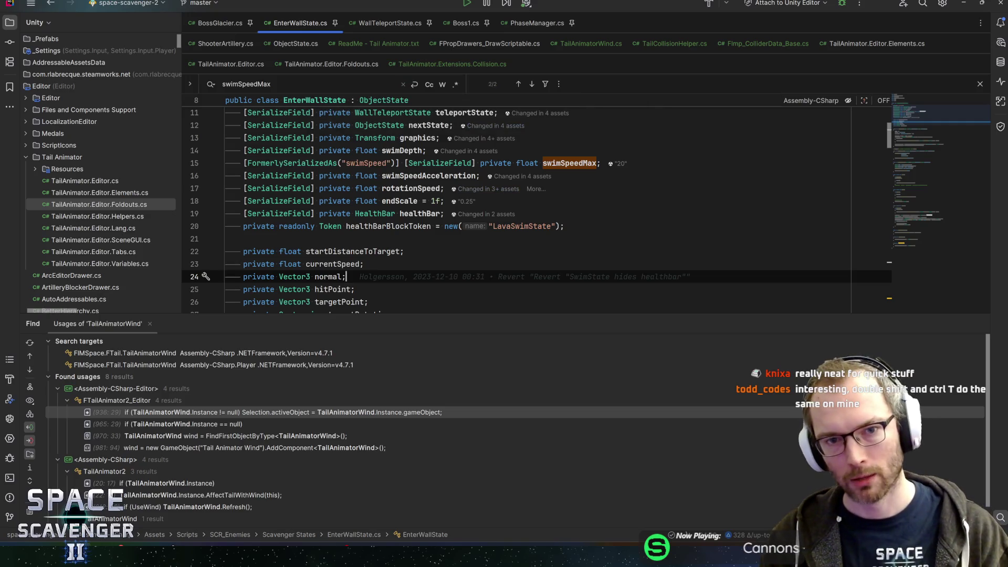
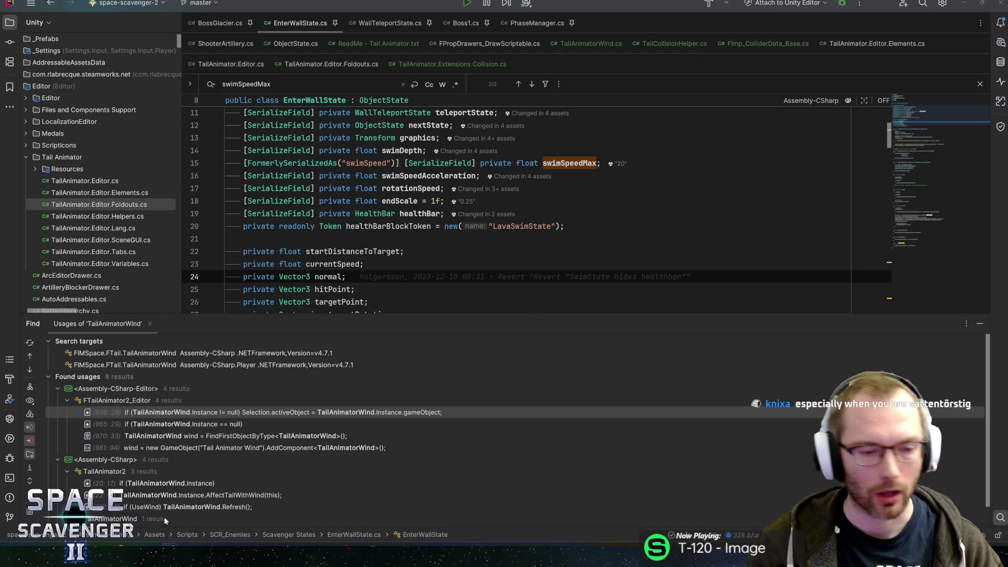
Review the 389 pending changes and start the commit summary 'Imported TailAnimator Package'
key("alt+Tab")
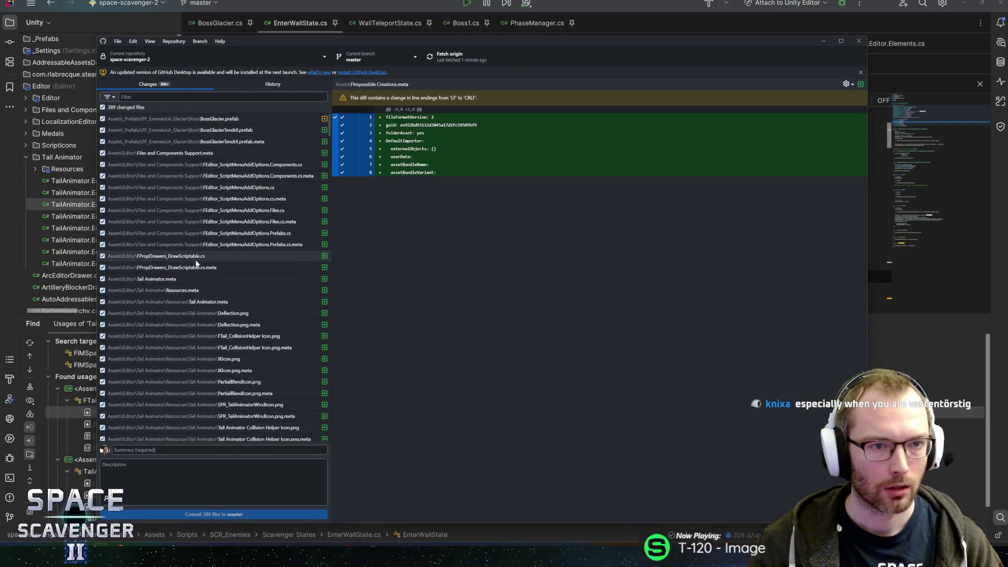
scroll(189, 268, "down", 15)
scroll(189, 272, "down", 15)
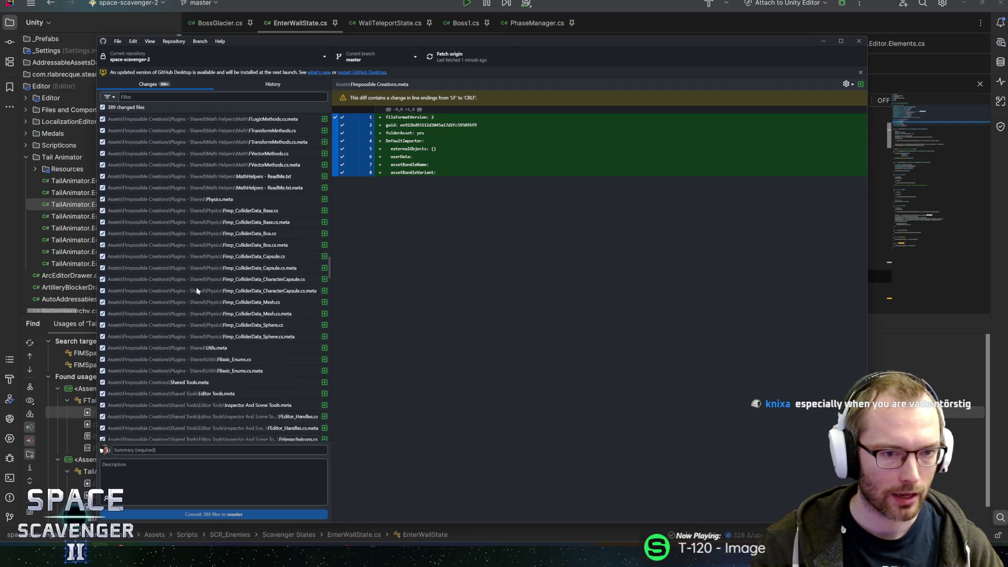
scroll(210, 346, "down", 15)
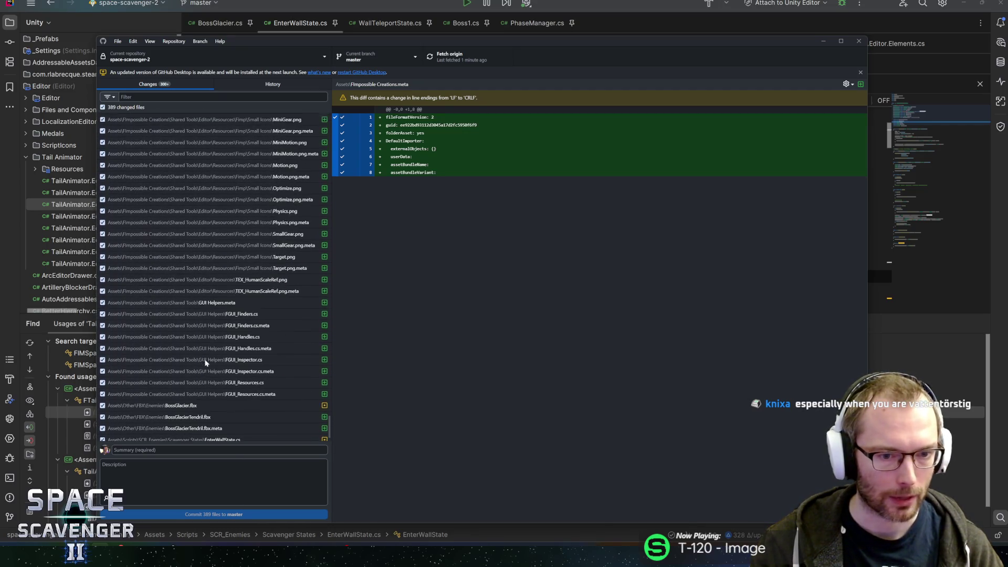
left_click_drag(326, 428, 338, 101)
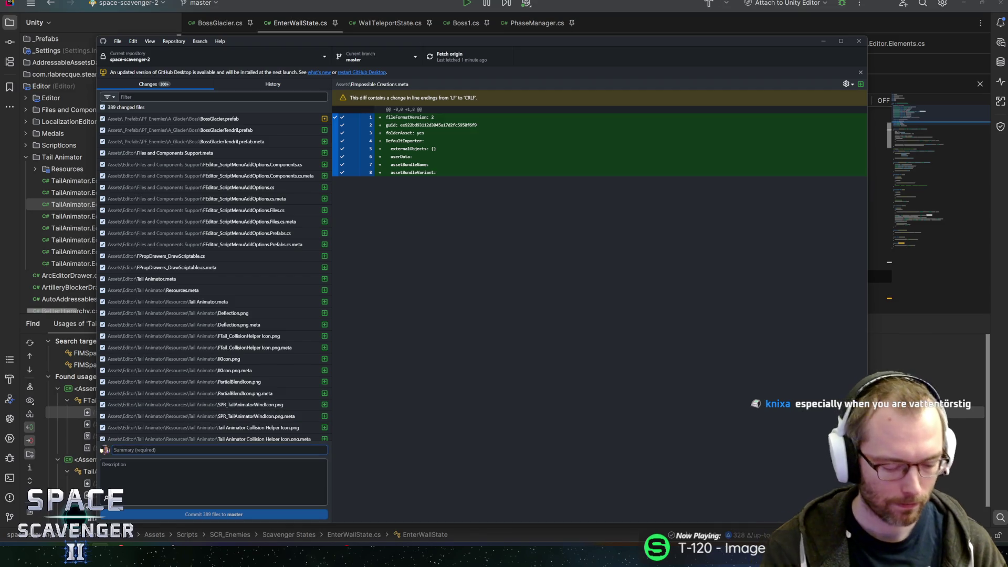
type("Impoer")
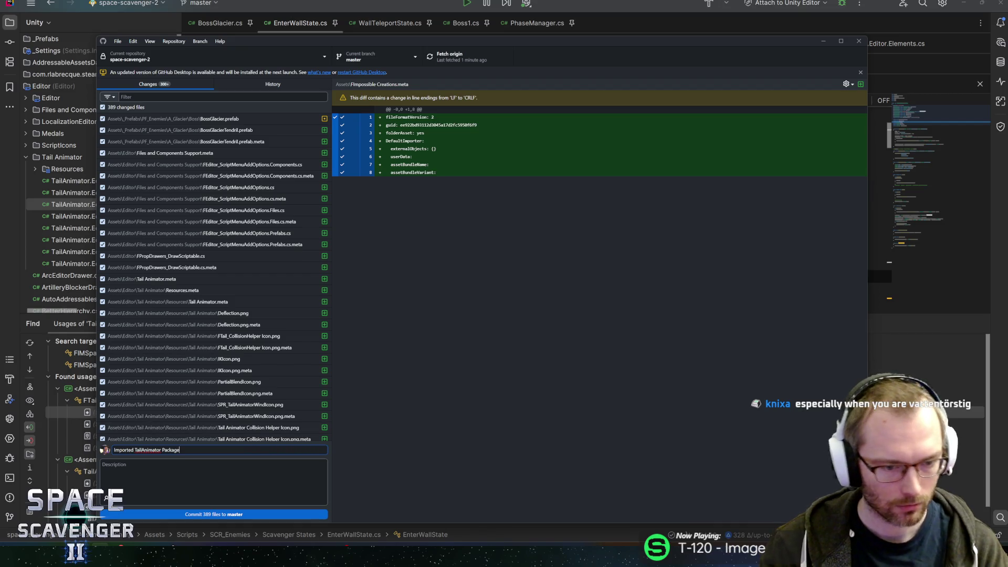
Inspect the BossGlacier.prefab and BossGlacierTendril.prefab diffs
left_click(242, 123)
left_click(237, 132)
key("Up")
scroll(220, 210, "down", 15)
scroll(222, 315, "down", 10)
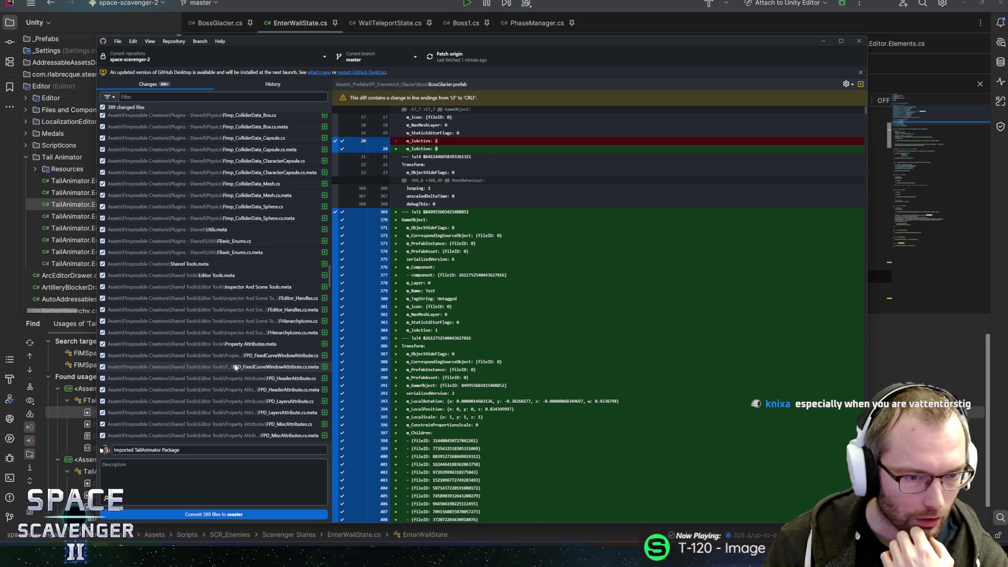
Commit the 389 files to master, push to origin, and close GitHub Desktop
left_click(187, 514)
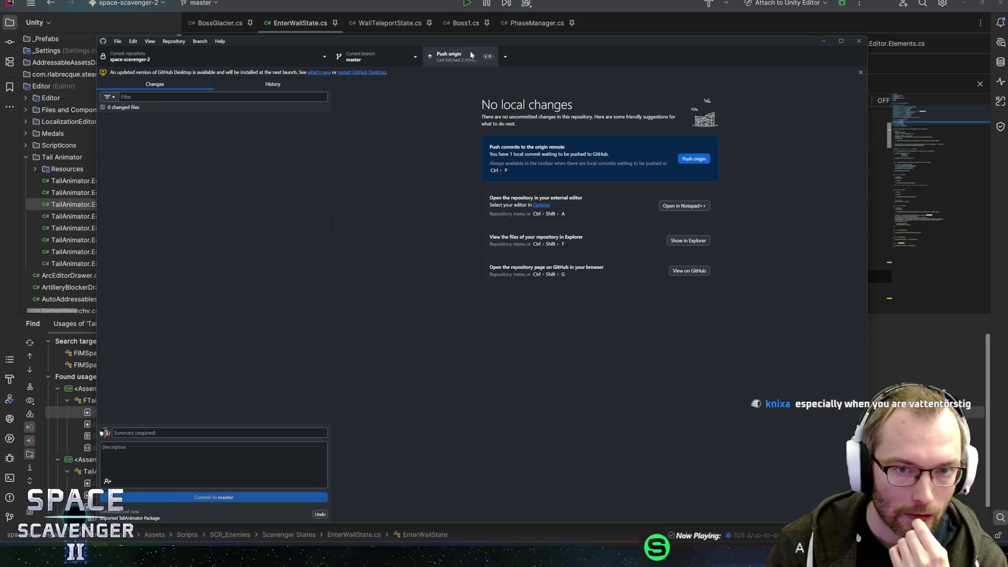
left_click(469, 54)
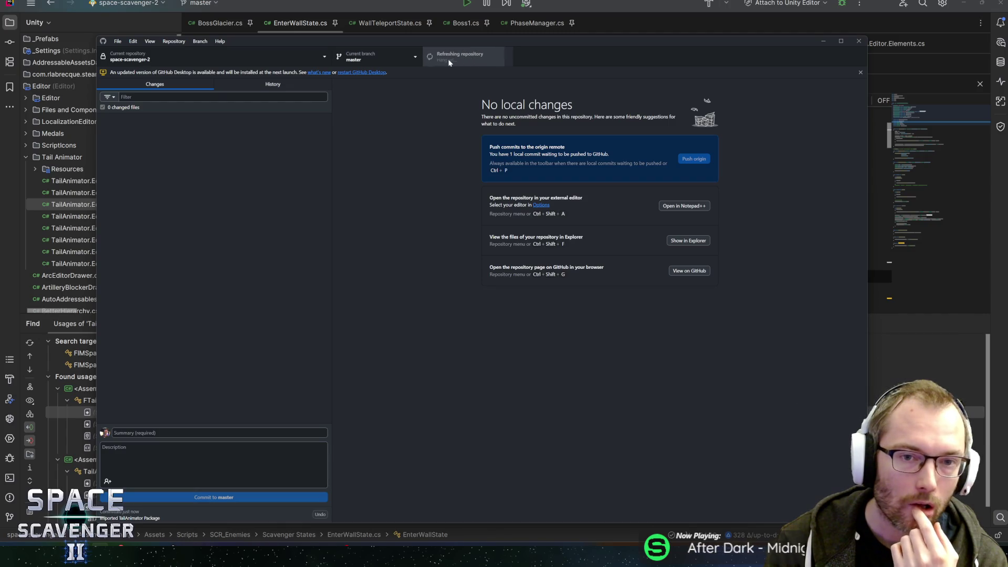
left_click(360, 74)
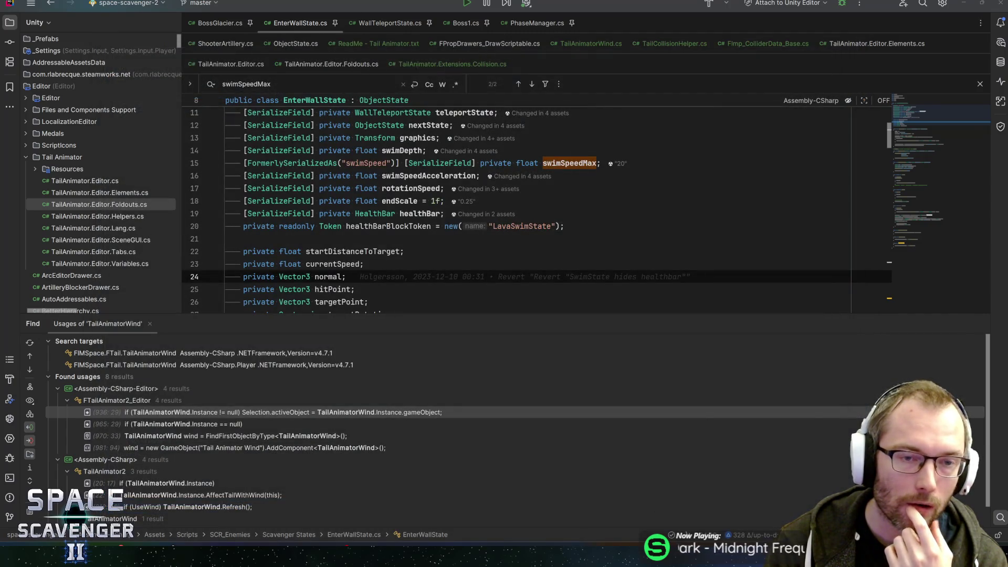
Show BossGlacier.cs's Shooting, Effects and References field declarations, then leave Rider
left_click(220, 23)
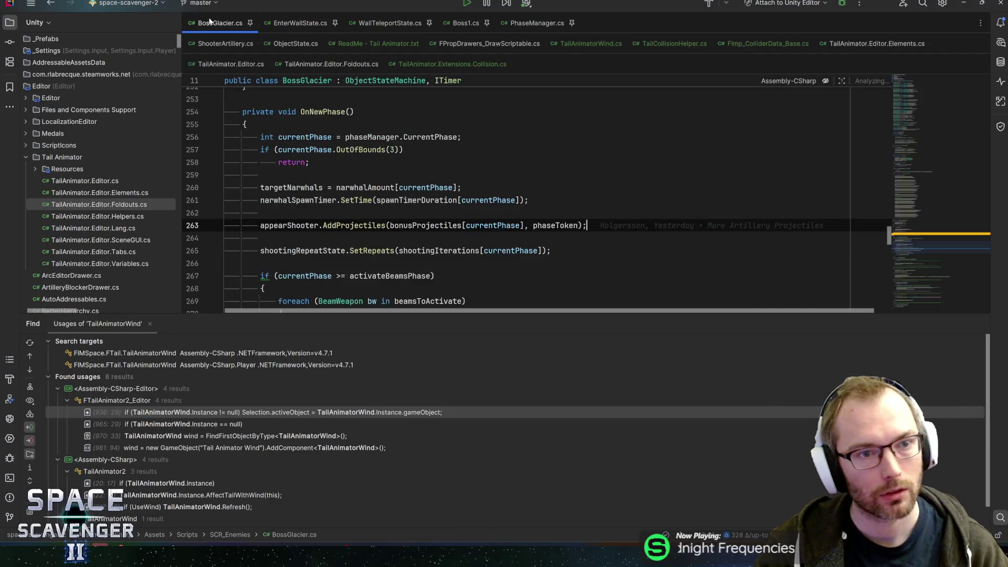
left_click(911, 105)
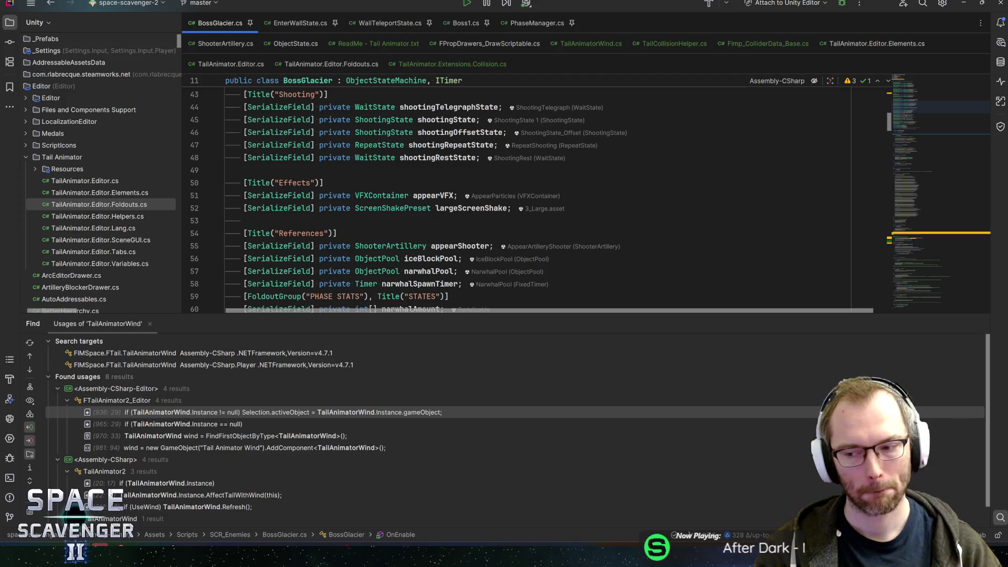
key("alt+Tab")
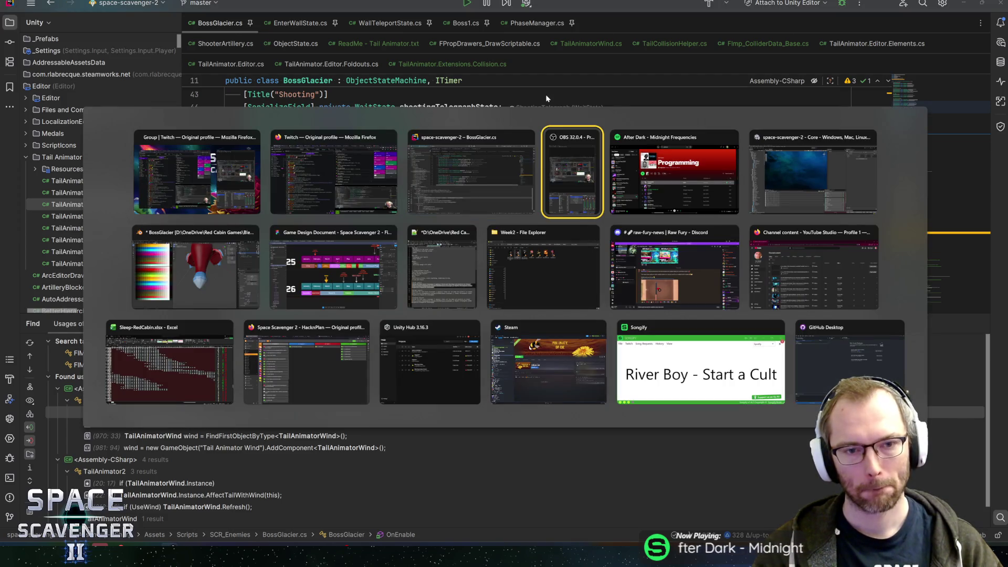
Open the BossGlacier prefab and select OffsetShooter's MuzzleBasic child
left_click(802, 183)
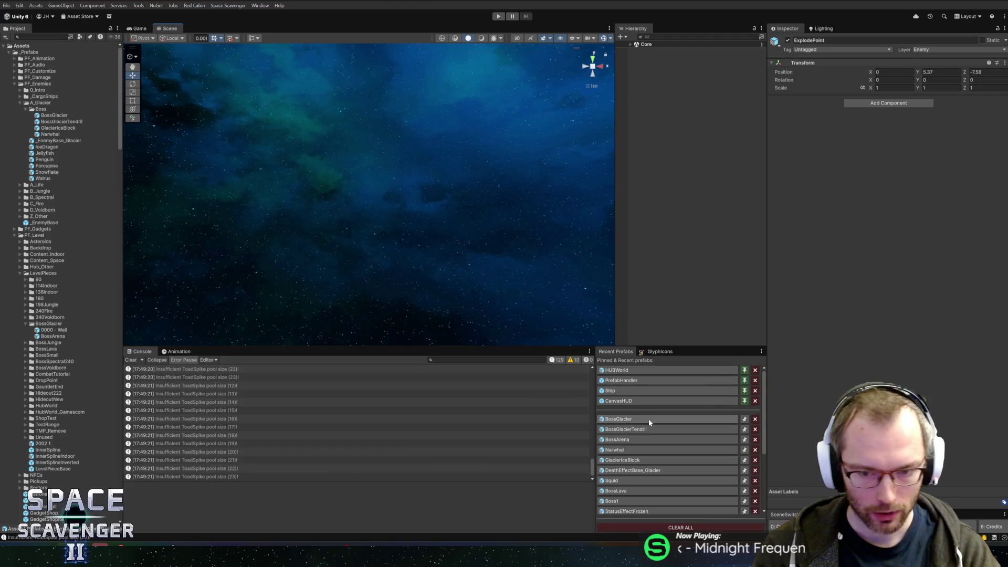
left_click(650, 419)
scroll(681, 199, "down", 10)
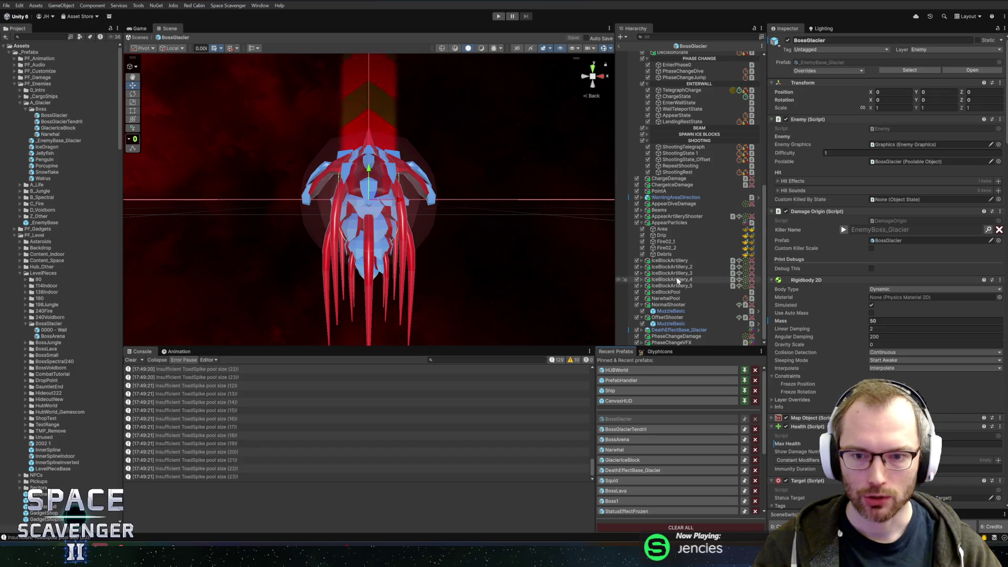
left_click(687, 304)
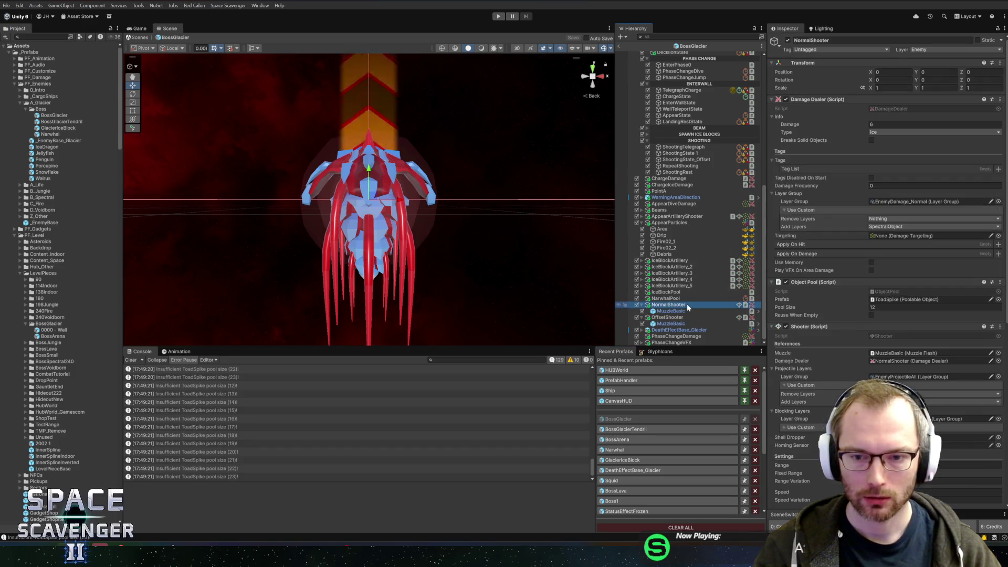
left_click(685, 298)
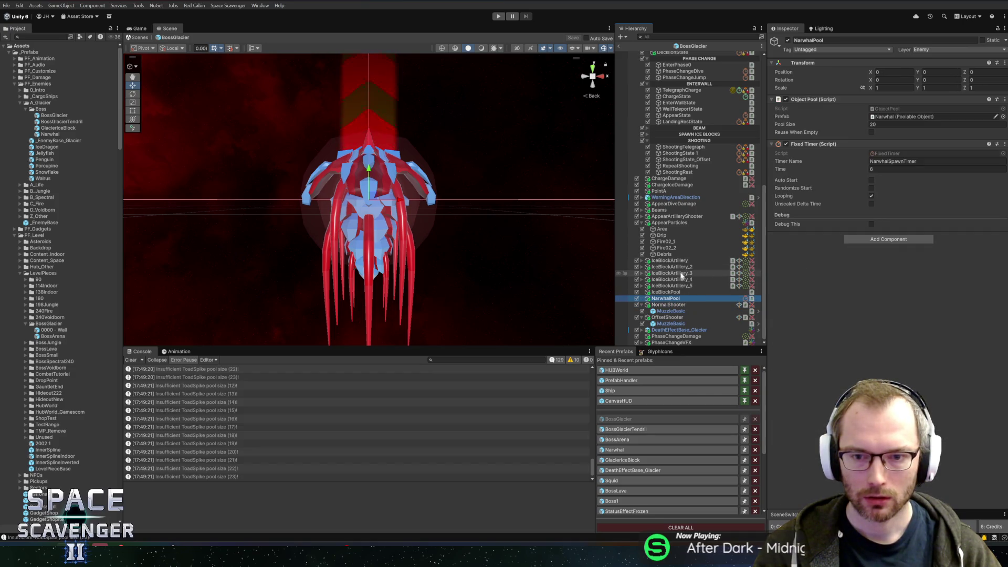
left_click(672, 305)
left_click(670, 317)
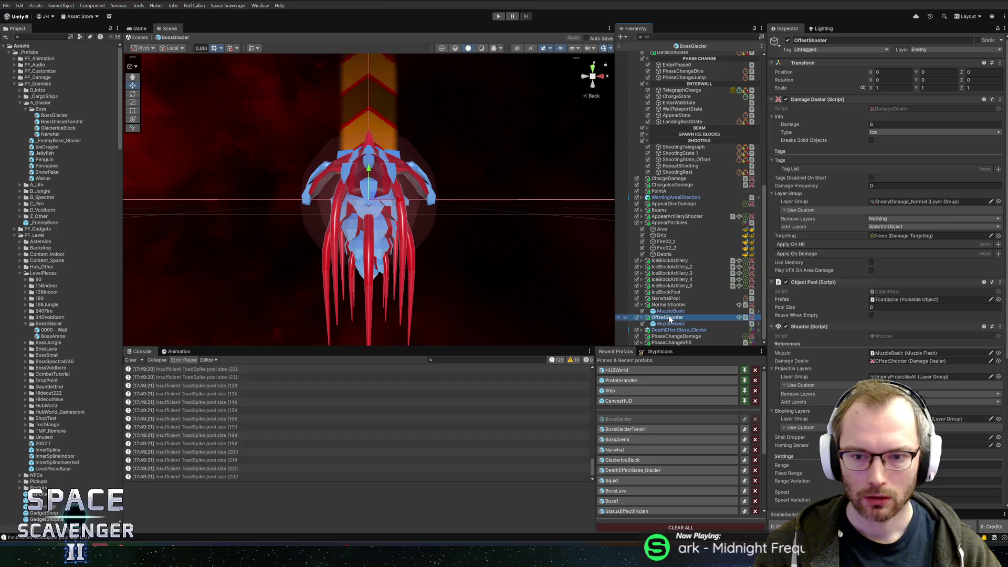
left_click(671, 324)
Rotate the offset MuzzleBasic to -90 on X, matching NormalShooter's muzzle
left_click(893, 100)
type("0")
key("Tab")
key("Tab")
type("0")
left_click_drag(409, 175, 472, 202)
left_click(690, 317)
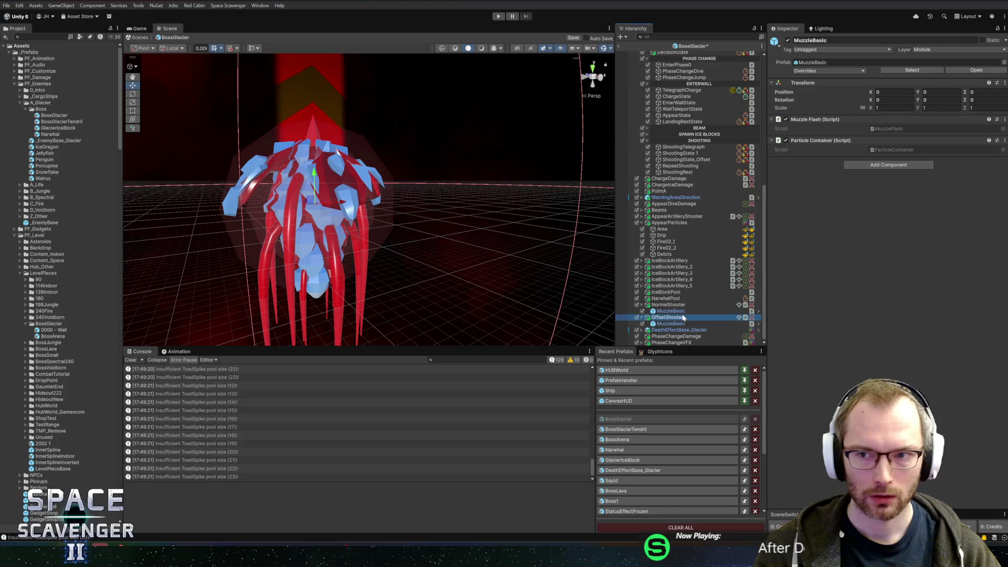
left_click(680, 311)
left_click(670, 323)
key("e")
left_click_drag(301, 179, 350, 263)
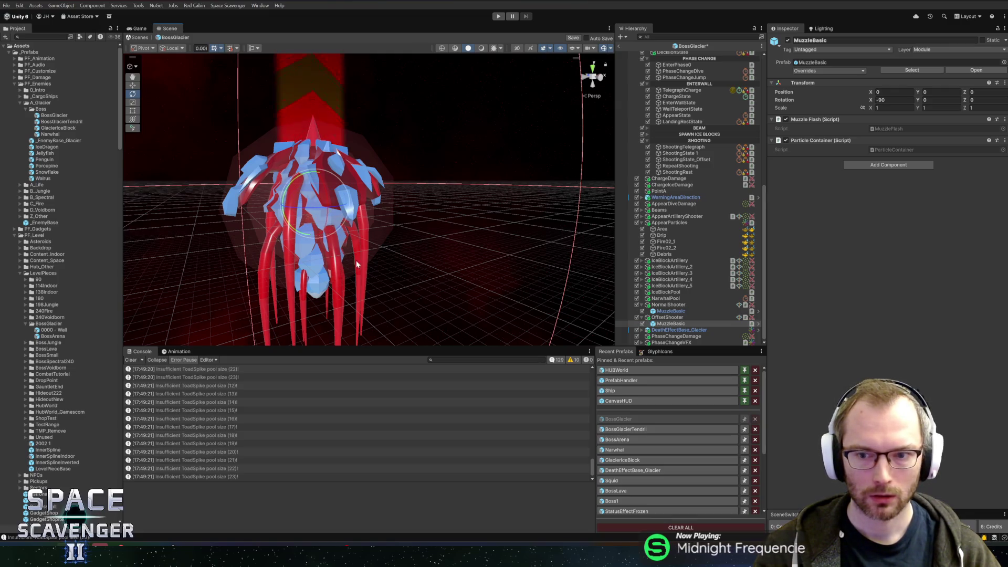
Set OffsetShooter's burst size to 5 and exit prefab mode
left_click(667, 317)
scroll(859, 291, "down", 2)
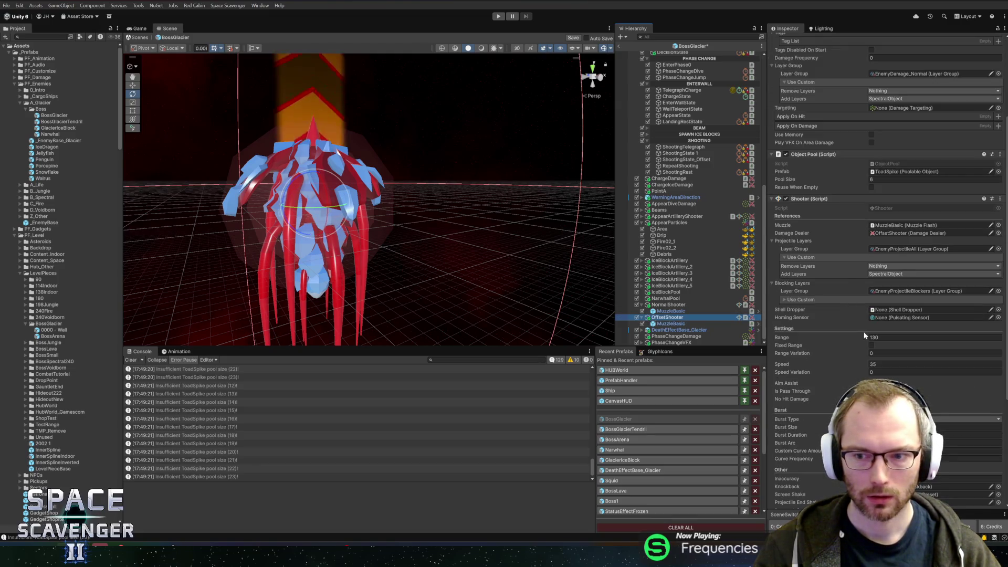
scroll(859, 291, "down", 3)
left_click(892, 342)
type("5")
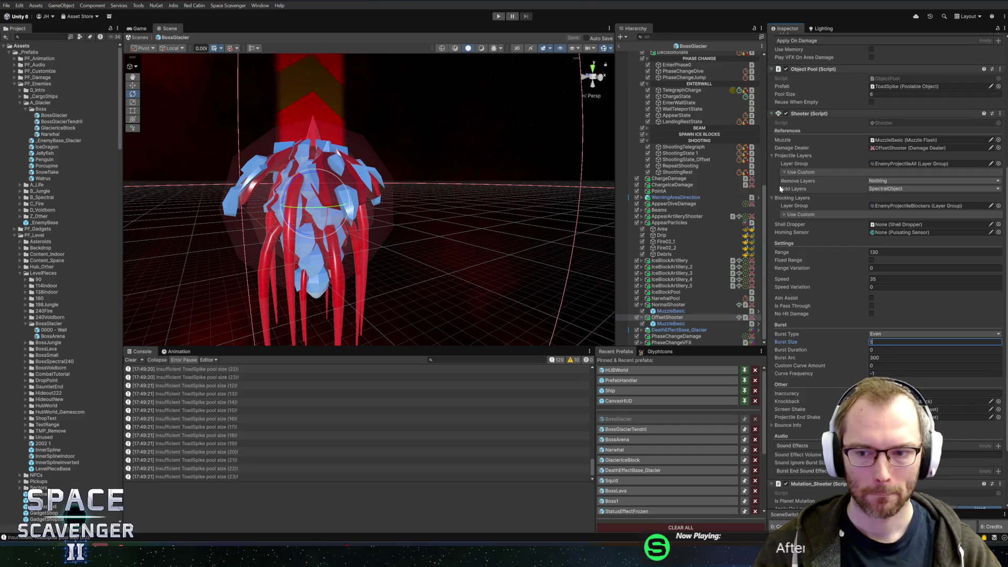
left_click(620, 47)
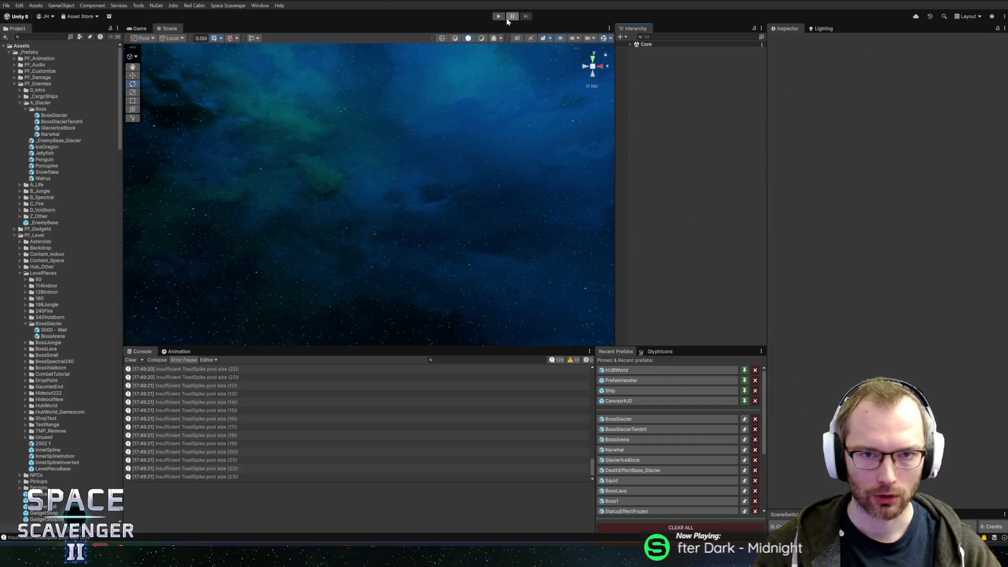
Test the Prince of Frost fight in a maximized Game view, stop, and reopen BossGlacier
left_click(498, 16)
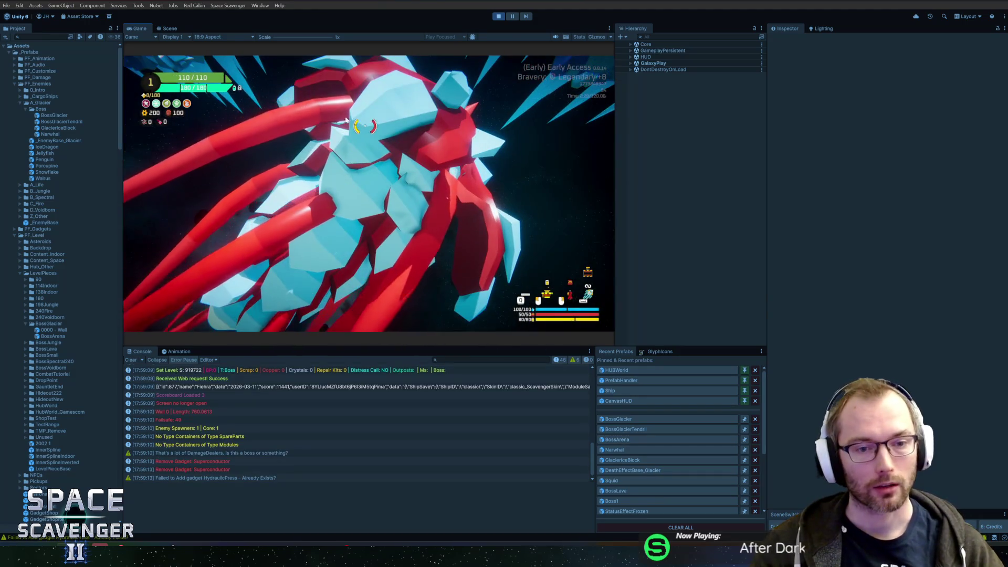
double_click(143, 29)
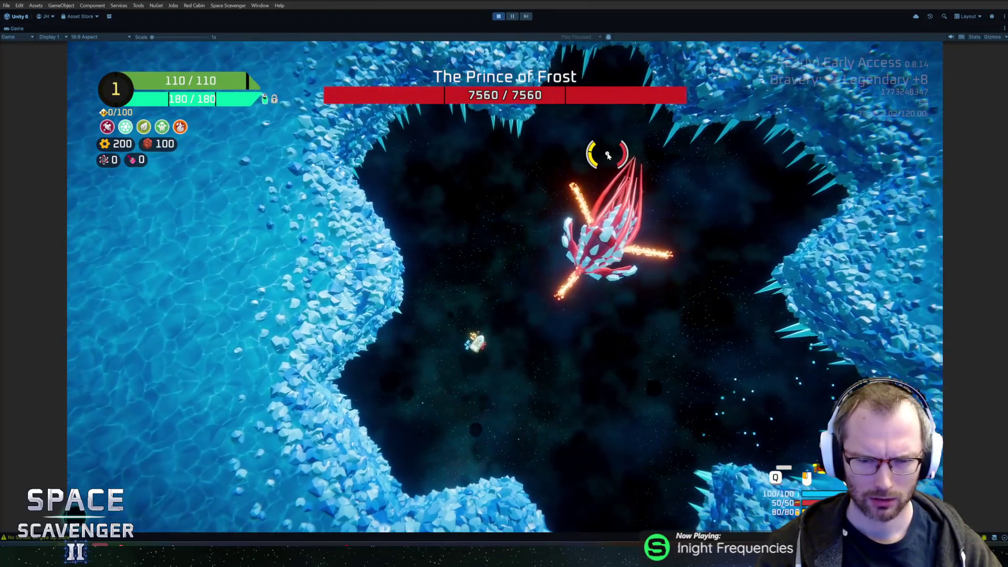
key("ctrl+p")
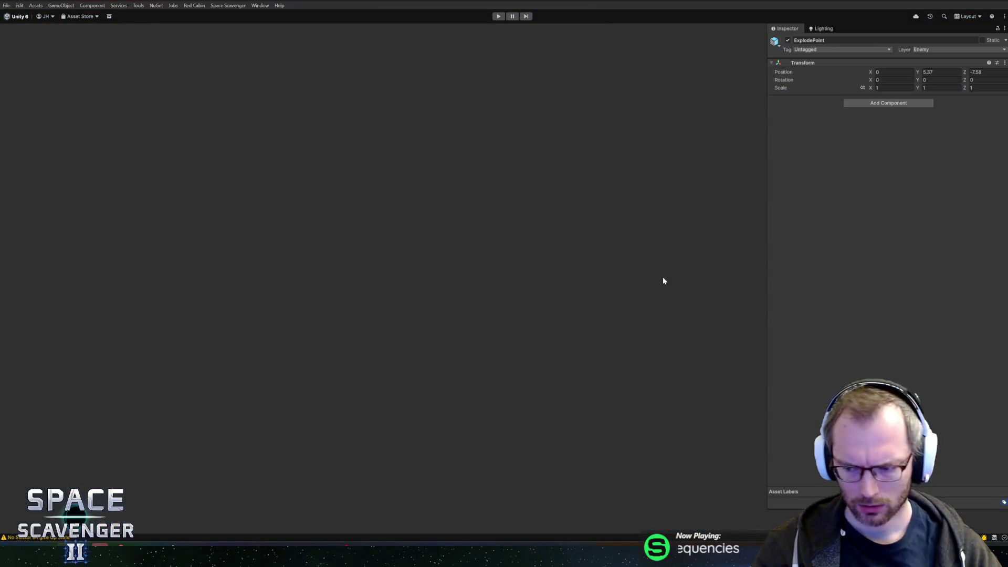
left_click(633, 419)
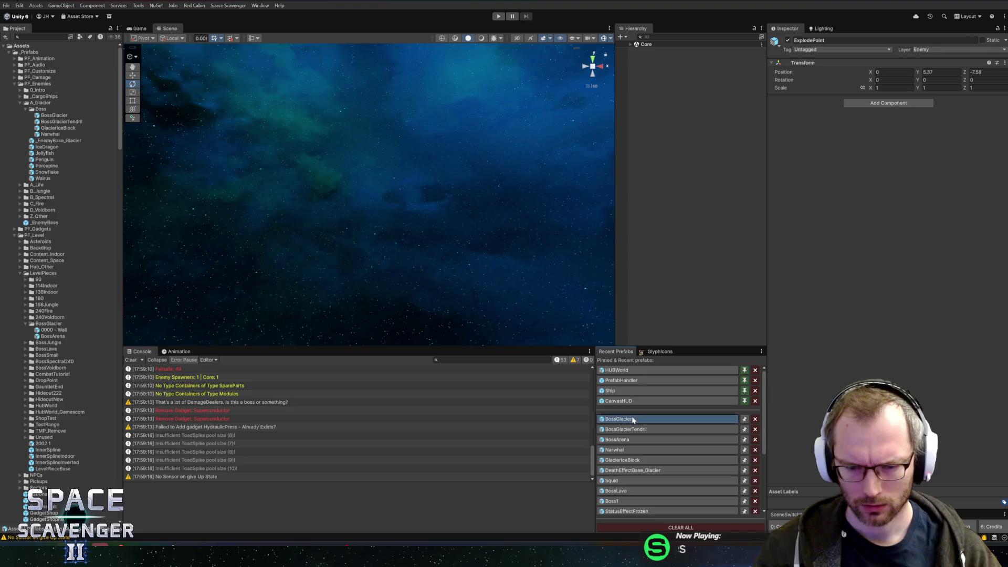
Set OffsetShooter's projectile pool size to 12
scroll(679, 267, "down", 5)
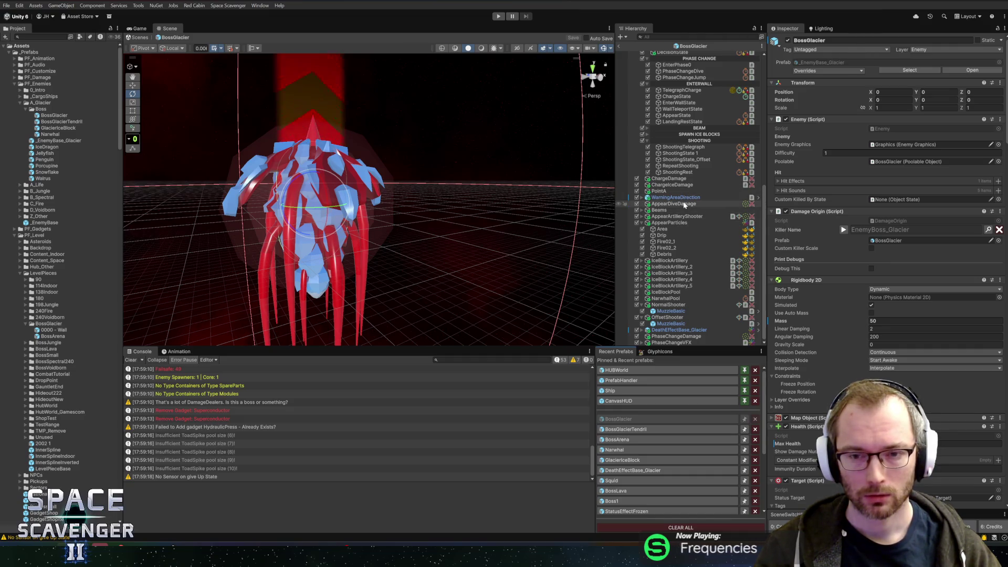
left_click(665, 298)
left_click(671, 306)
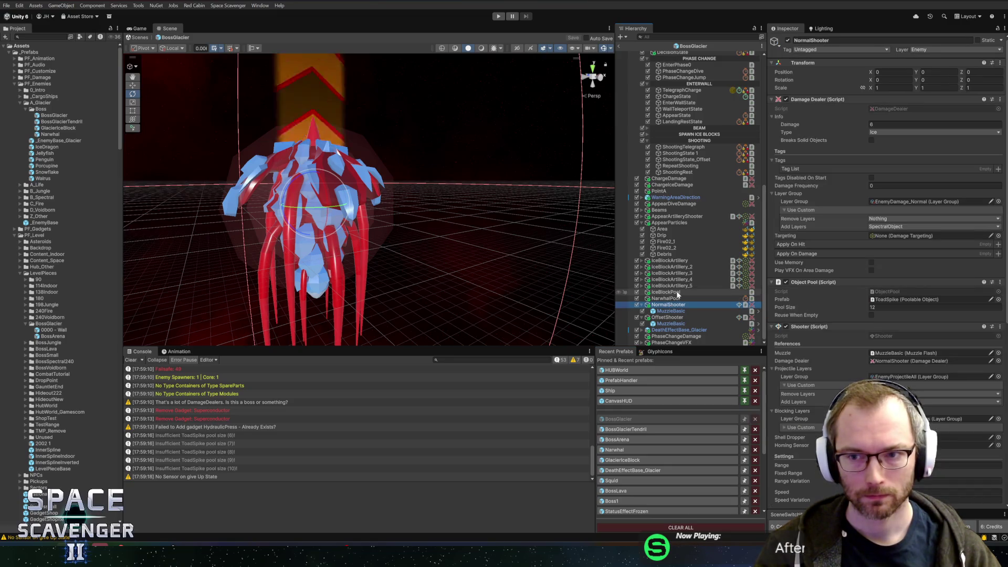
left_click(676, 319)
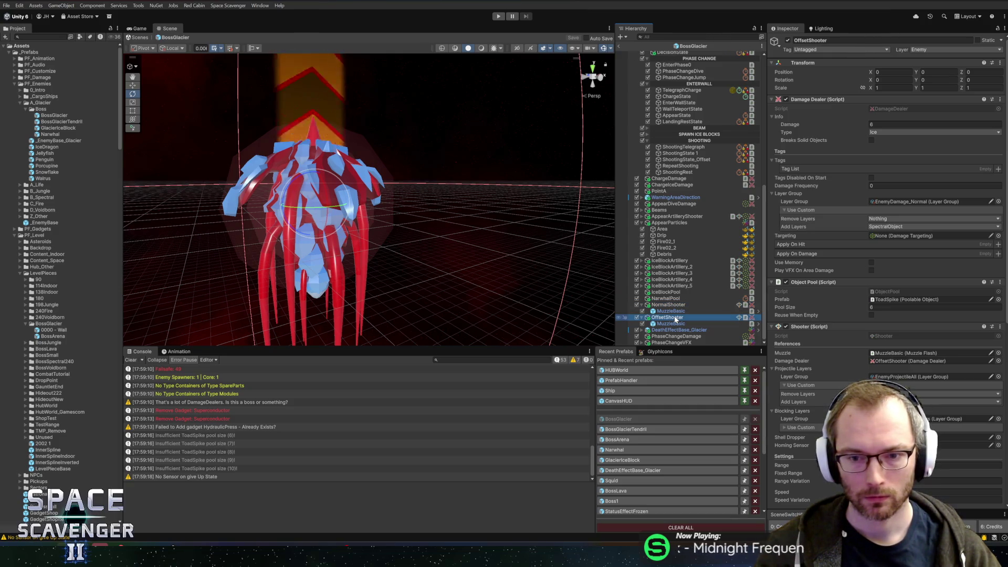
left_click_drag(863, 311, 874, 311)
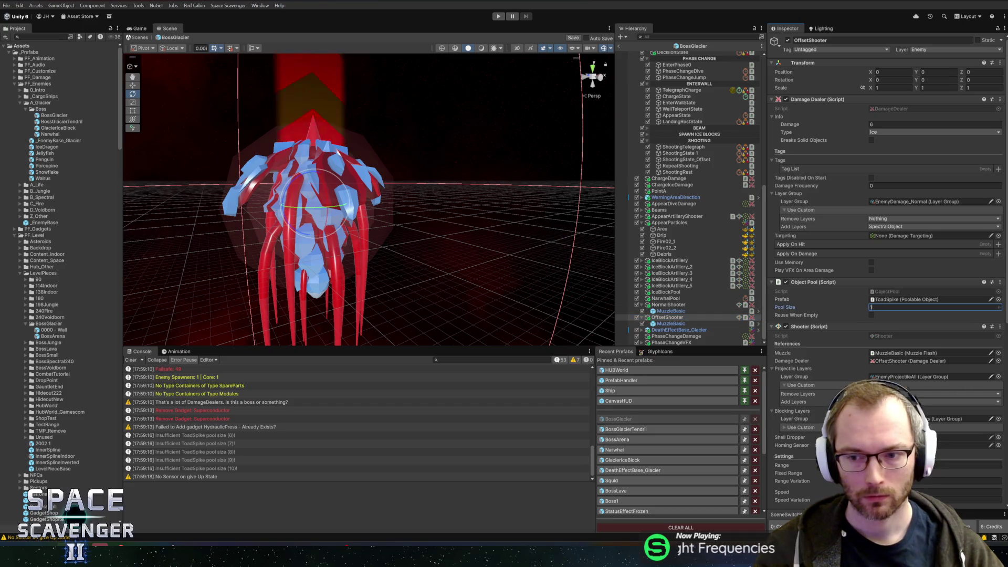
Check OffsetShooter's burst settings against NormalShooter, save the prefab, and select Burst Arc
left_click(673, 306)
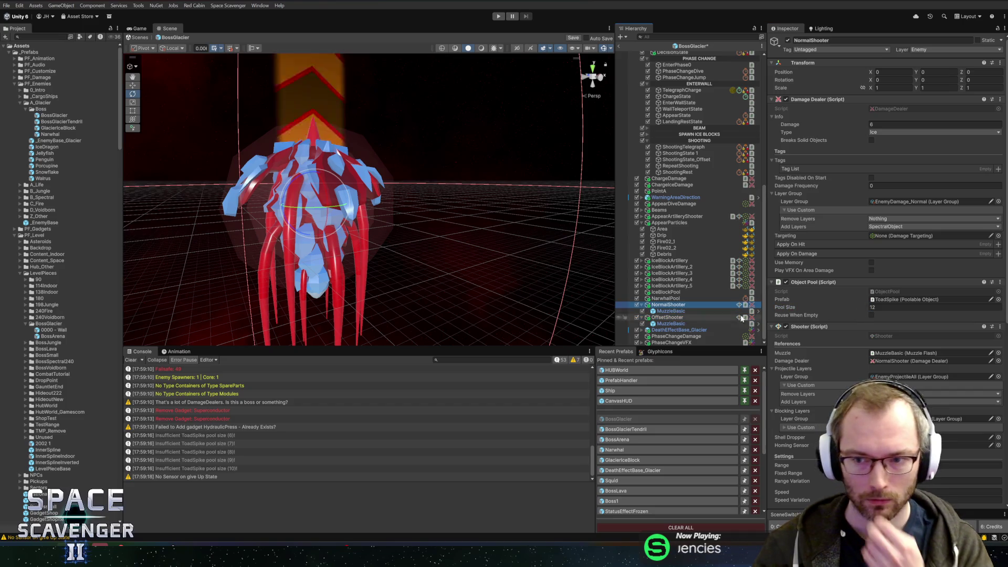
scroll(850, 292, "down", 5)
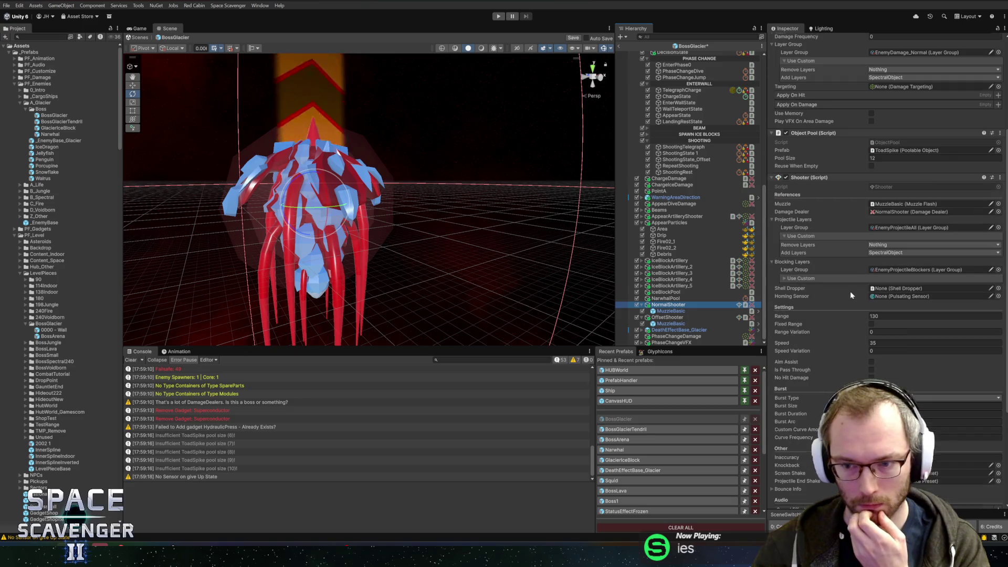
left_click(668, 318)
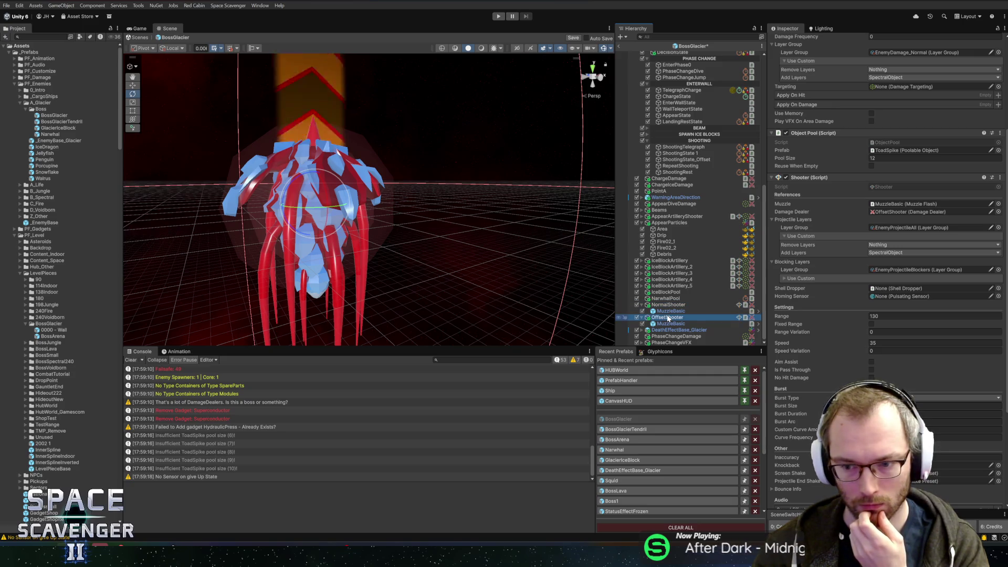
left_click(944, 406)
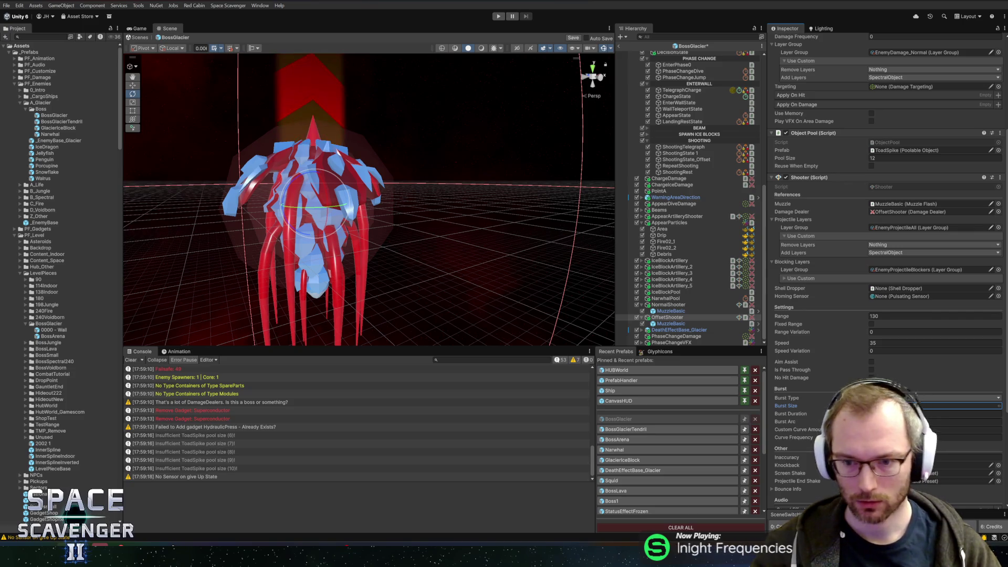
key("ctrl+s")
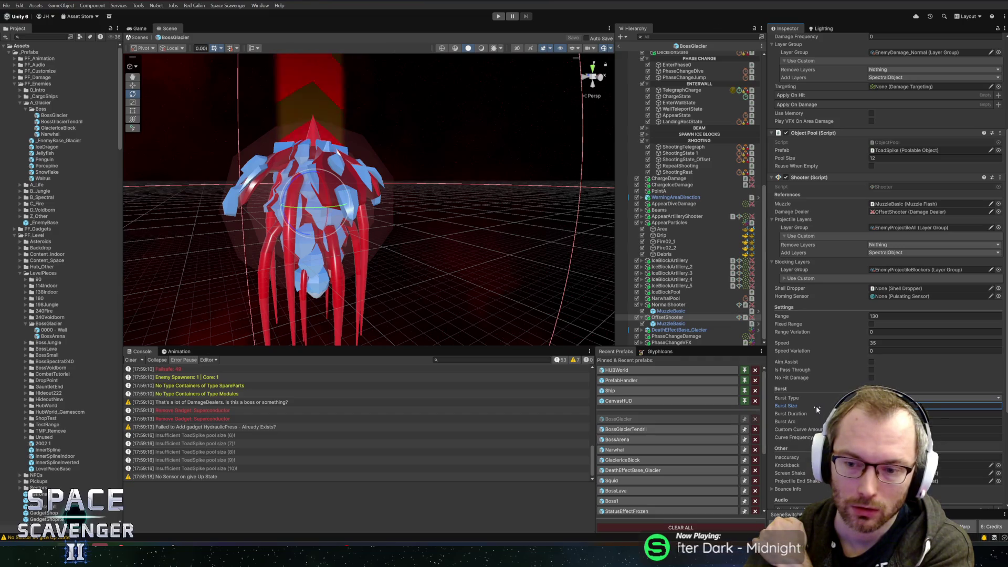
left_click(893, 421)
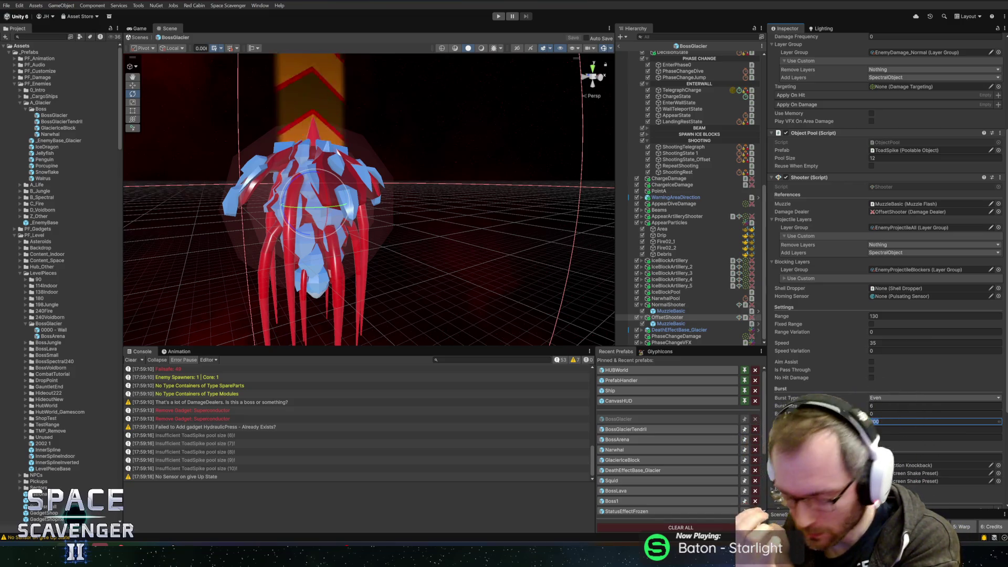
Enter 200 as OffsetShooter's Burst Arc and launch Windows Calculator
type("200")
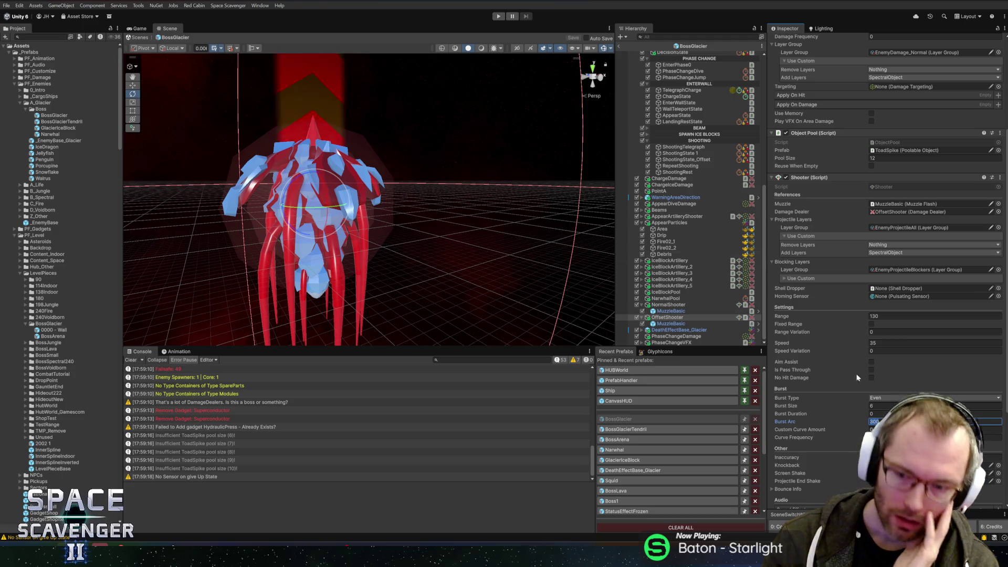
scroll(887, 262, "down", 5)
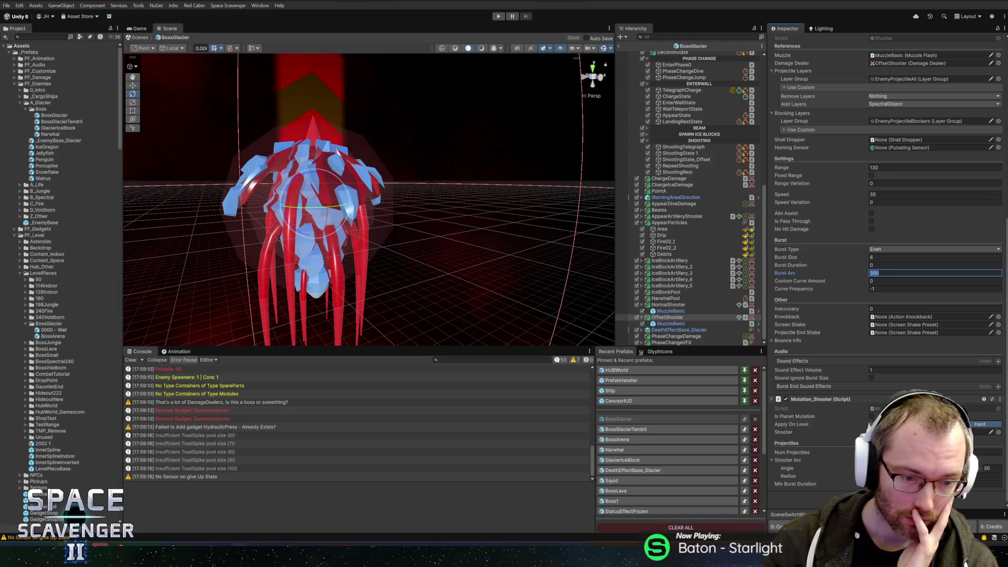
key("XF86Calculator")
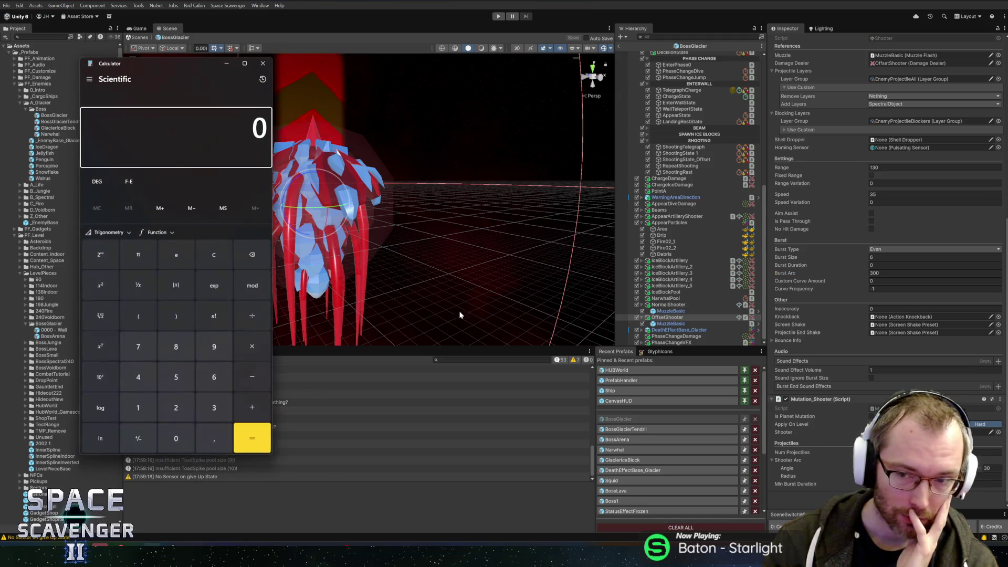
Calculate 360 ÷ 6 × 5 = 300
left_click(214, 407)
left_click(213, 377)
left_click(176, 439)
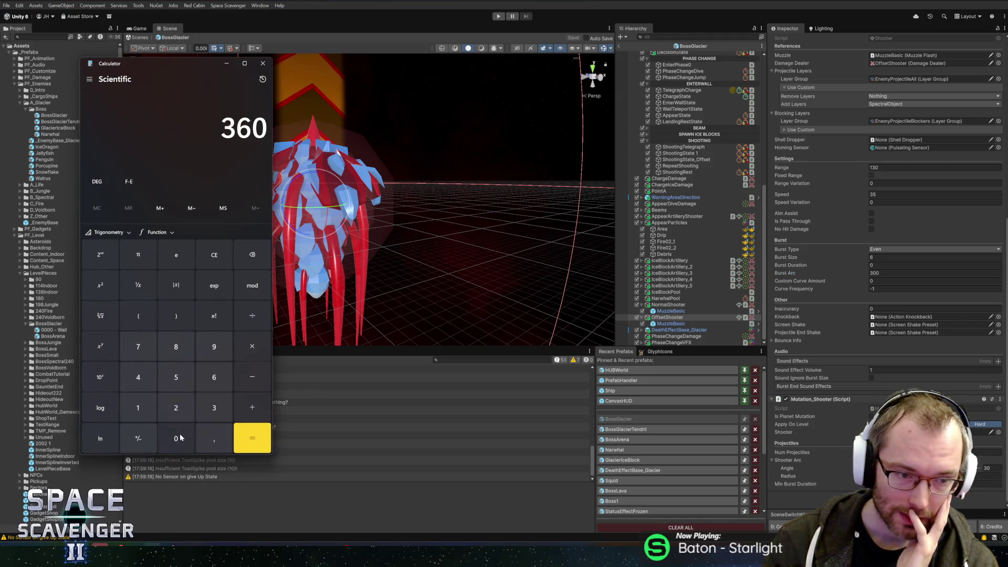
key("slash")
left_click(214, 377)
left_click(252, 439)
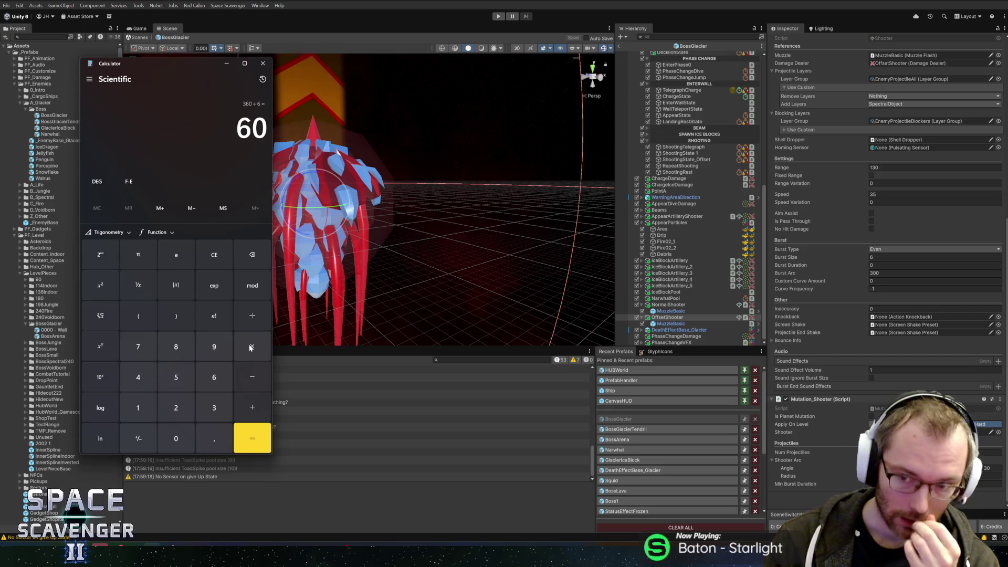
left_click(252, 347)
left_click(177, 377)
left_click(252, 437)
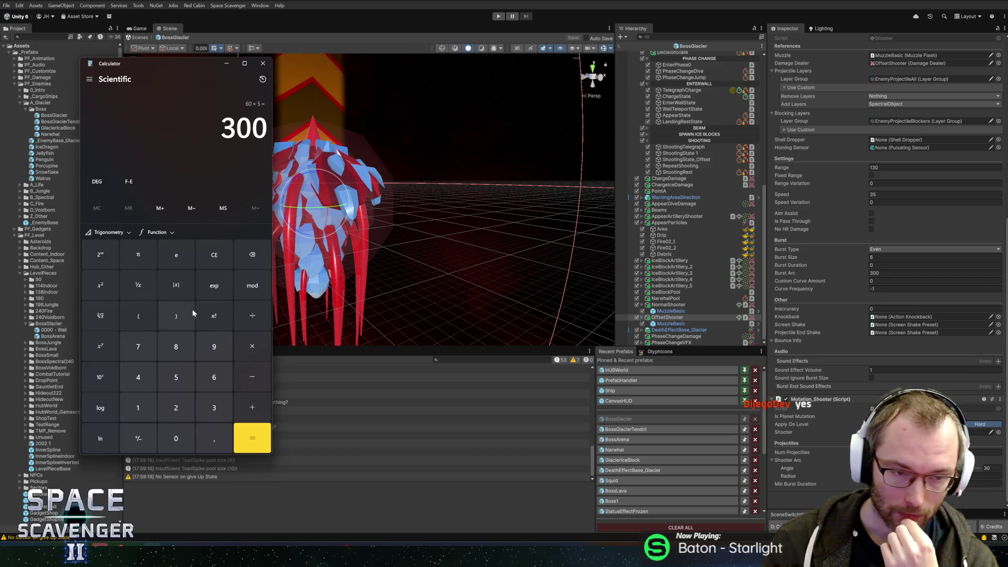
Calculate 360 ÷ 12 × 11 = 330
left_click(214, 409)
left_click(211, 379)
left_click(177, 437)
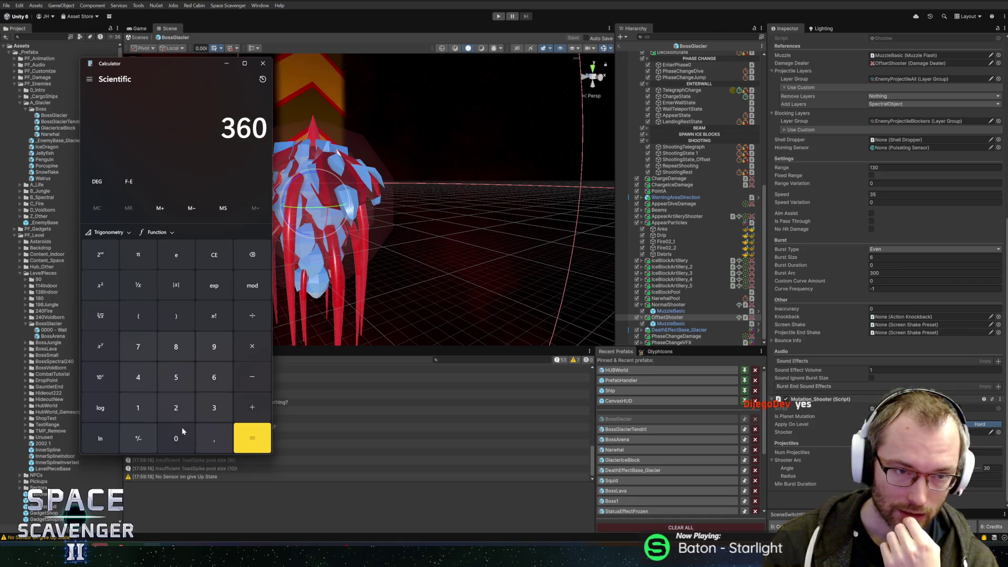
left_click(253, 317)
left_click(138, 407)
left_click(177, 409)
left_click(252, 438)
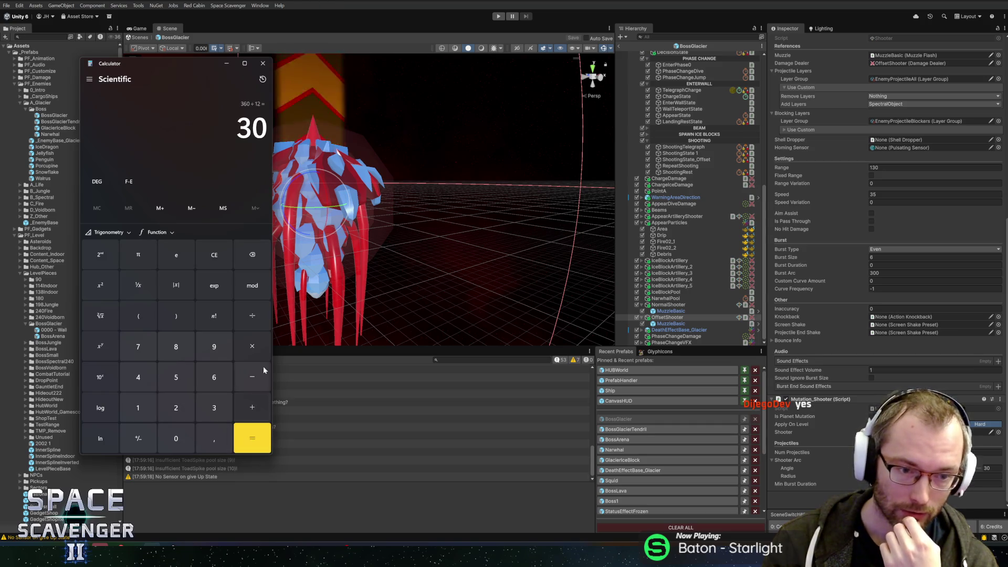
left_click(252, 347)
left_click(138, 408)
left_click(138, 407)
left_click(252, 437)
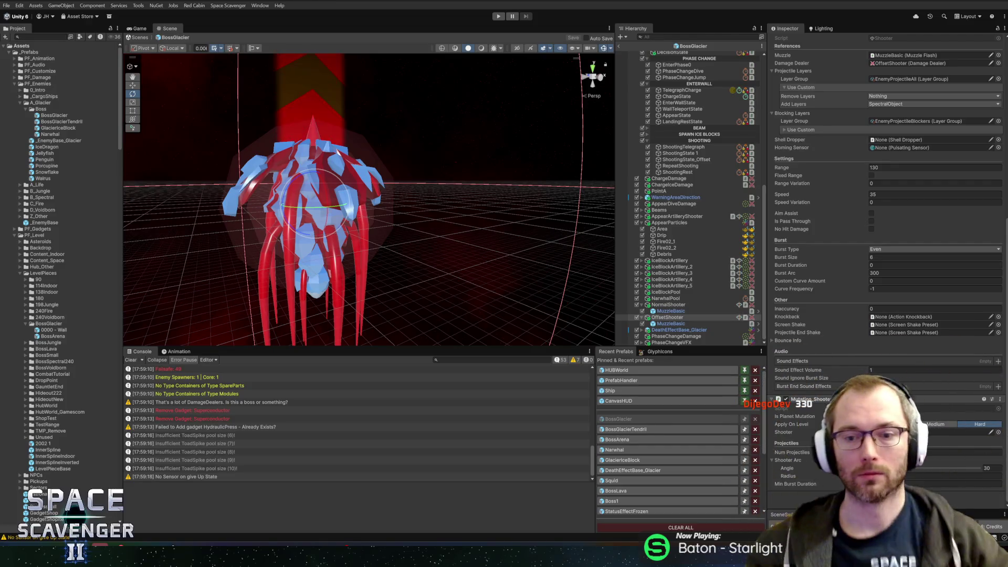
Rotate OffsetShooter to 15° on Z, save BossGlacier, and return to the main scene
key("Up")
scroll(836, 220, "up", 10)
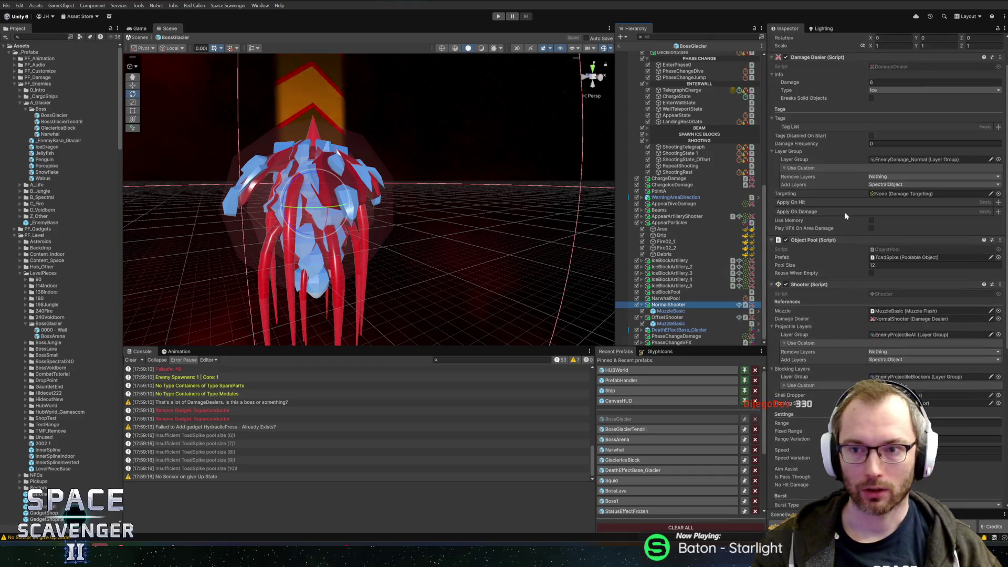
left_click(665, 319)
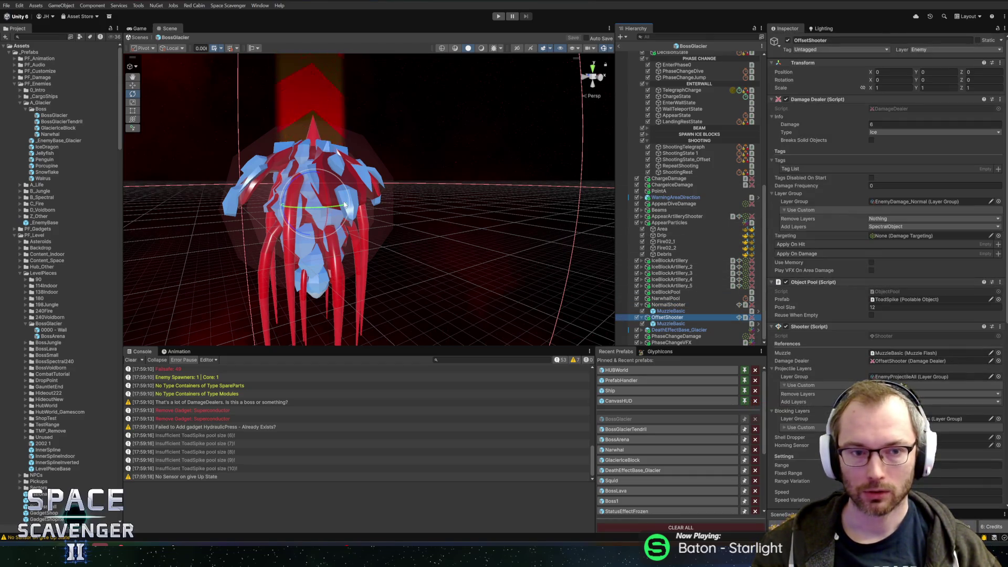
mouse_move(344, 205)
left_mouse_down()
mouse_move(302, 181)
mouse_move(288, 189)
left_mouse_up()
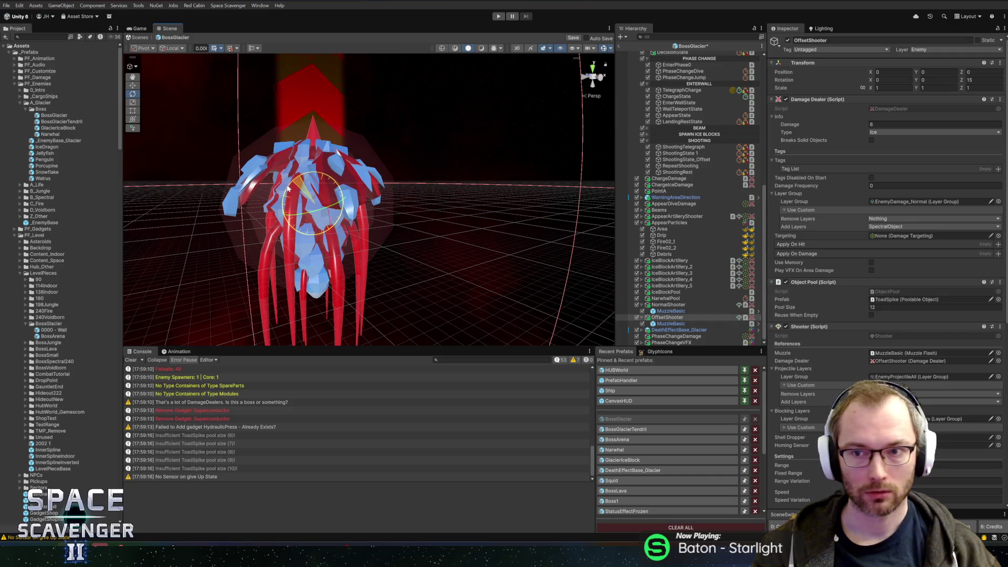
key("ctrl+s")
left_click(621, 46)
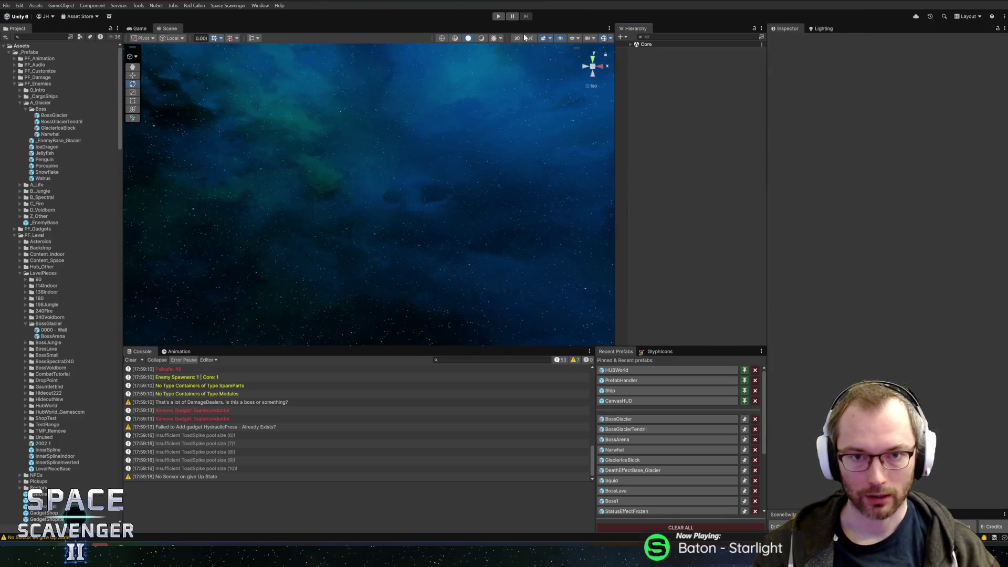
Fight the Prince of Frost in a maximized Game view, dodging and firing, then stop
left_click(499, 18)
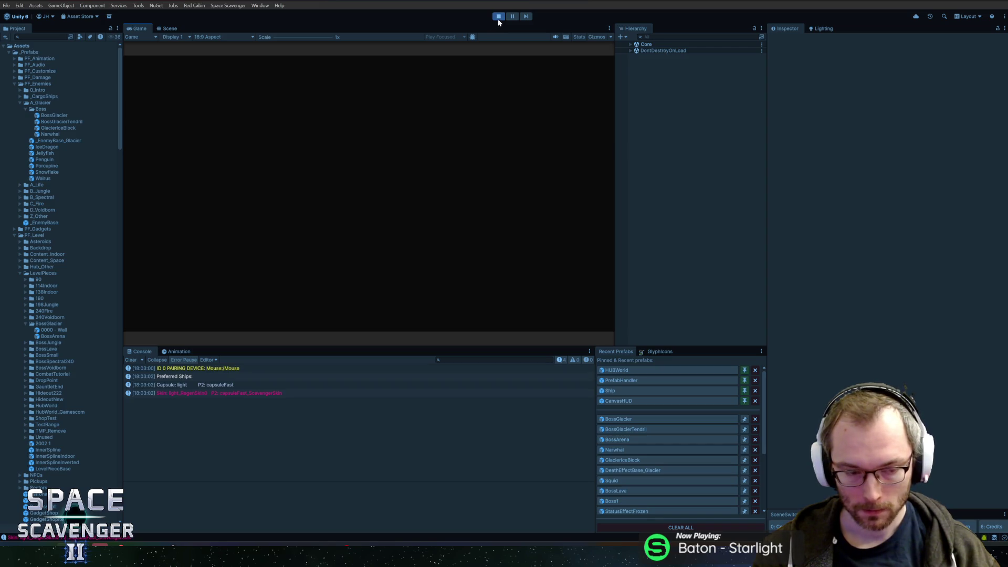
double_click(142, 30)
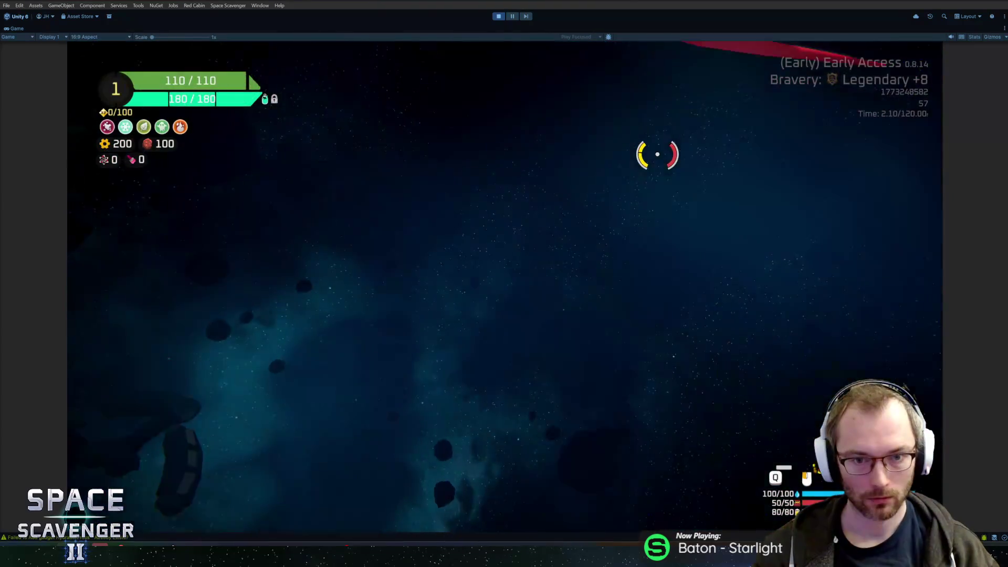
key("w")
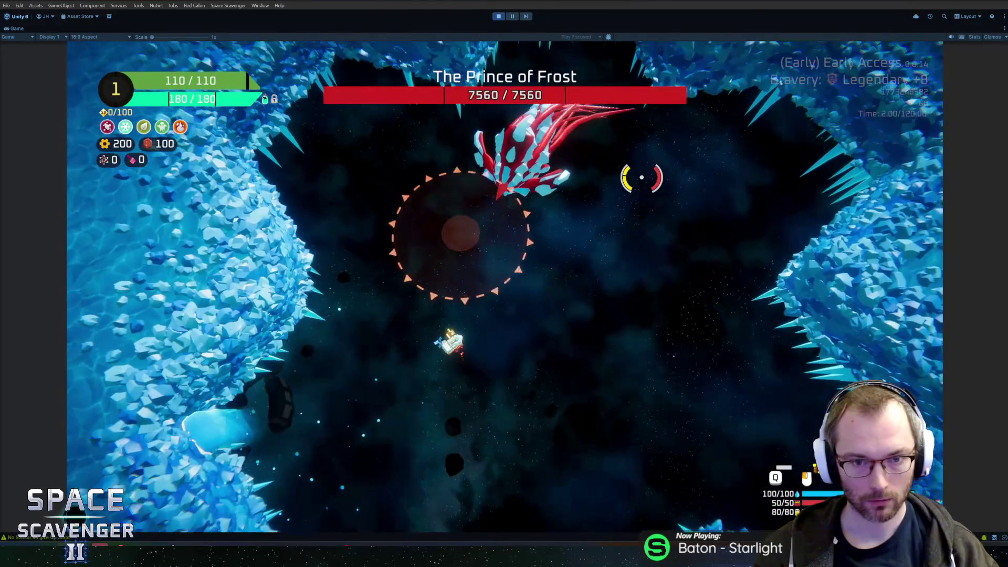
key("w")
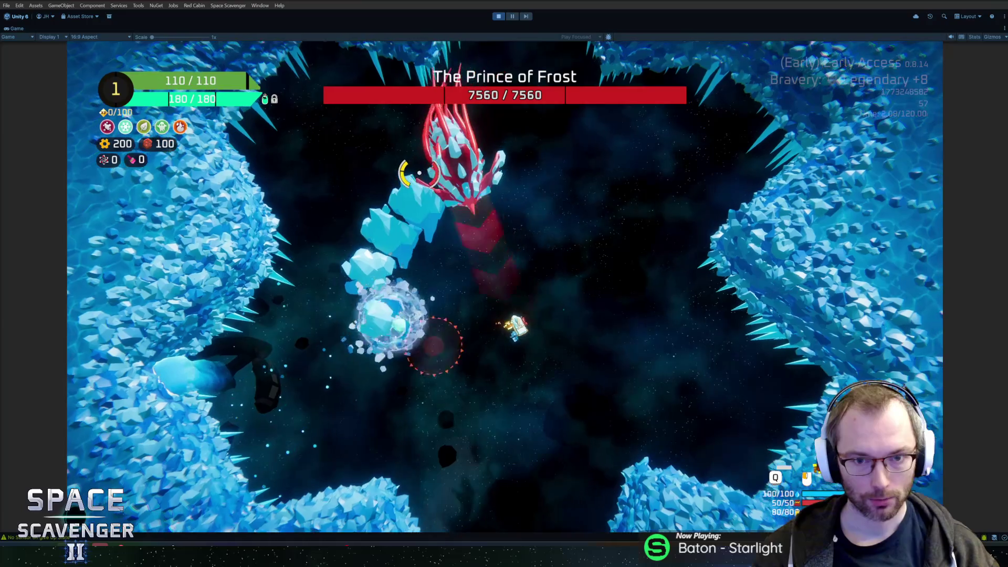
key("a")
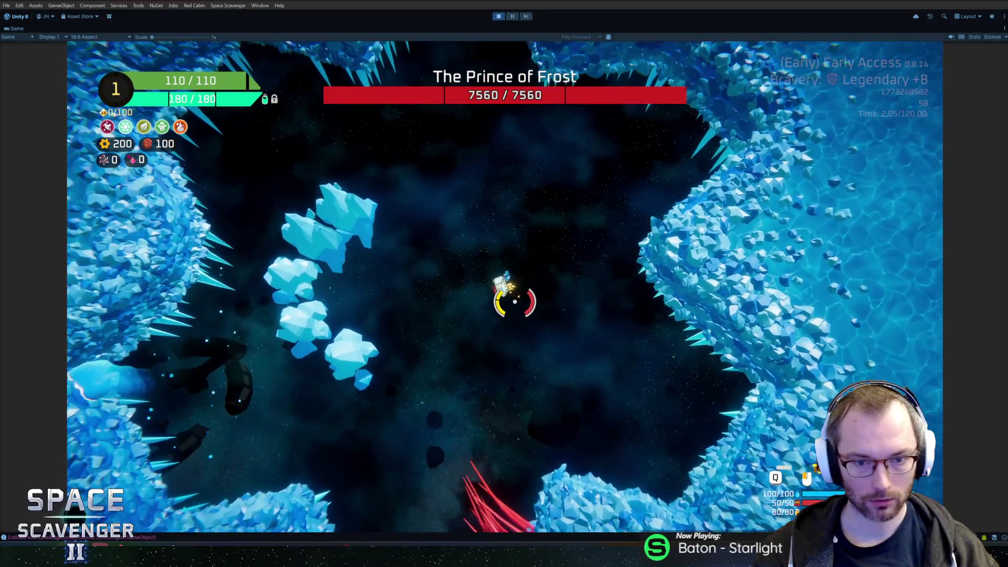
key("w")
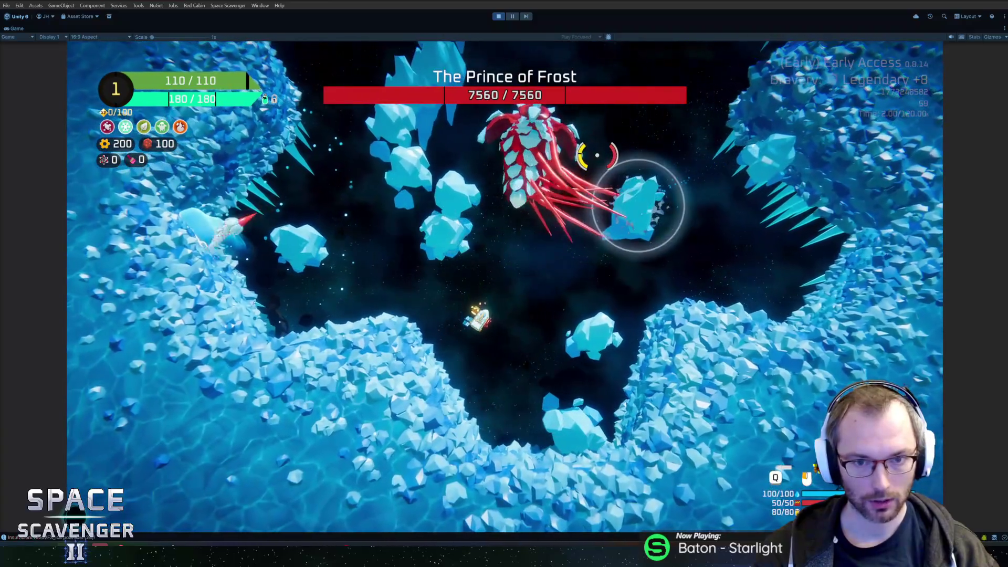
key("d")
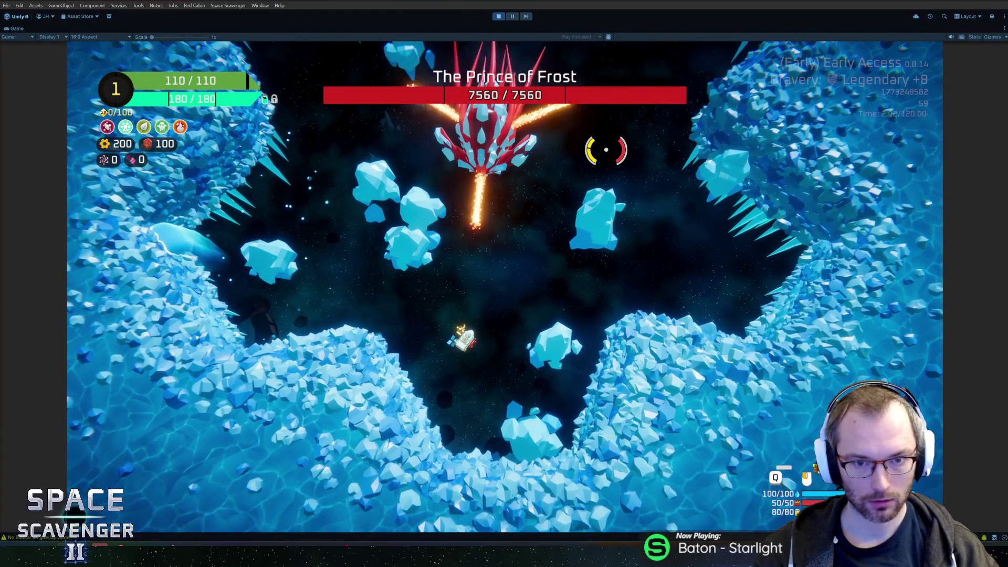
key("d")
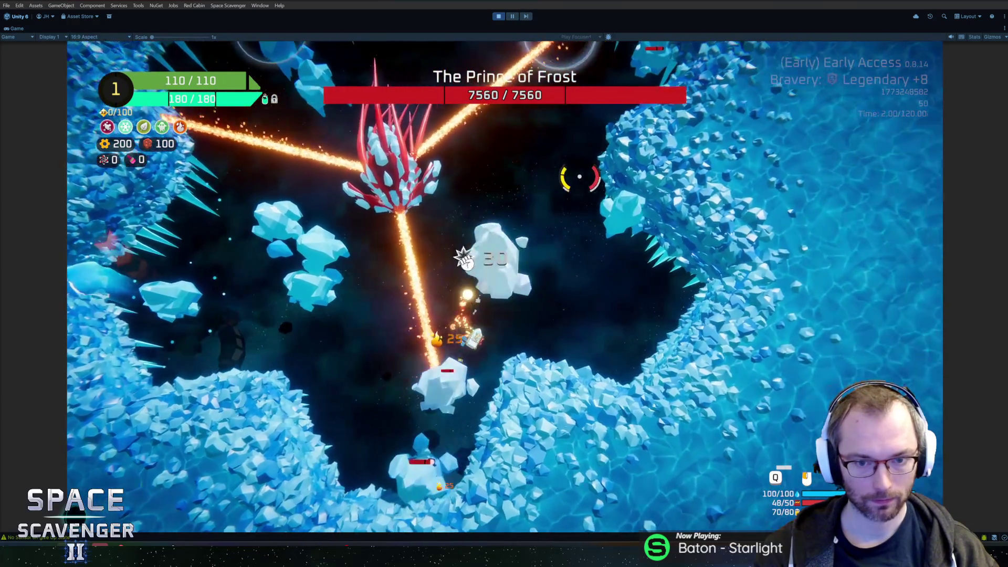
key("a")
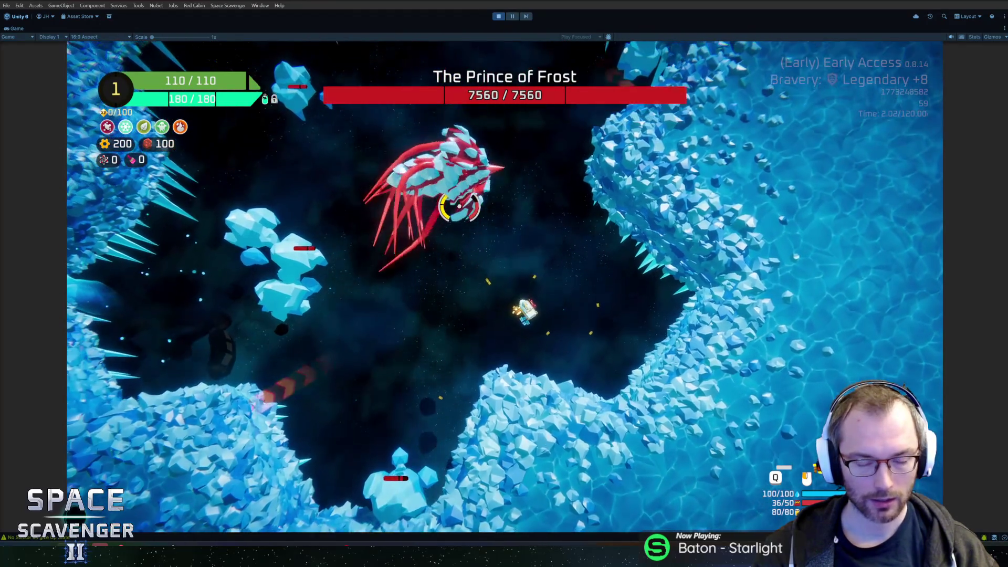
key("grave")
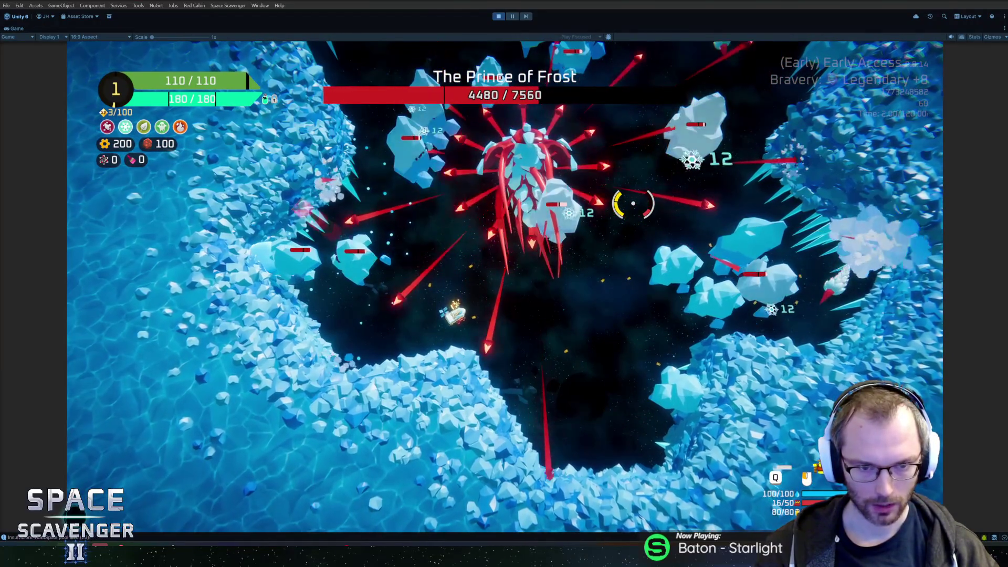
key("ctrl+p")
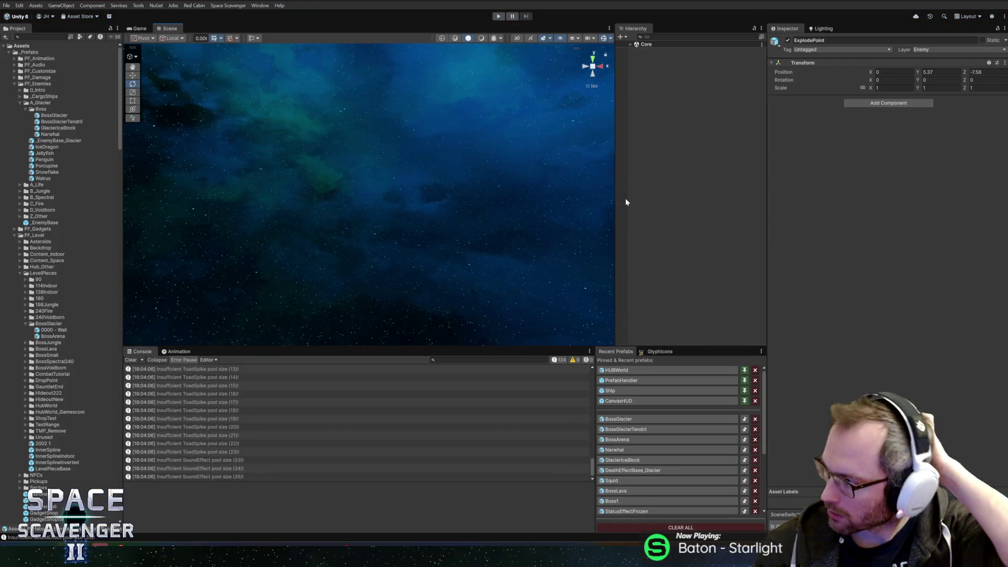
Reopen BossGlacier and set OffsetShooter's Z rotation to 30
left_click(620, 420)
scroll(827, 331, "down", 5)
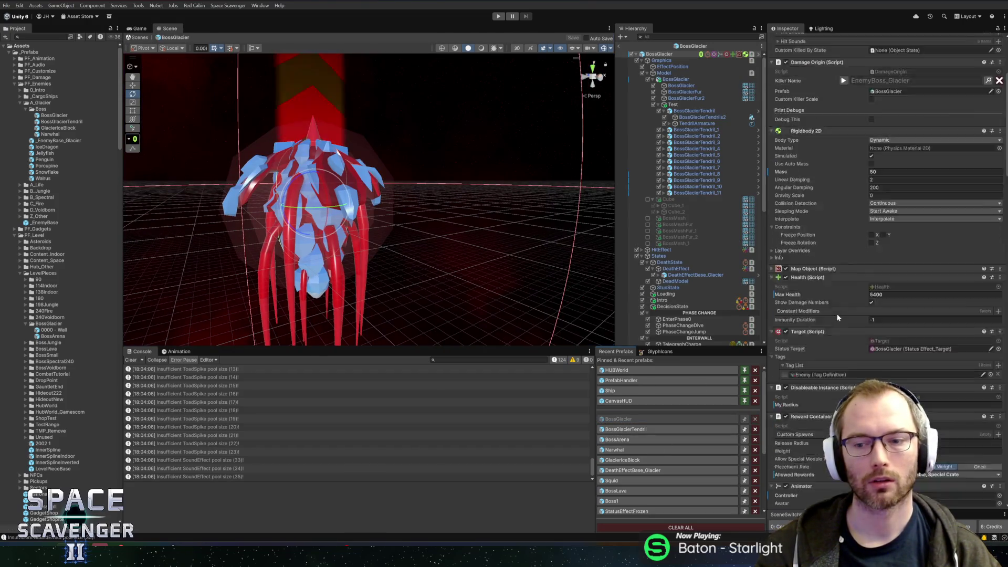
scroll(827, 332, "down", 15)
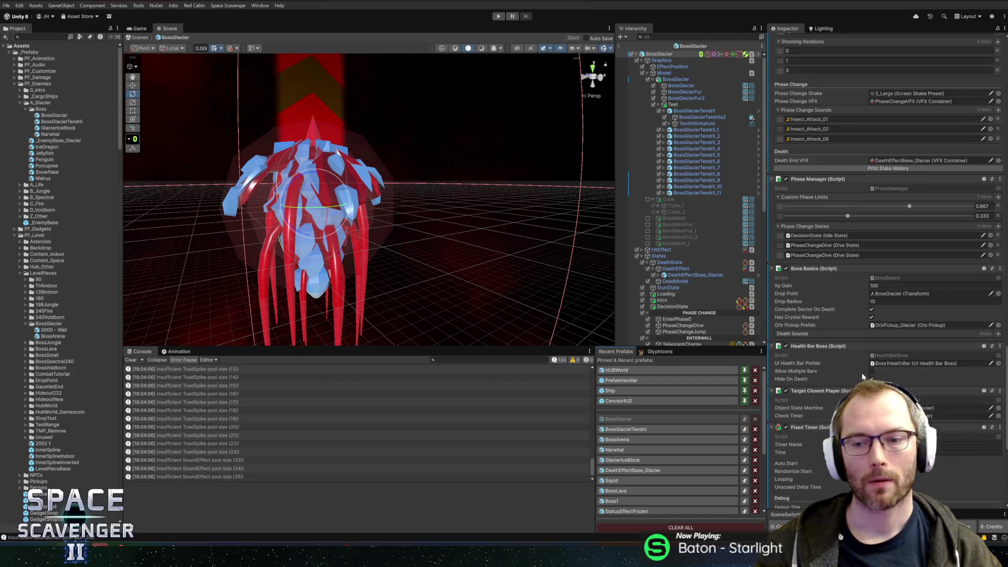
scroll(698, 315, "down", 10)
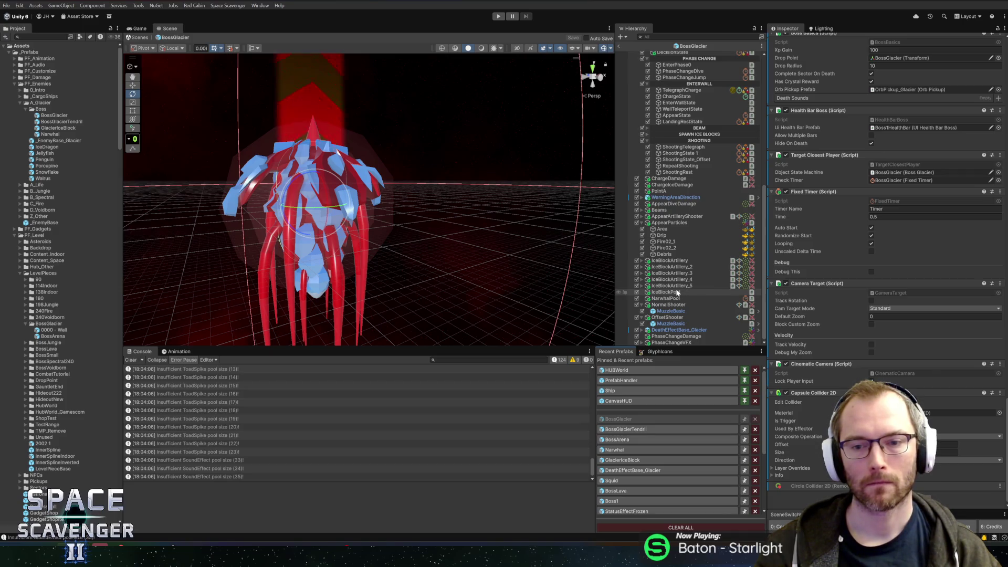
left_click(669, 223)
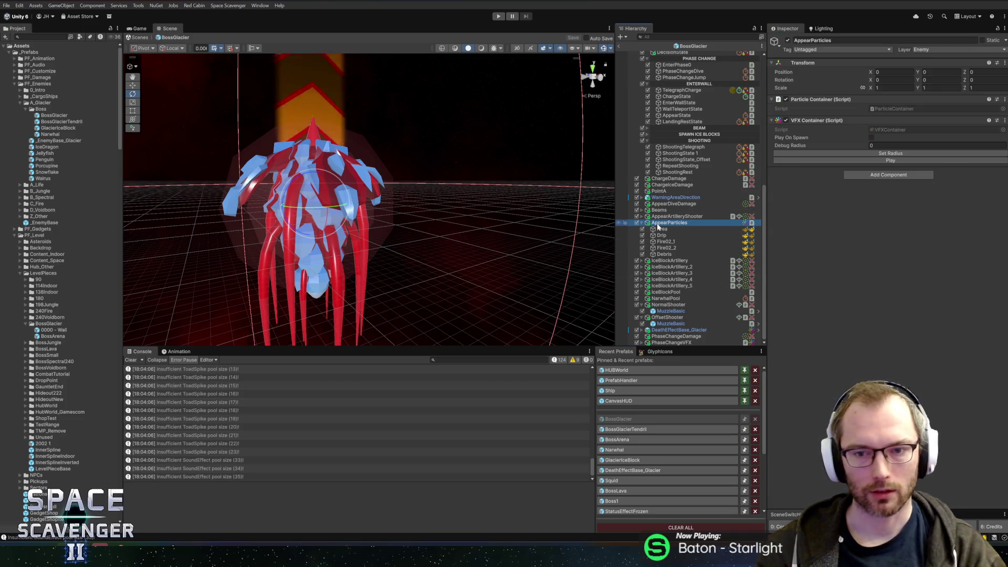
scroll(681, 261, "up", 1)
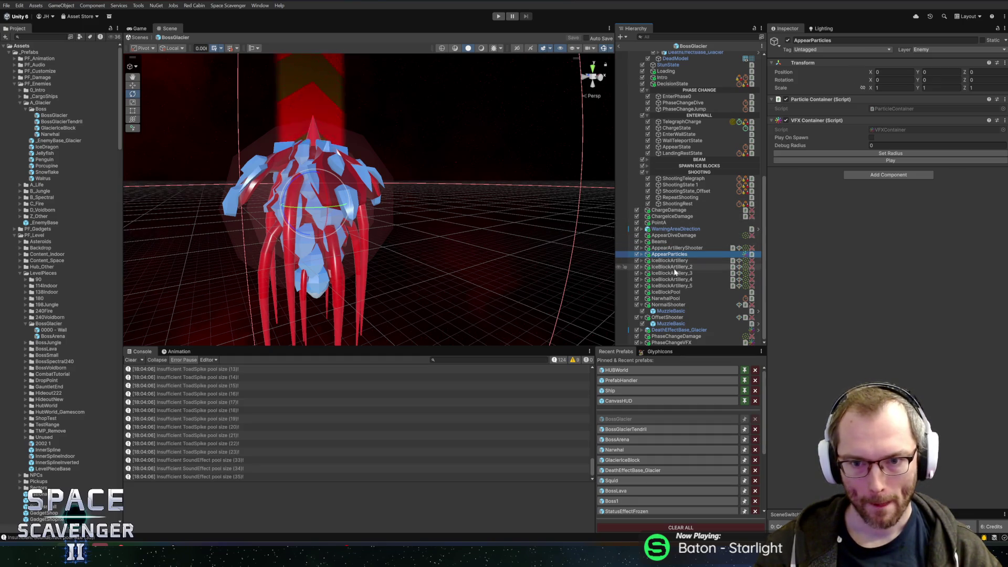
left_click(672, 305)
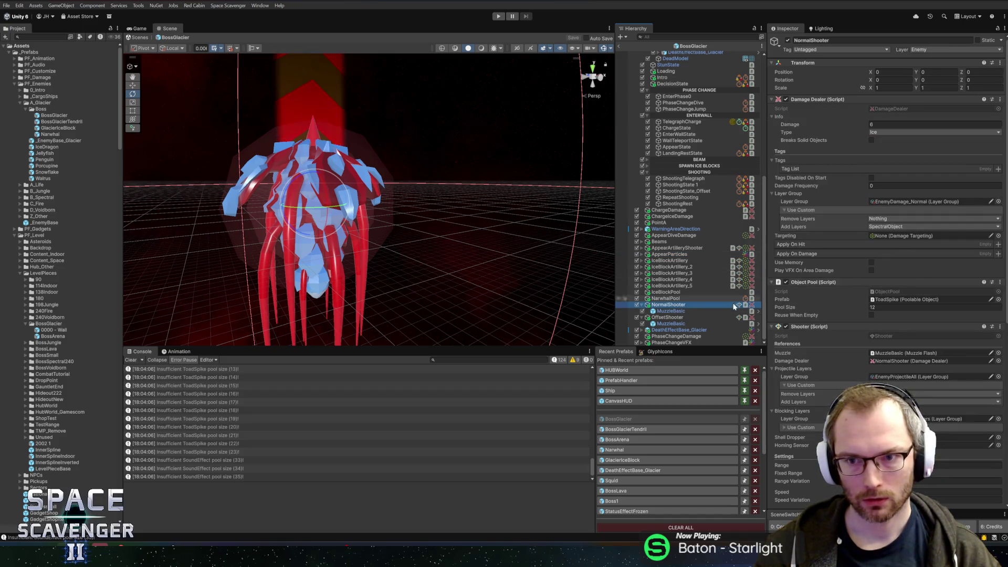
left_click(665, 317)
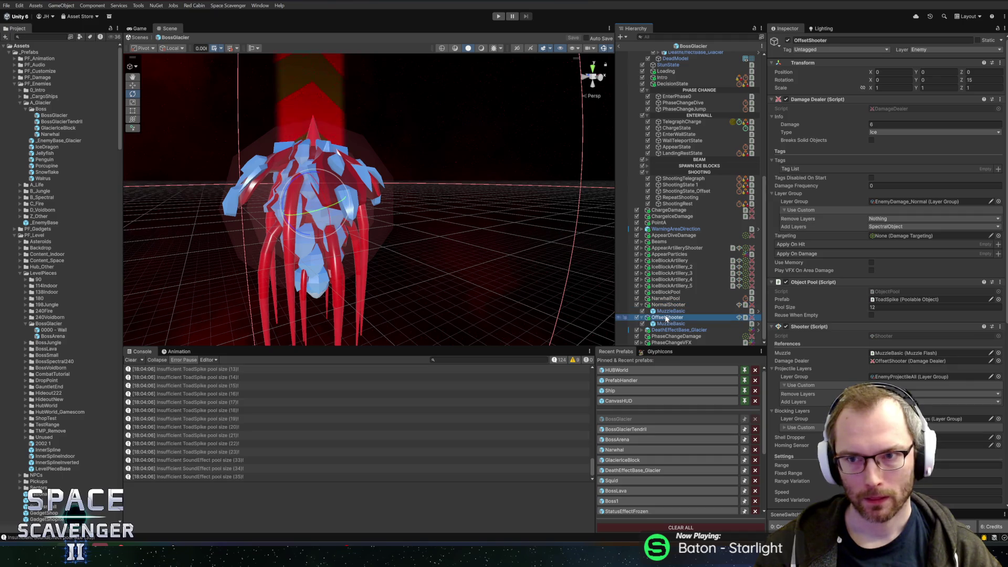
left_click(983, 80)
type("30")
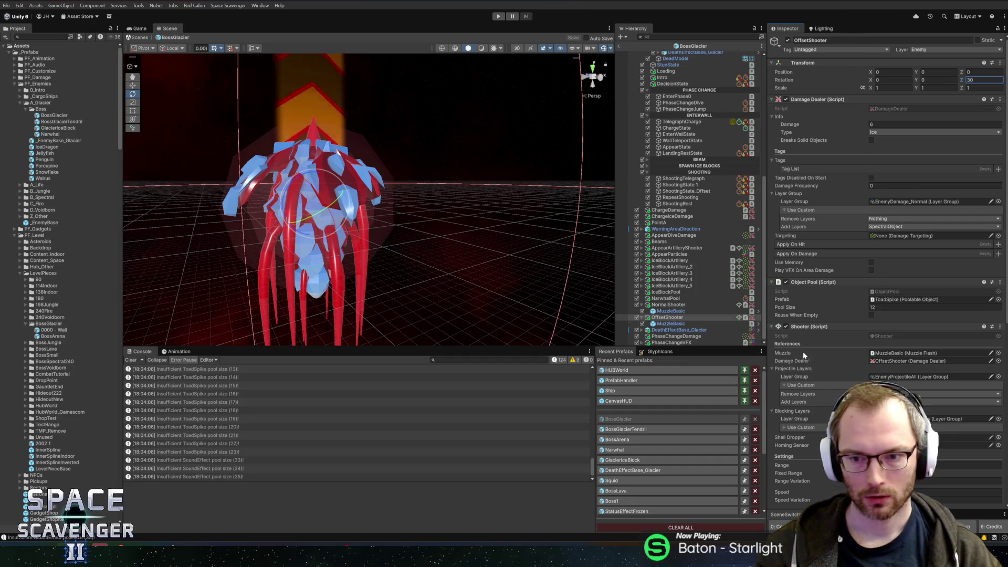
Open the Mutation_Shooter script through its component's Edit Script option
scroll(827, 354, "down", 10)
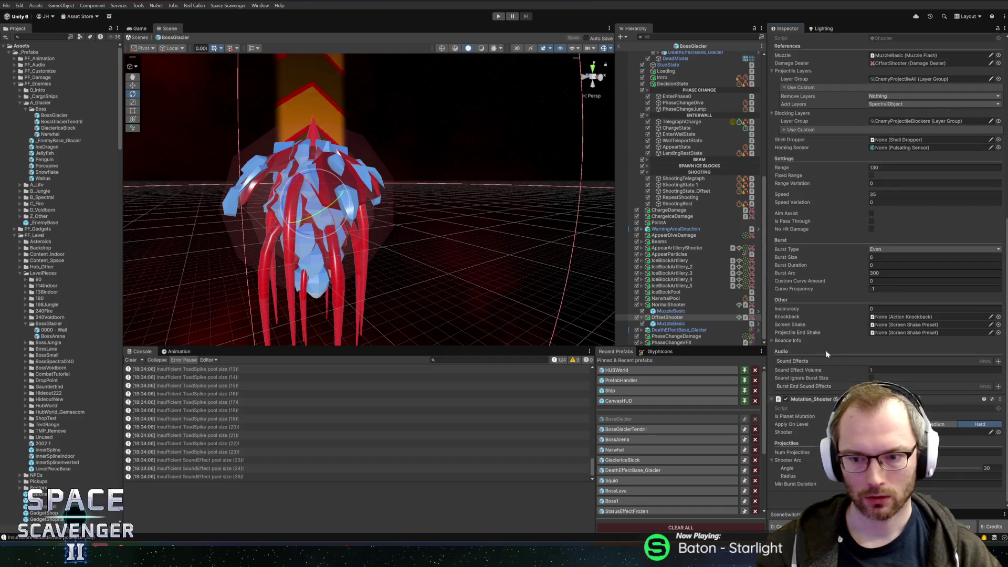
right_click(827, 401)
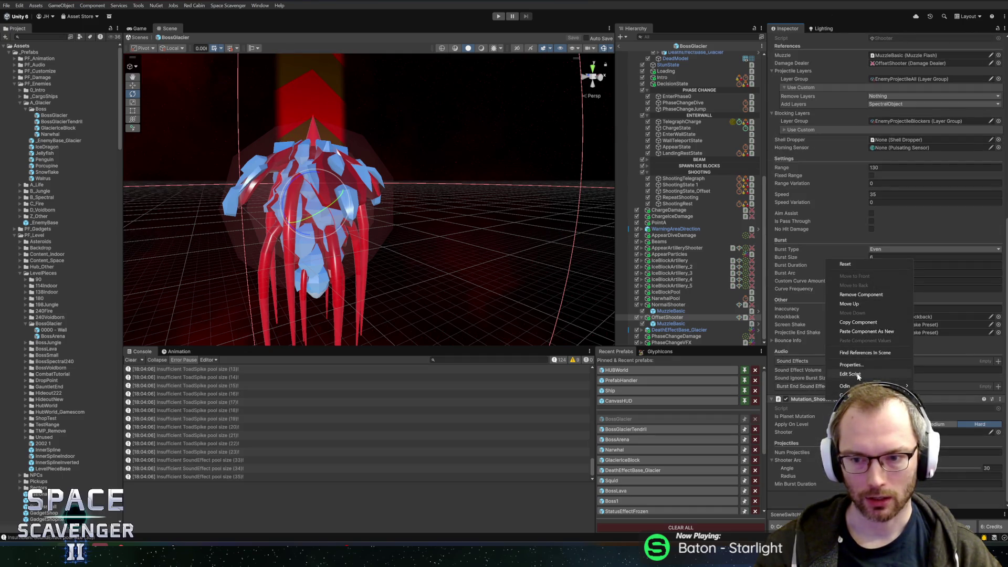
left_click(857, 375)
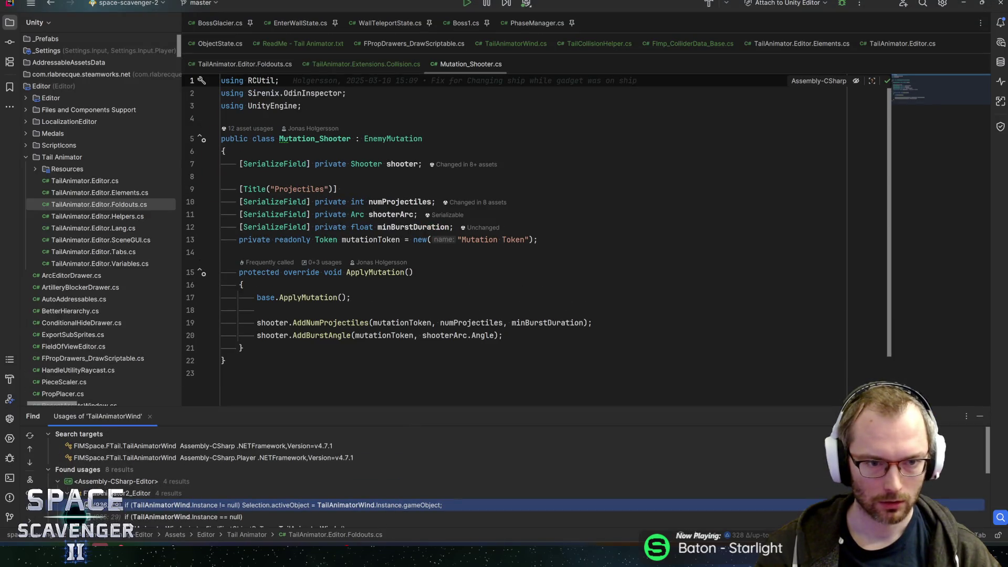
Add a serialized Vector3 eulerRotationChange field with a rotation-offset Tooltip to Mutation_Shooter and save
left_click(456, 228)
key("Return")
type("serial")
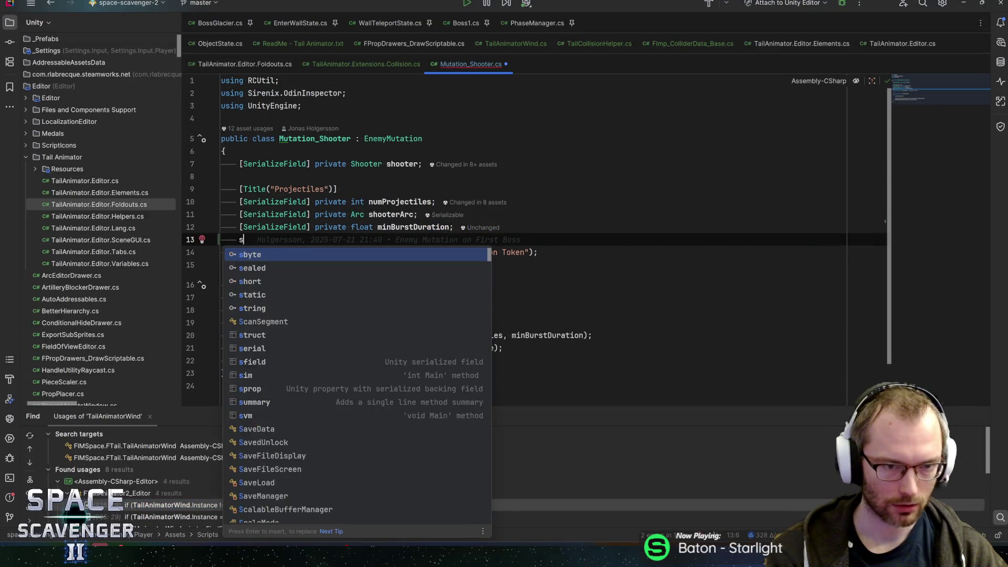
key("Return")
type("Vector3")
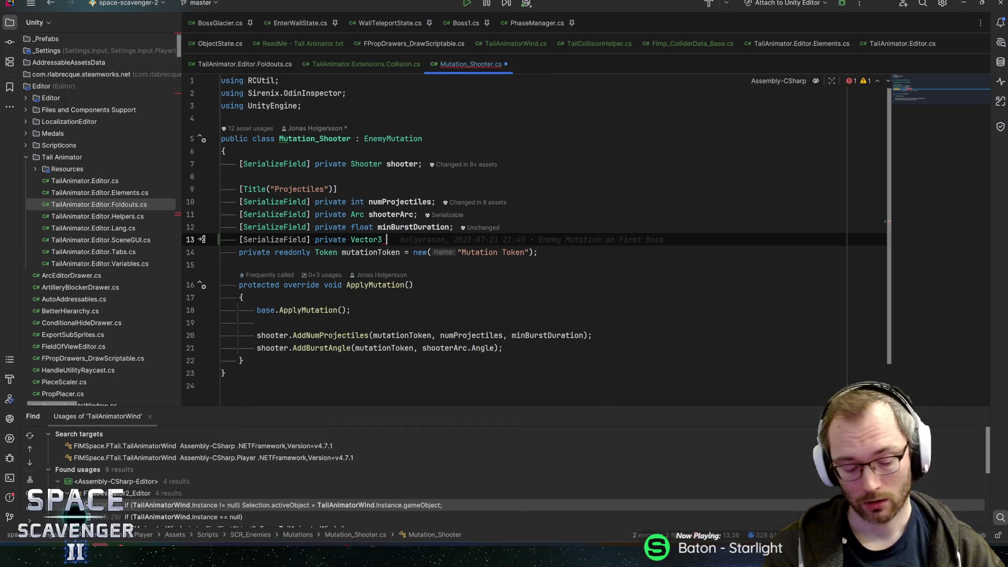
type(" rotateShooty")
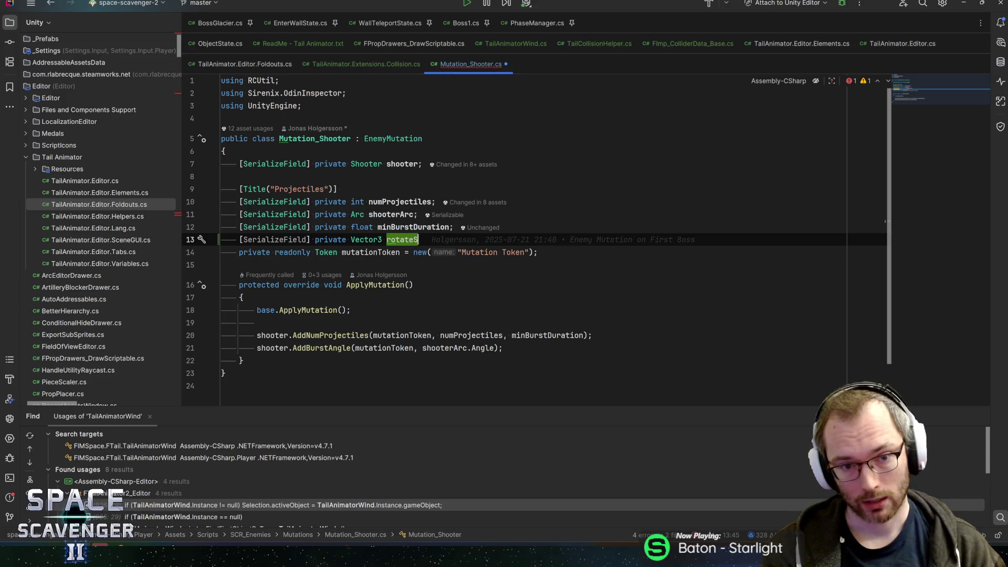
key("BackSpace")
key("BackSpace")
key("BackSpace")
type("eulerR")
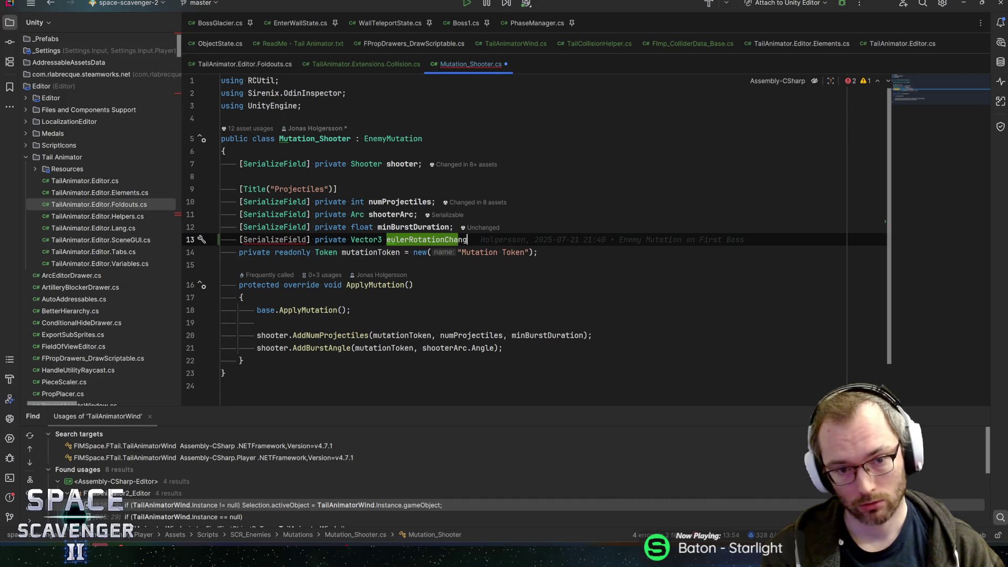
left_click(306, 240)
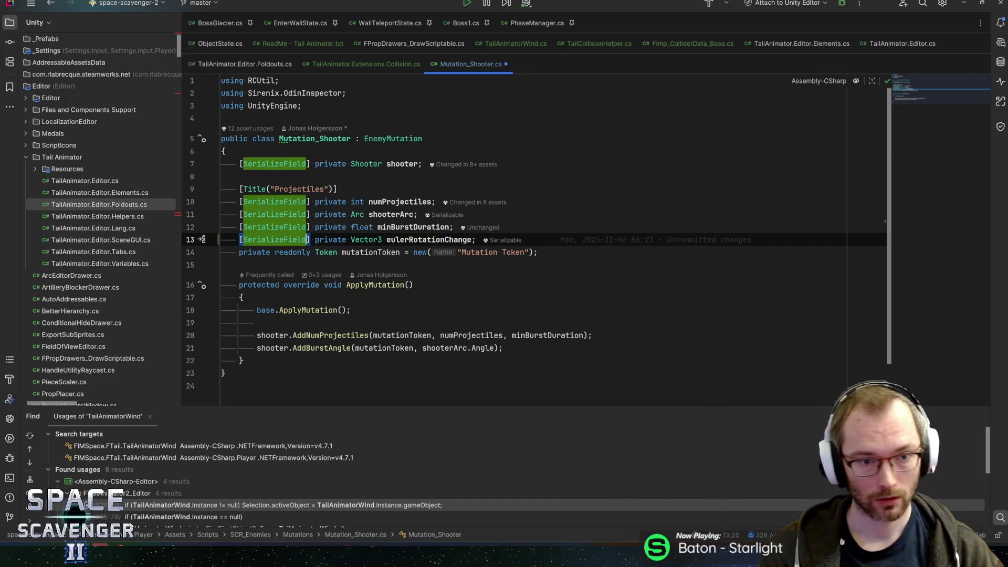
type(", Tooltip(\"Used in Gla")
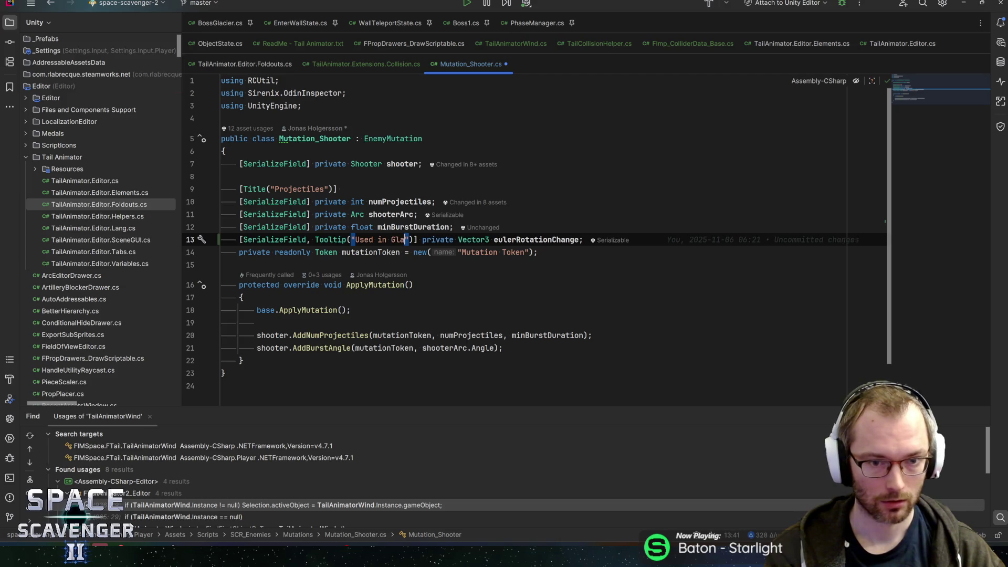
type("Boss shooter to ha")
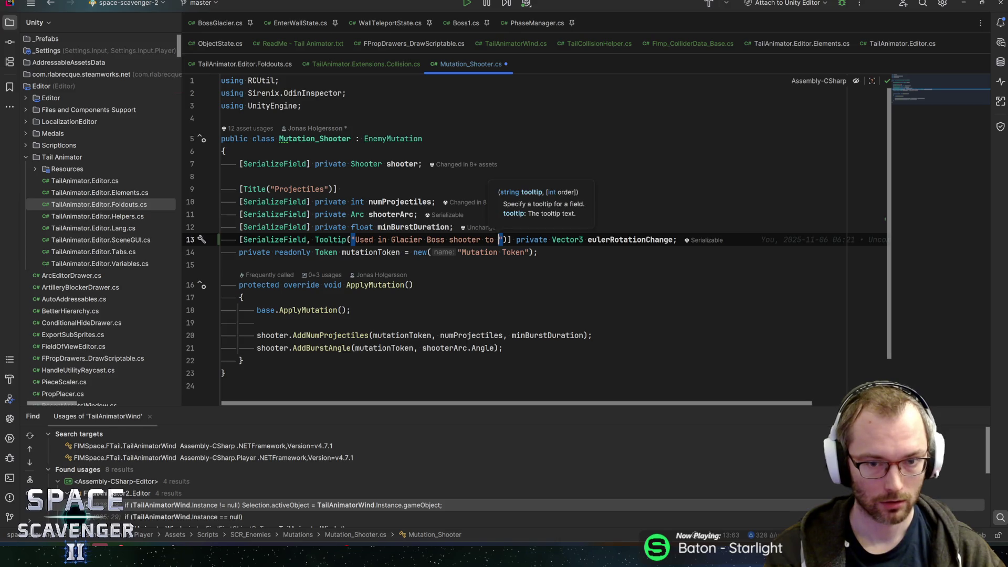
type("ve ")
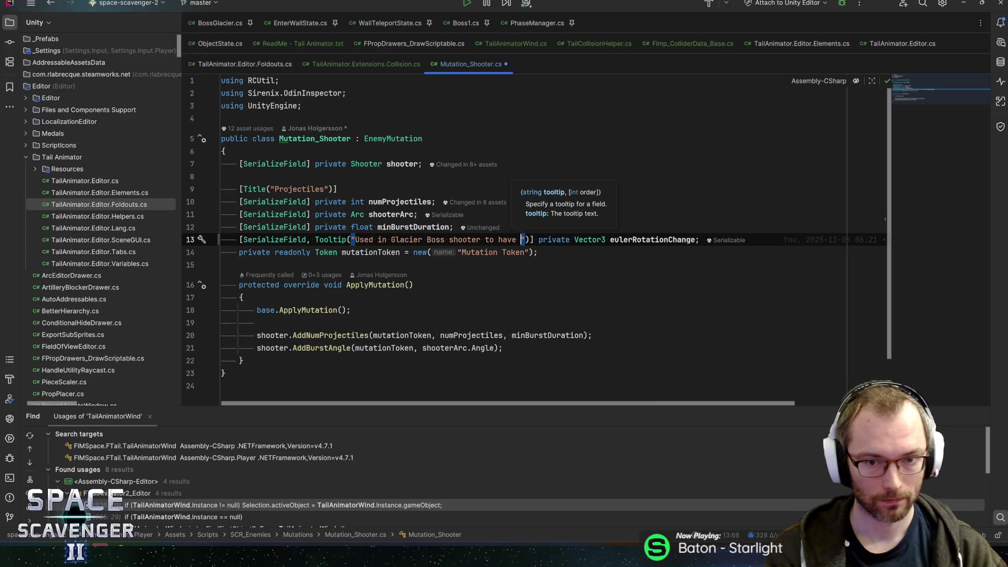
type("the correct")
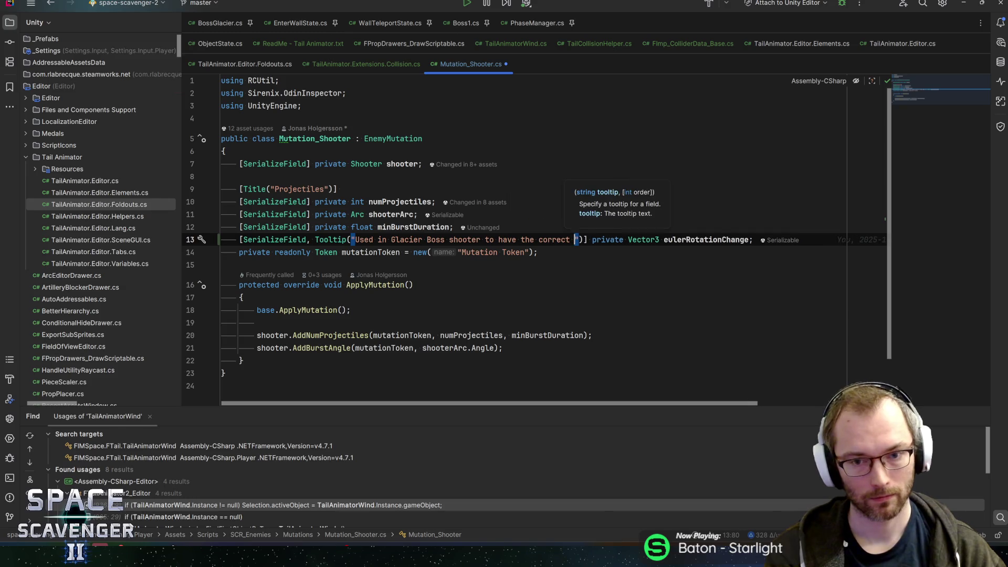
type(" rotation offset ")
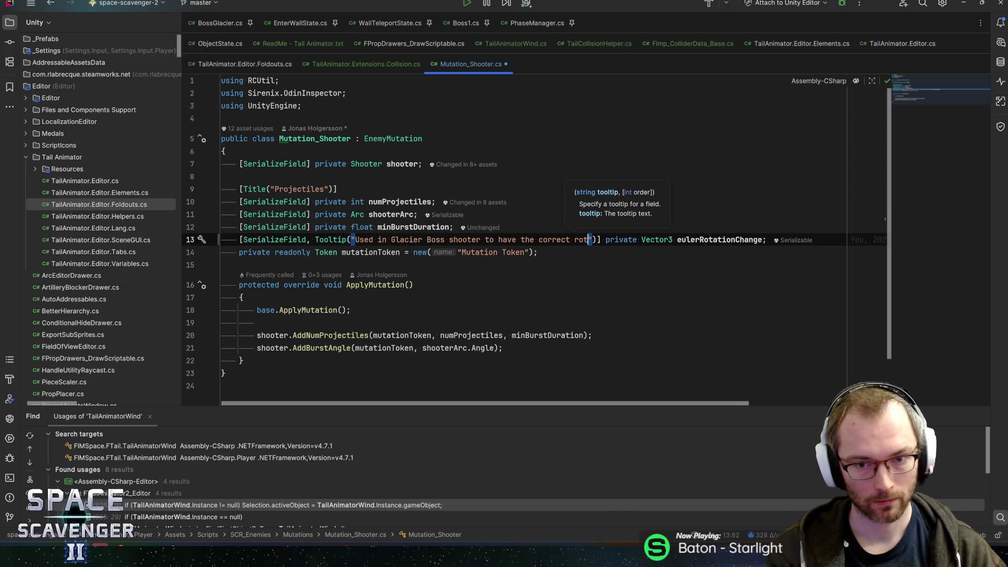
type("for se")
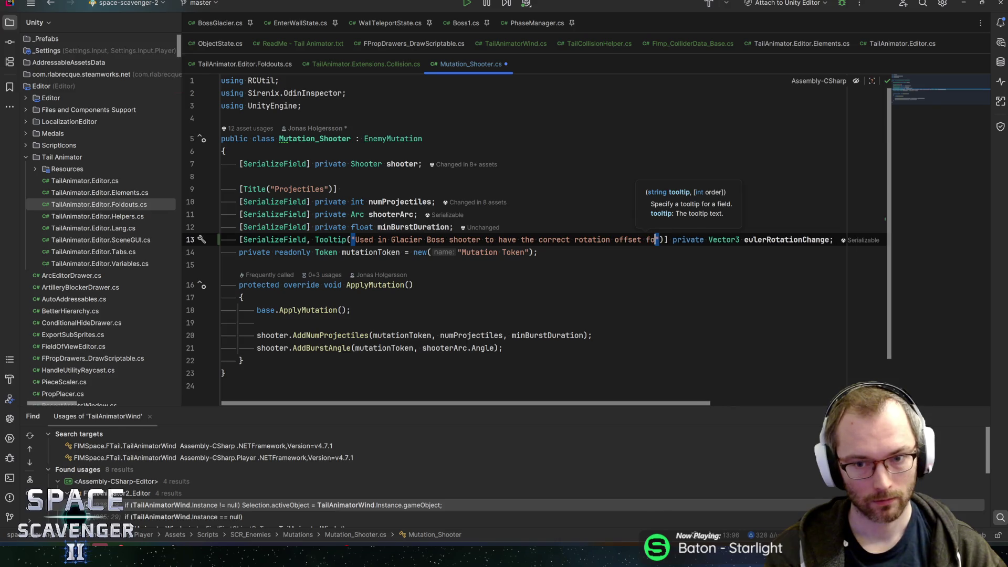
type("cond shooter")
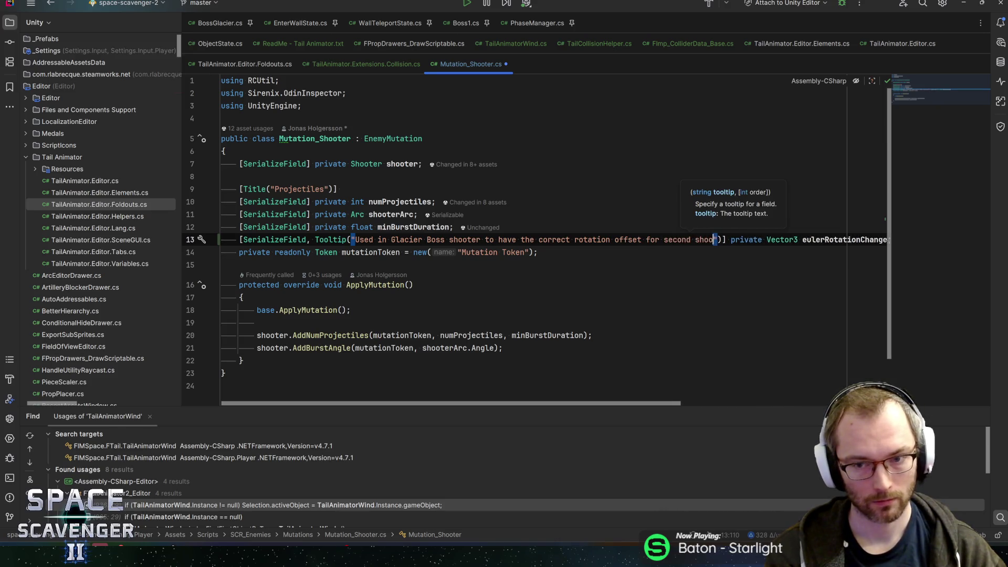
key("Right")
key("Return")
key("ctrl+s")
In ApplyMutation, add eulerRotationChange to transform.localEulerAngles, save, and return to Unity
scroll(525, 236, "down", 2)
left_click(503, 299)
key("Return")
key("Return")
type("eulerRotationChange")
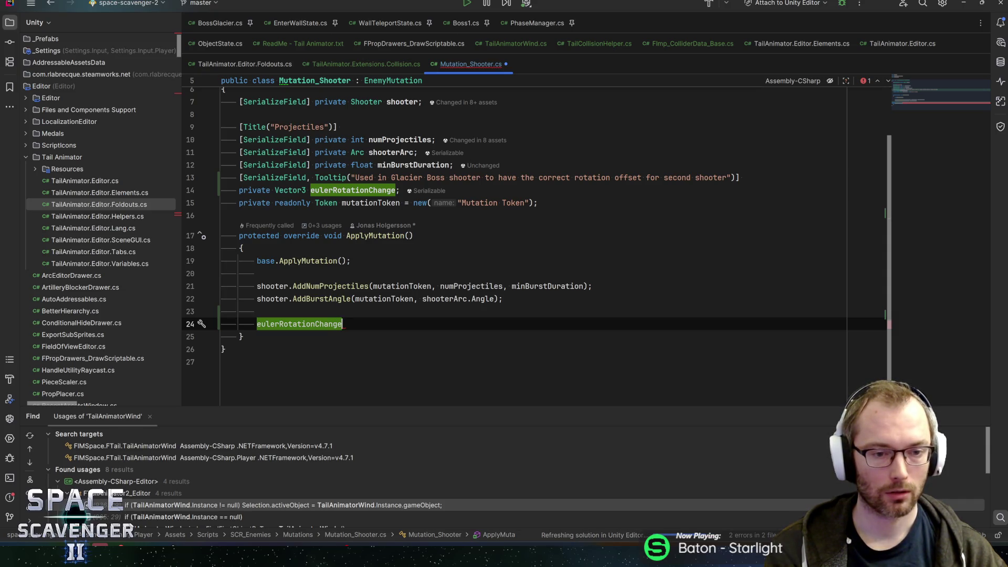
key("ctrl+alt+Return")
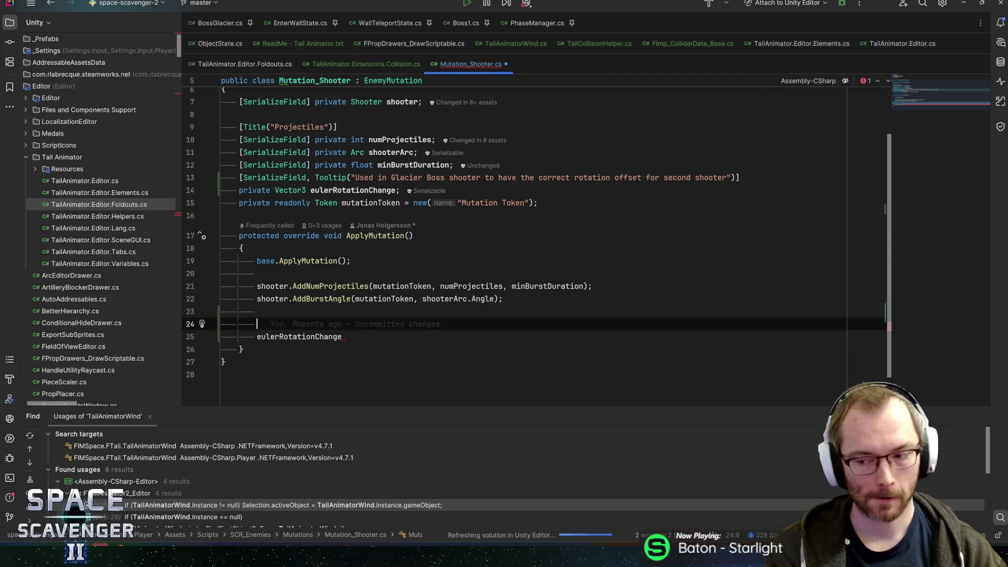
type("transform.l")
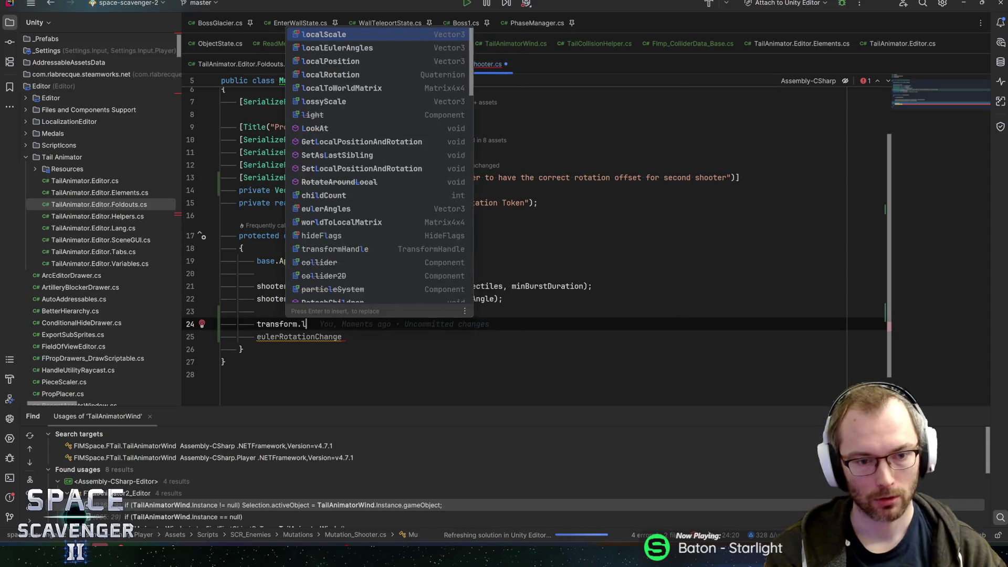
type("ocale")
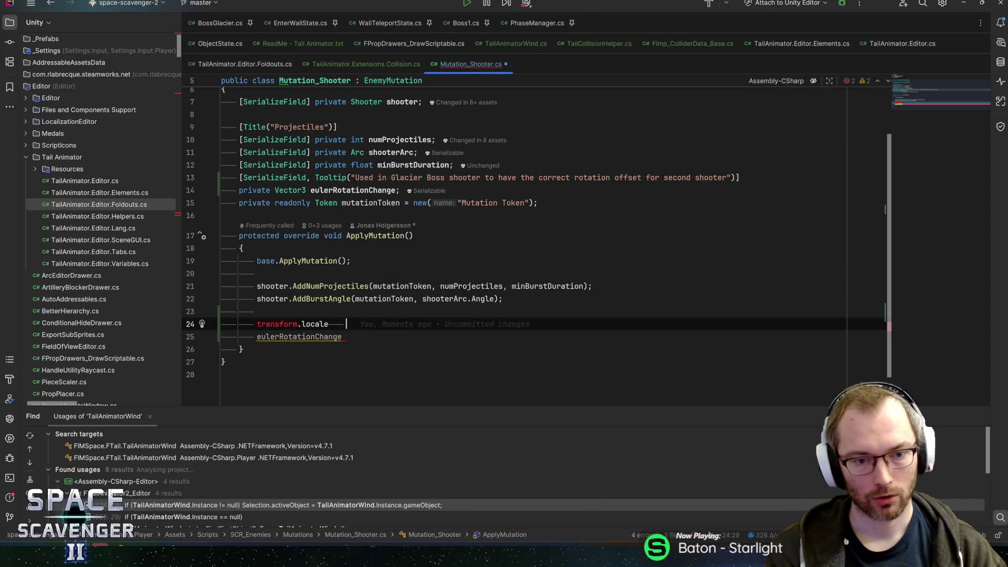
key("ctrl+space")
key("Return")
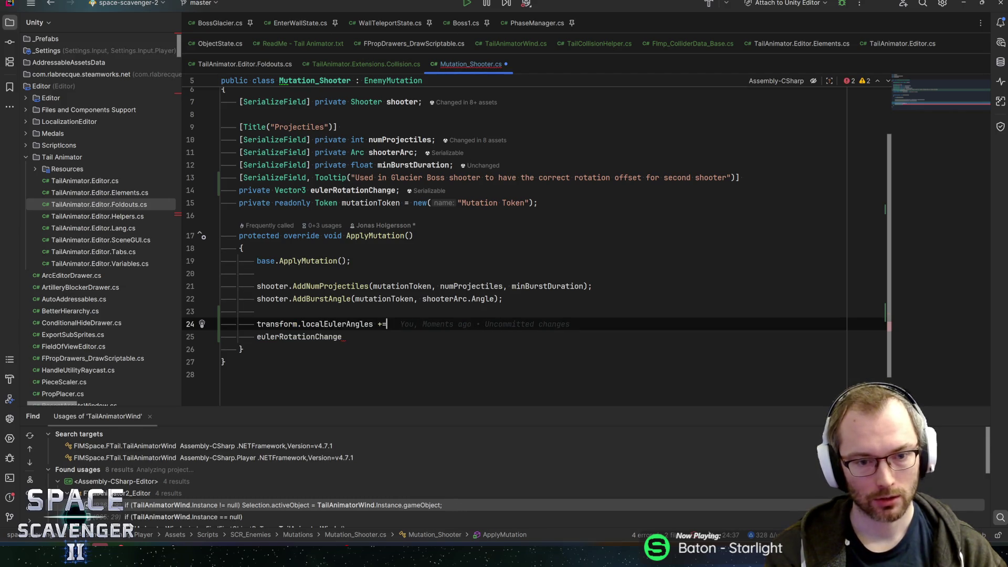
type(" eu")
key("Return")
type(";")
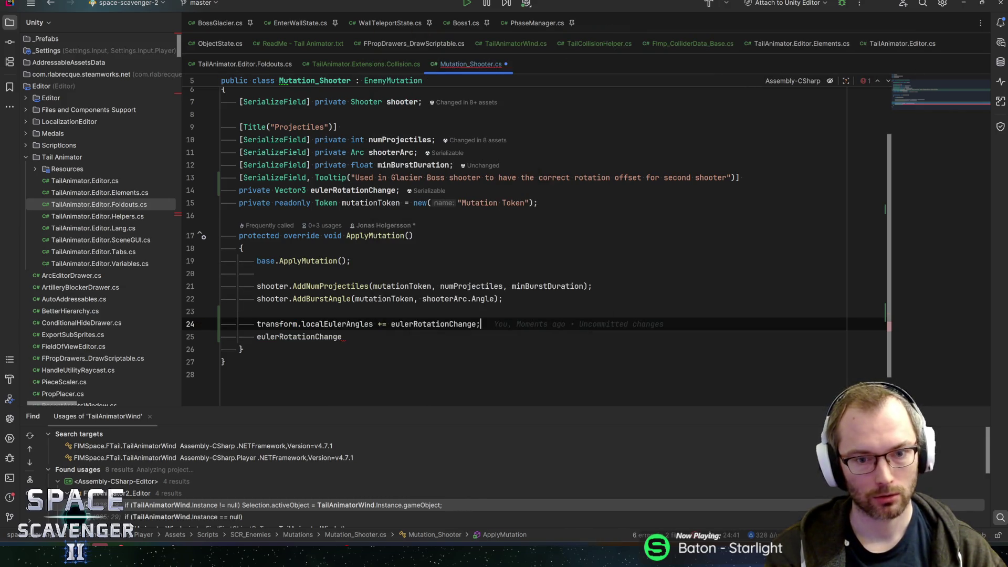
key("ctrl+z")
key("ctrl+s")
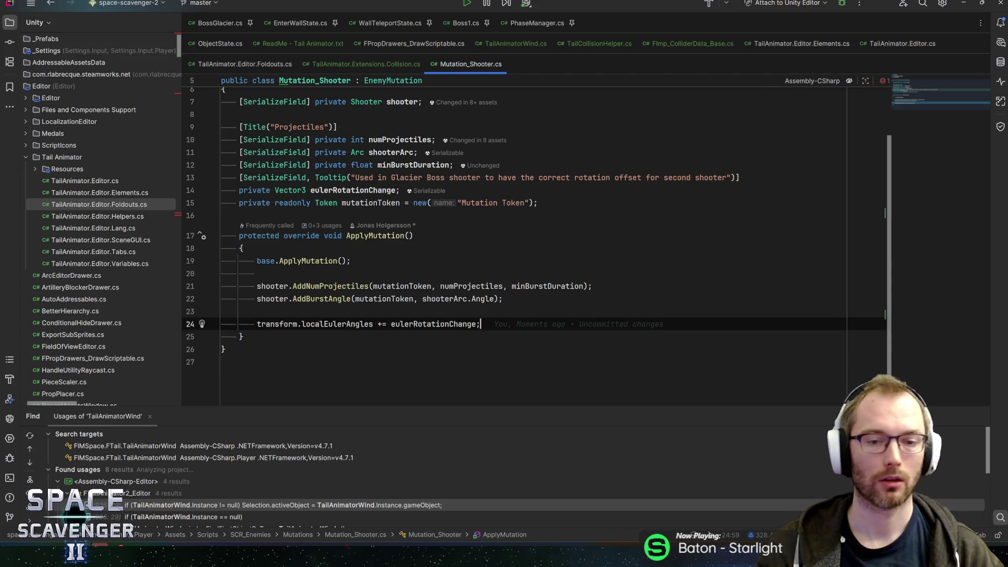
key("alt+Tab")
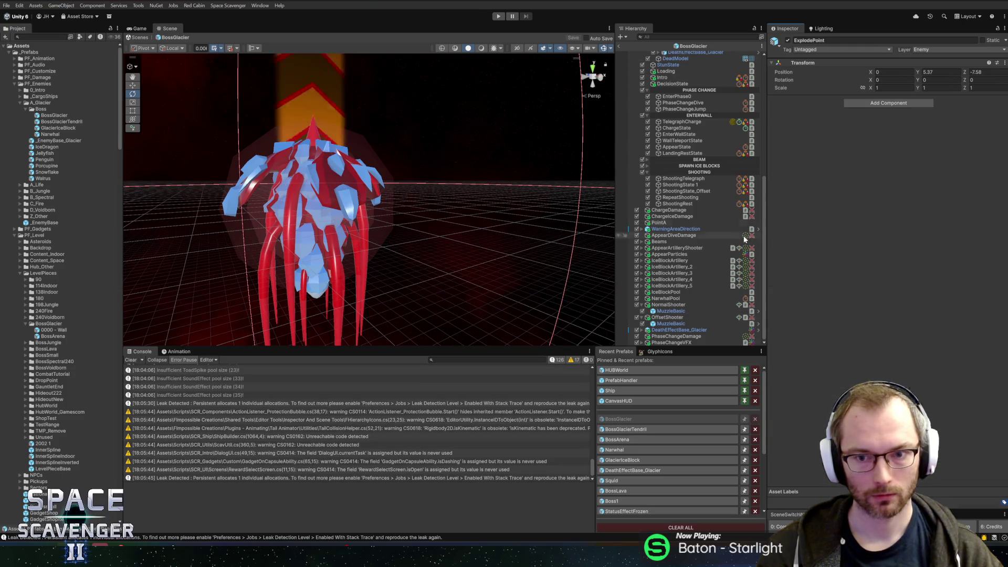
Set OffsetShooter's Mutation_Shooter Euler Rotation Change Z to -15 and save the boss prefab
left_click(672, 317)
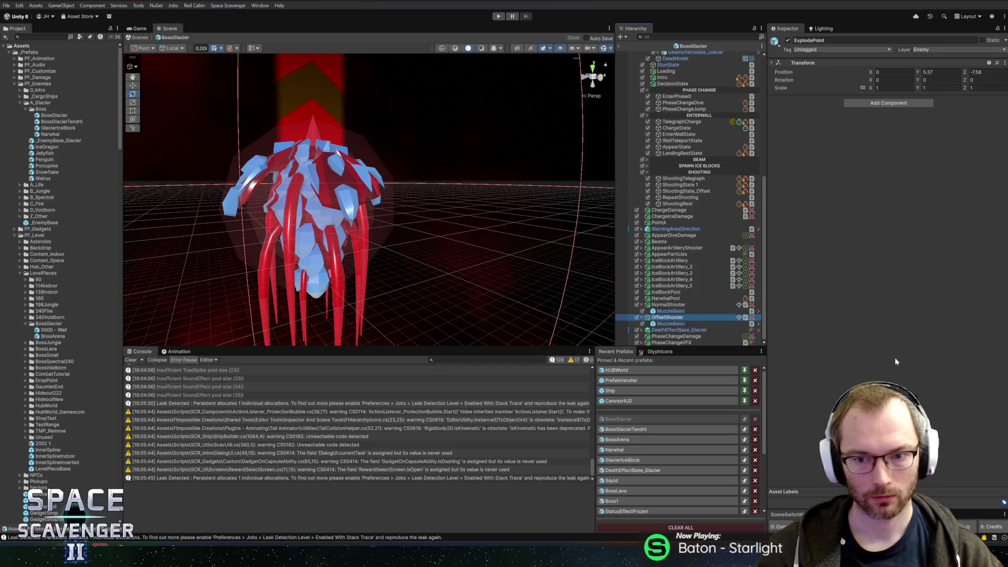
scroll(895, 362, "down", 10)
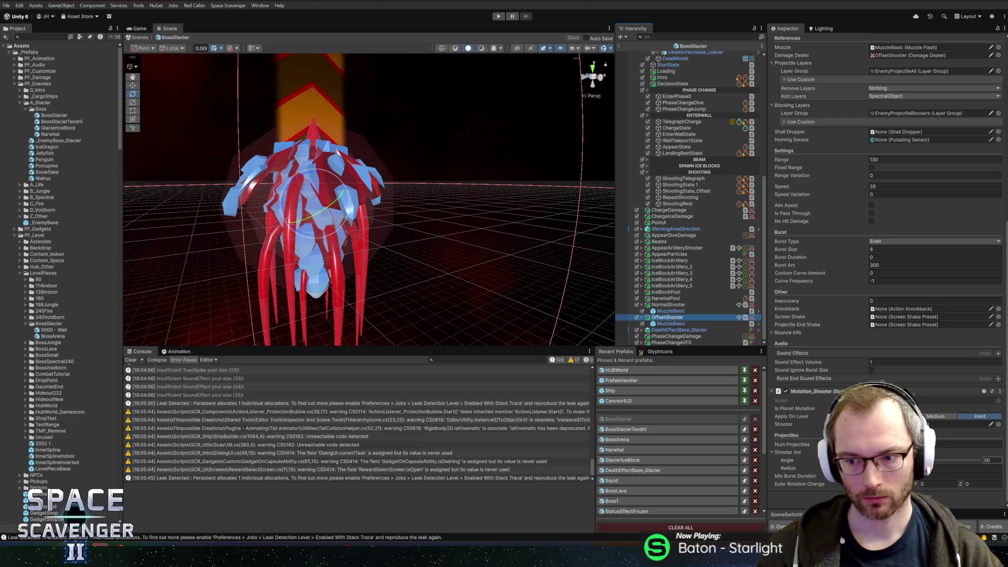
left_click(981, 484)
type("15")
key("ctrl+s")
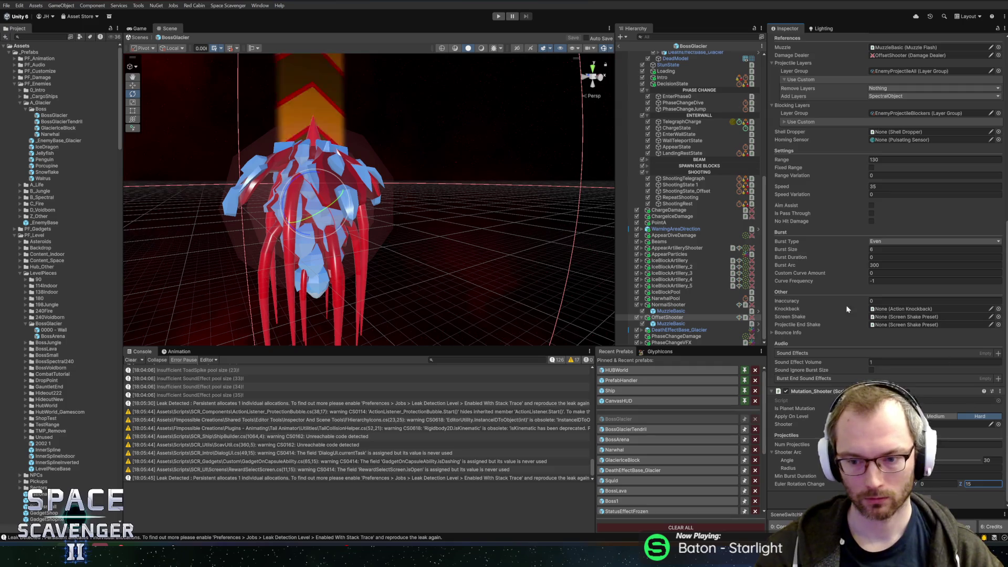
Leave prefab editing for the main scene and start Play mode
scroll(849, 300, "up", 10)
scroll(850, 302, "down", 10)
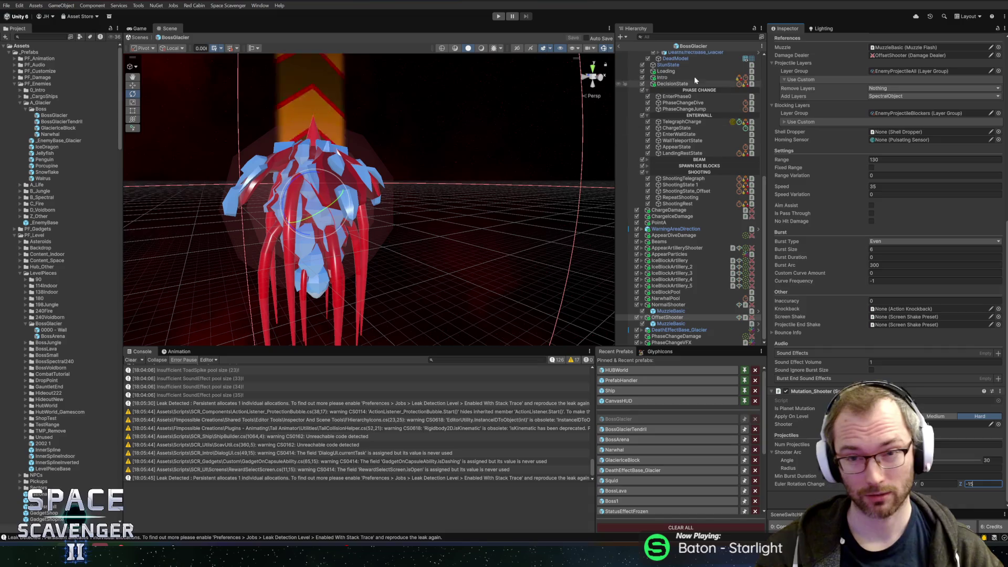
left_click(624, 45)
left_click(498, 16)
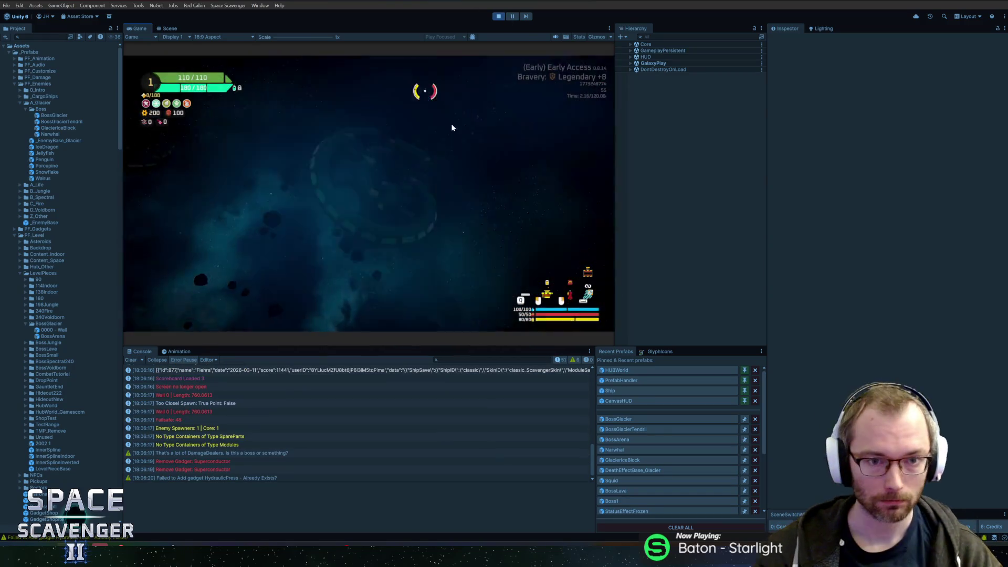
Rerun the DamageOverall multiplier command in the dev console, fight the Prince of Frost, then pause
key("grave")
key("Up")
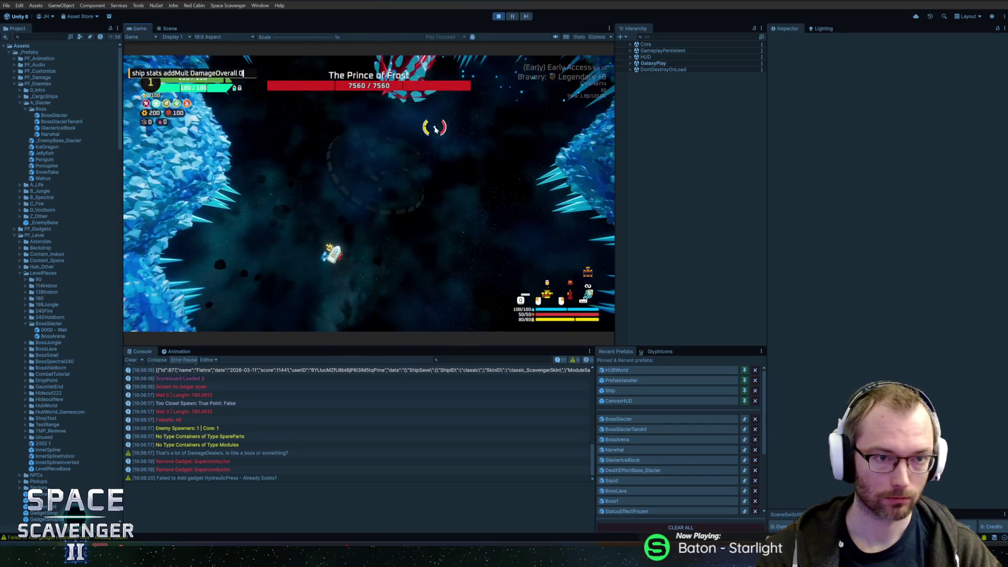
key("Return")
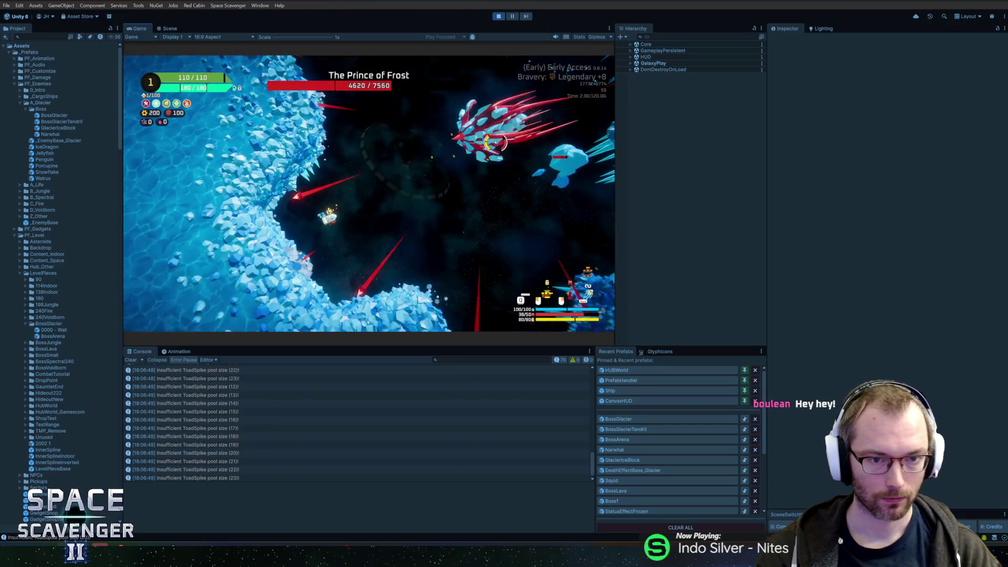
key("Escape")
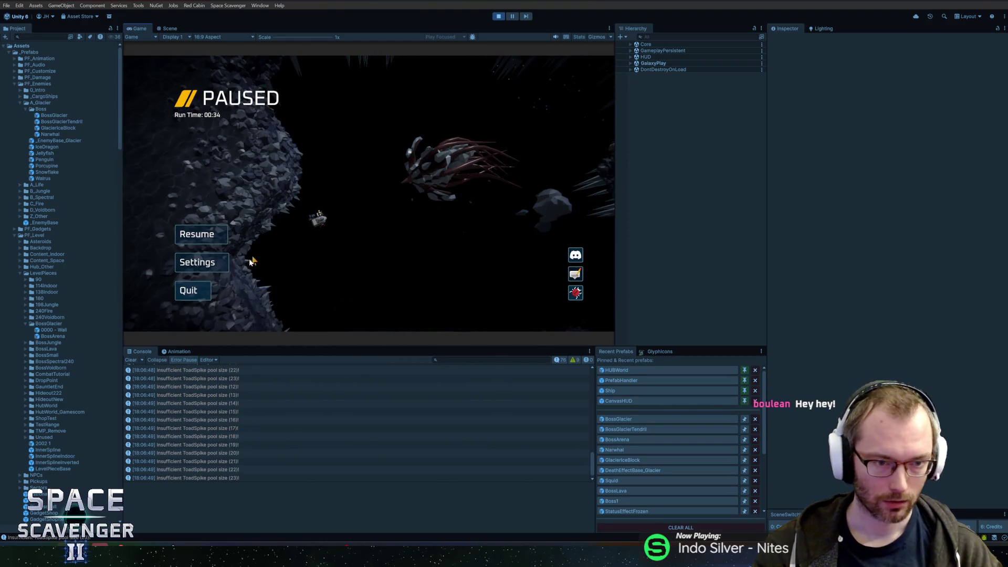
Quit to the hub, toggle bravery from Heroic +7 back to locked Legendary +7, and launch
left_click(190, 290)
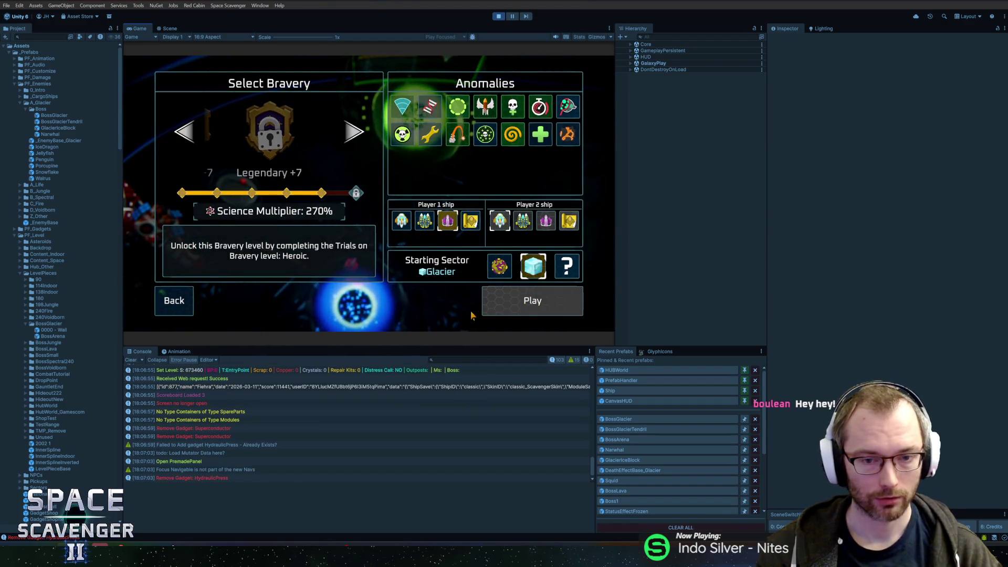
key("Left")
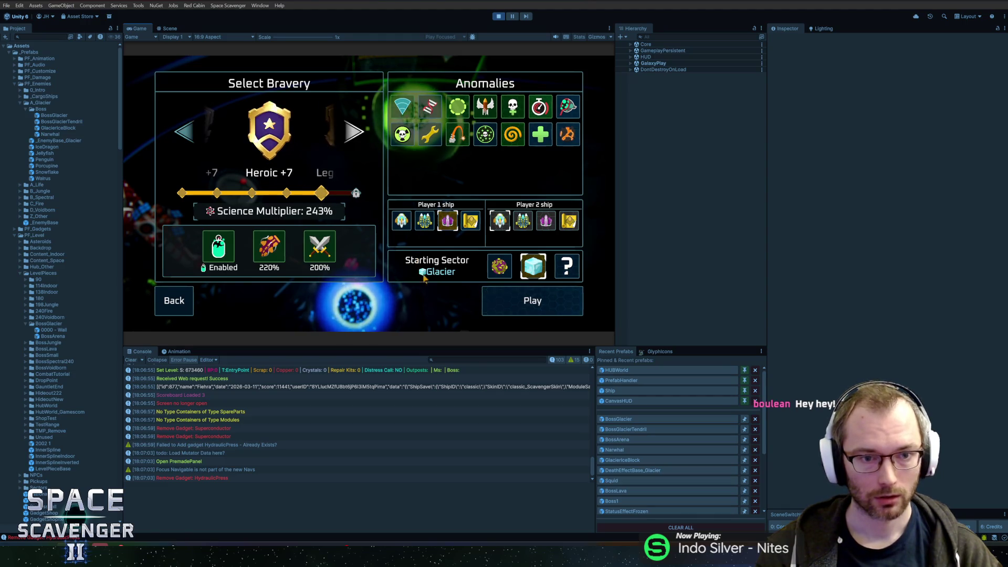
left_click(354, 132)
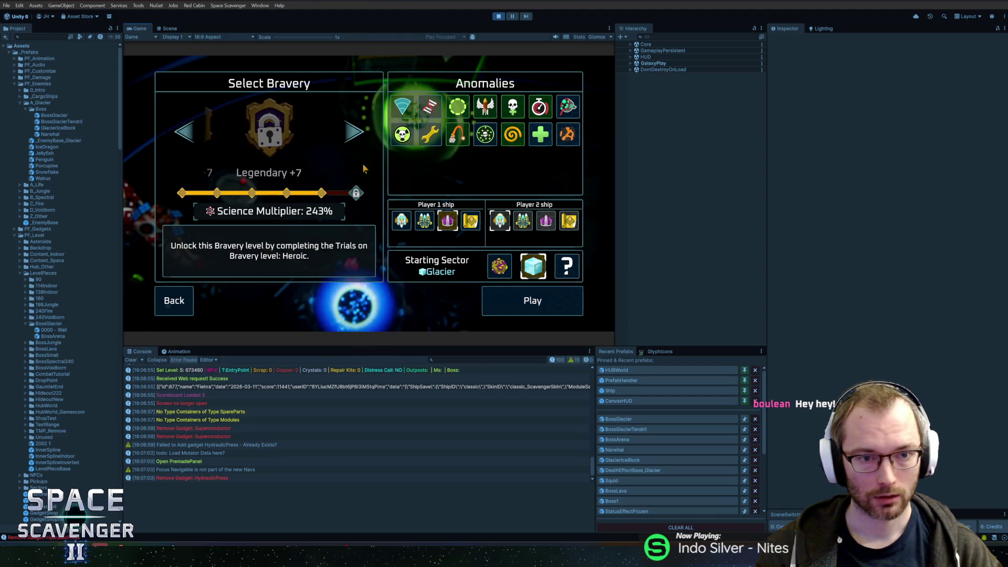
key("Return")
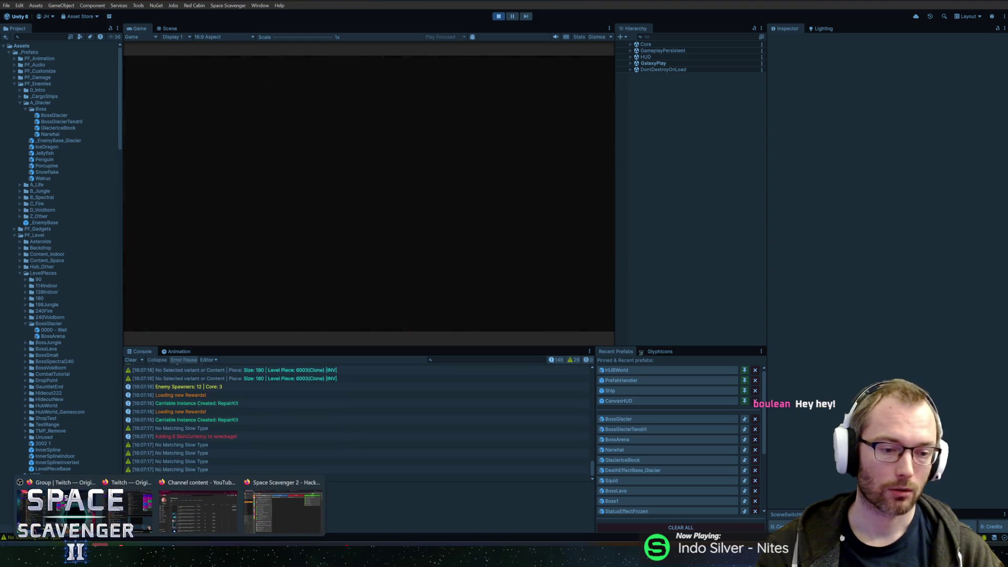
Create a Bug task titled 'Play button not disabled after selecting locked bravery' in HacknPlan
key("alt+Tab")
key("n")
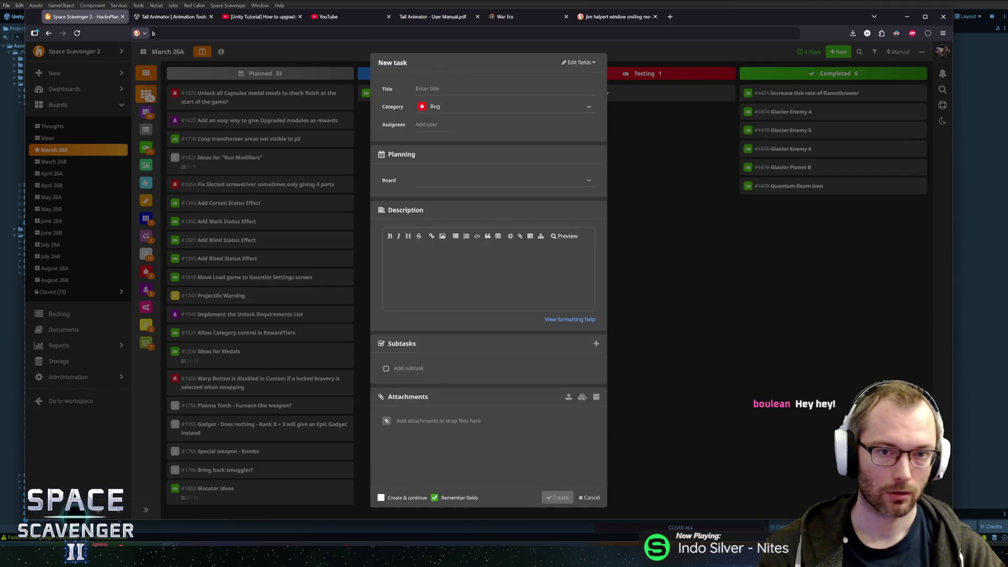
type("Play butt")
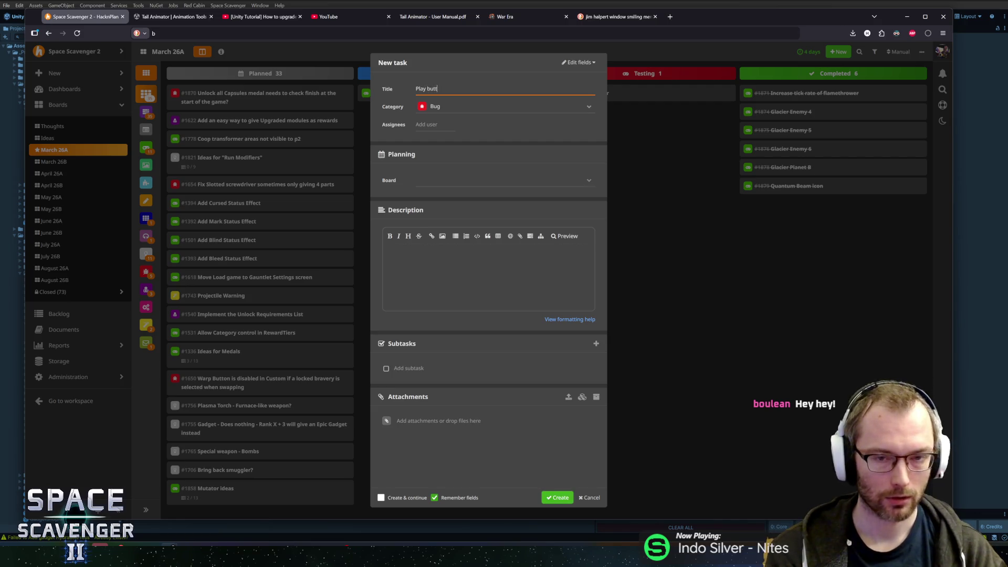
type("on not disabled after selecting locked bravery")
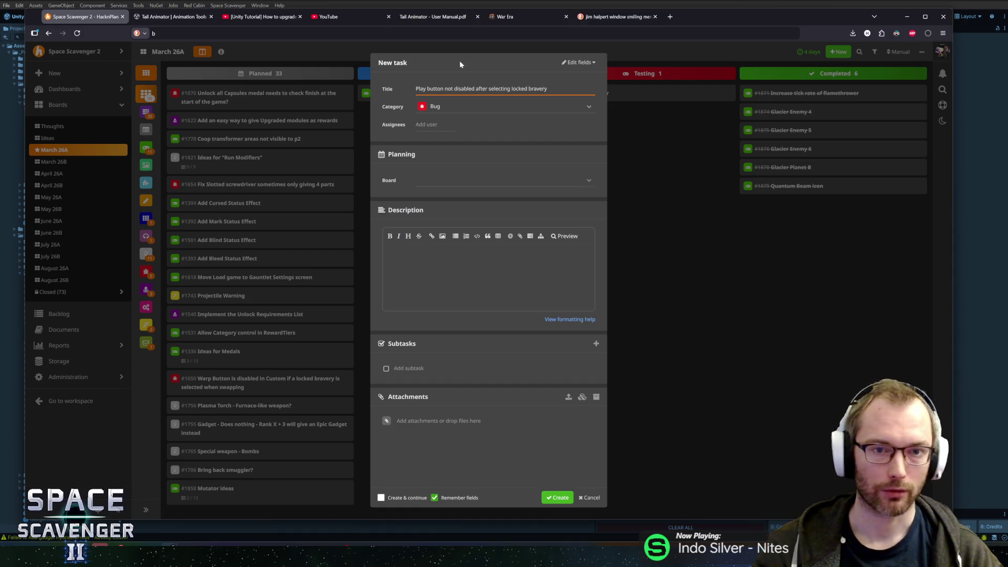
key("Tab")
type("g")
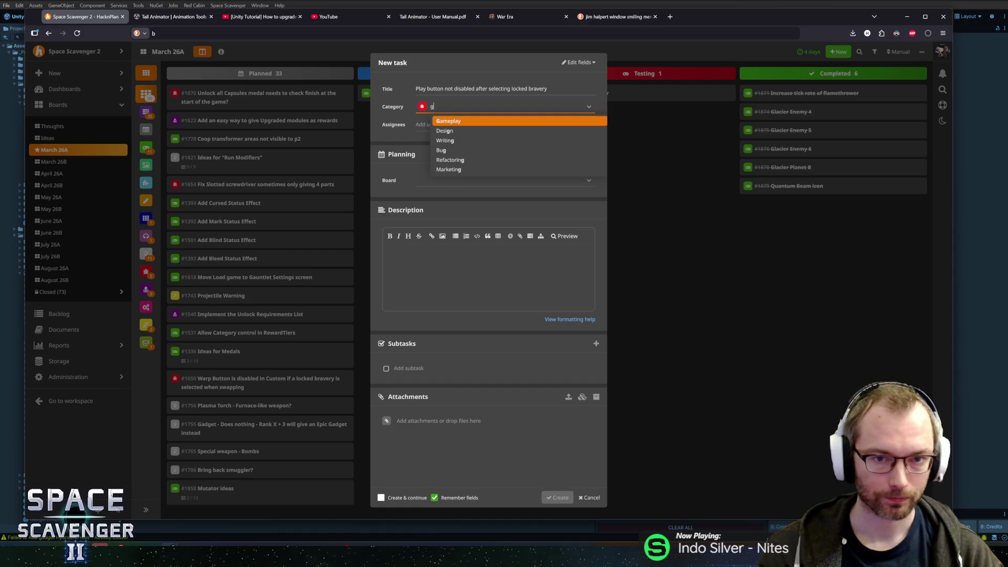
left_click(453, 120)
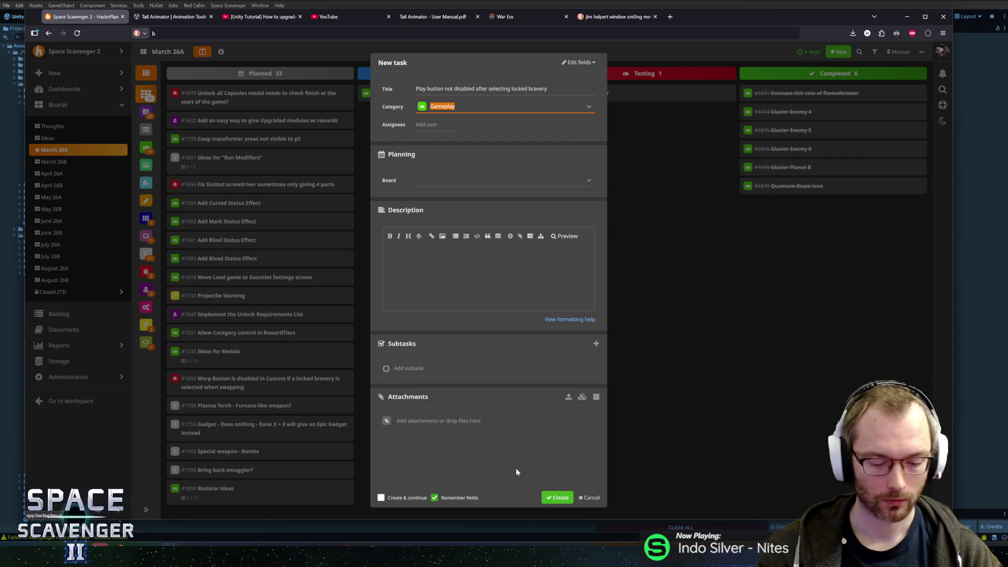
type("b")
left_click(557, 499)
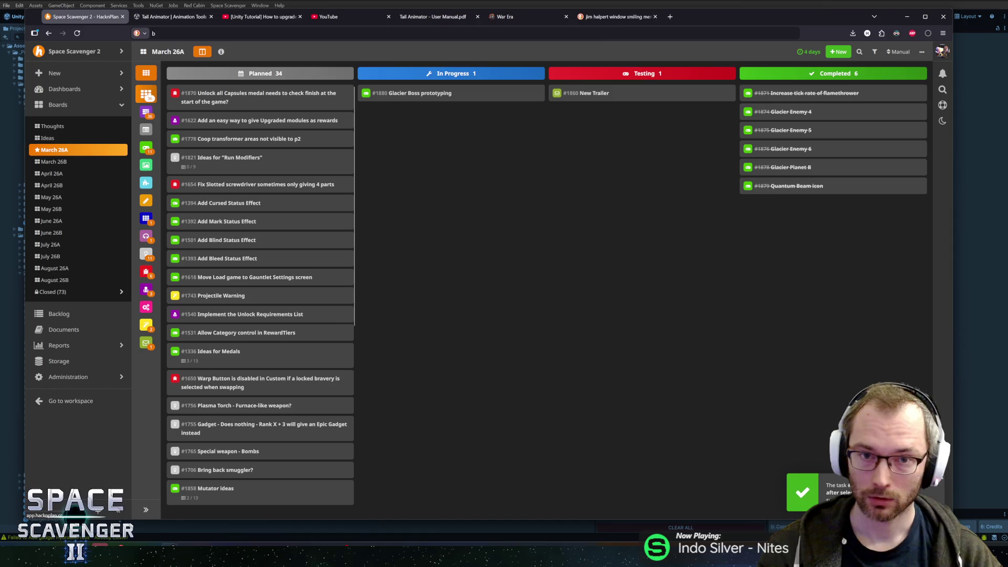
Close the War Era, meme, Unity Tutorial, YouTube and both Tail Animator tabs, then return to Unity
middle_click(530, 17)
middle_click(525, 18)
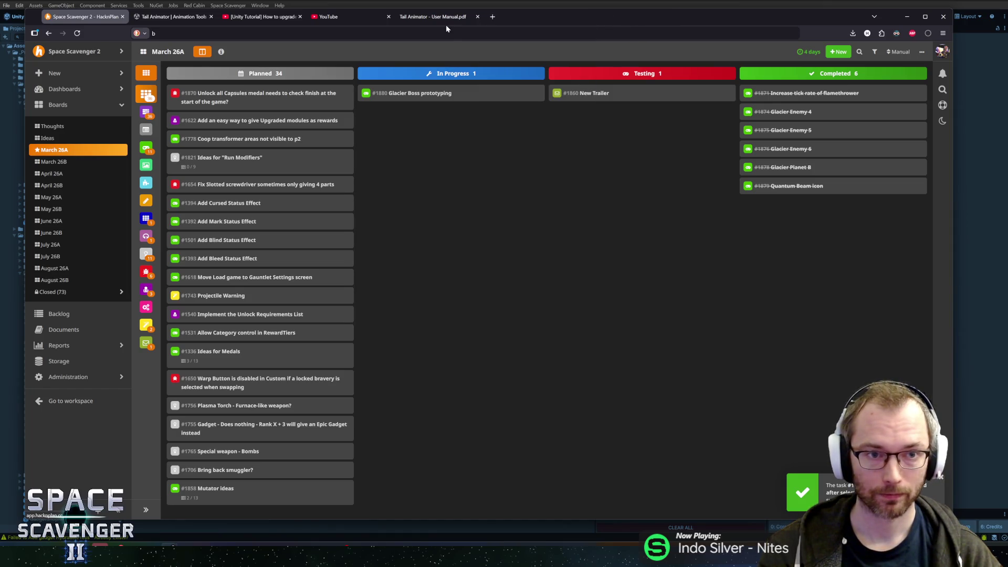
middle_click(259, 20)
middle_click(265, 19)
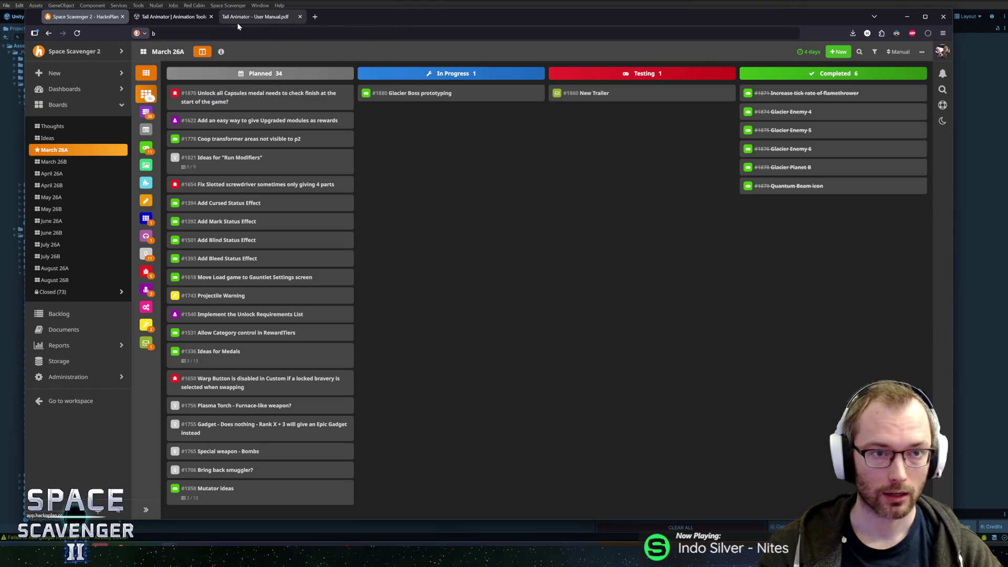
middle_click(236, 17)
middle_click(193, 18)
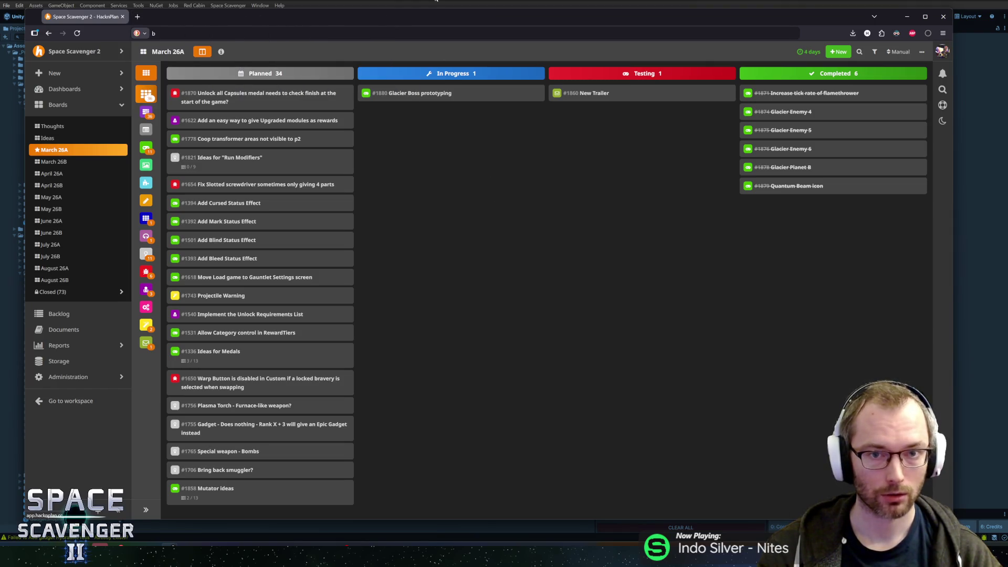
key("alt+Tab")
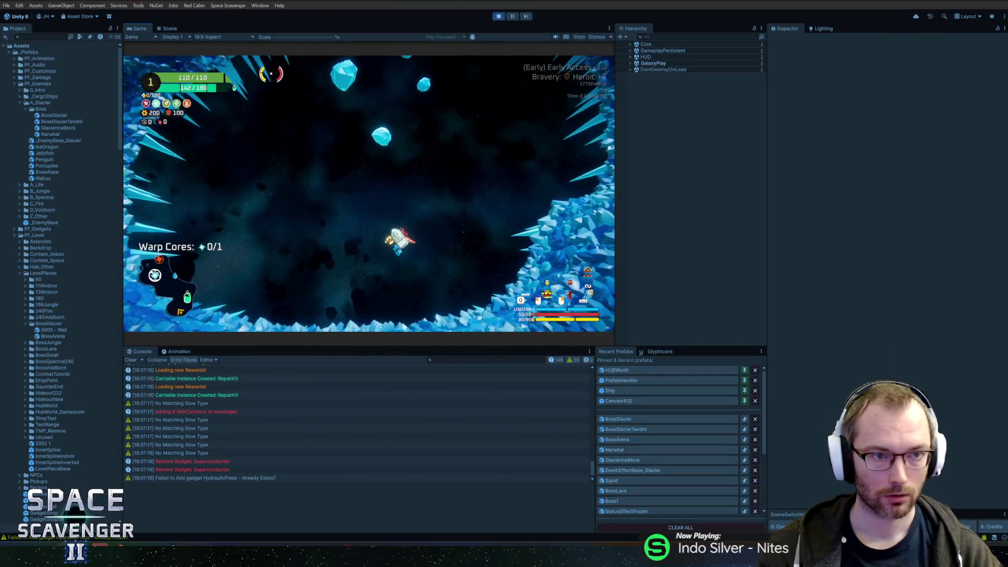
Resume the run, warp via the debug console to the Prince of Frost arena, and maximize the Game view
key("Escape")
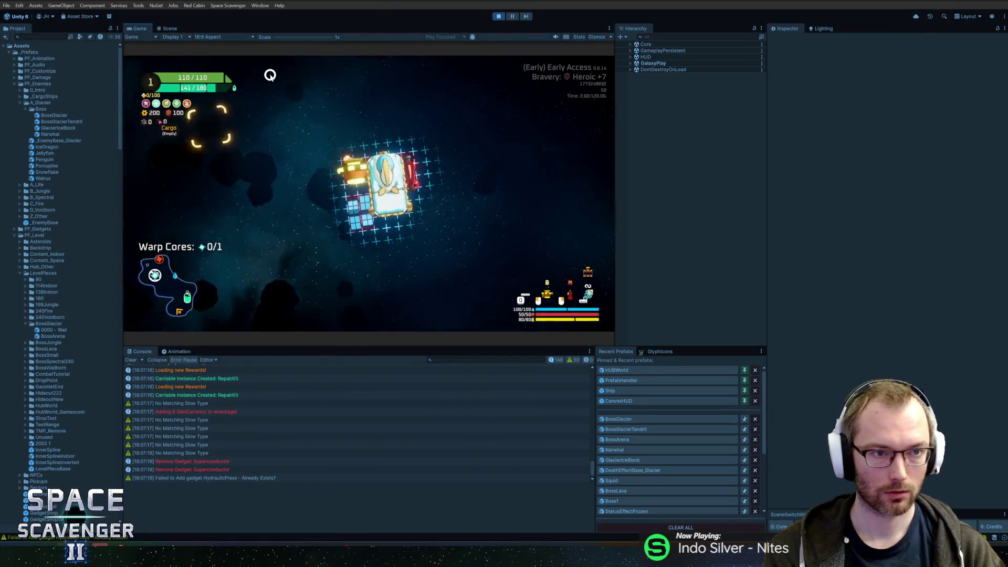
key("grave")
key("grave")
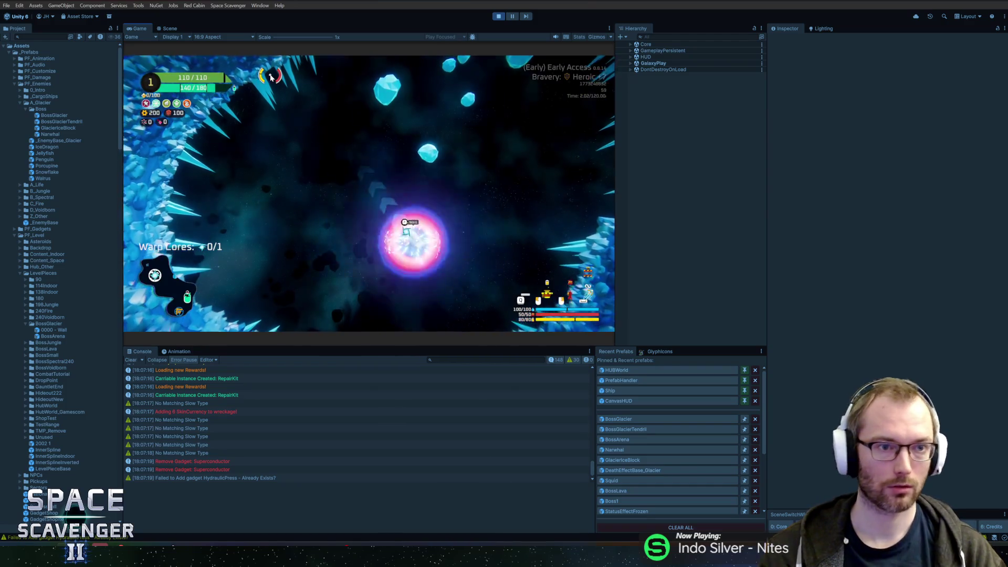
key("f")
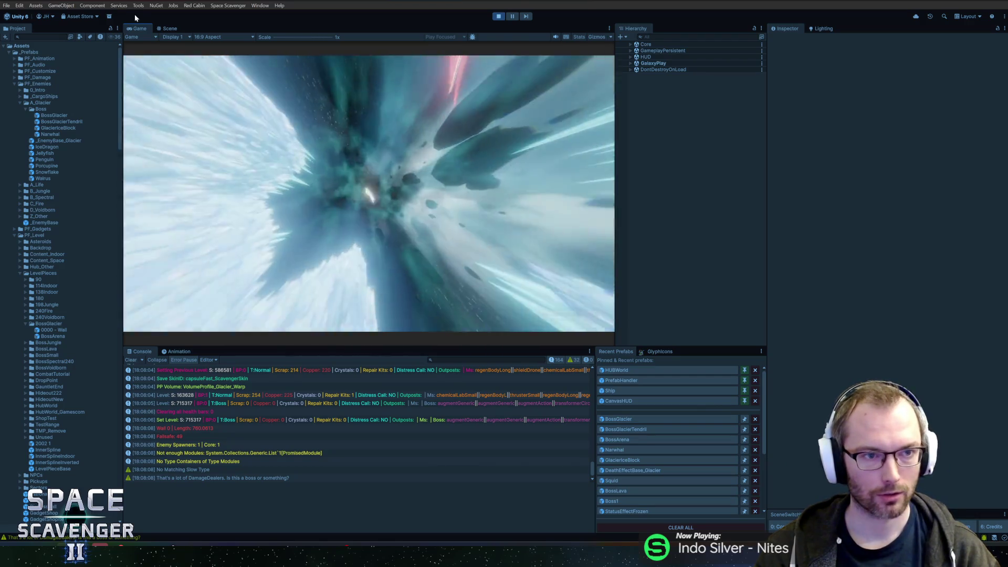
double_click(135, 31)
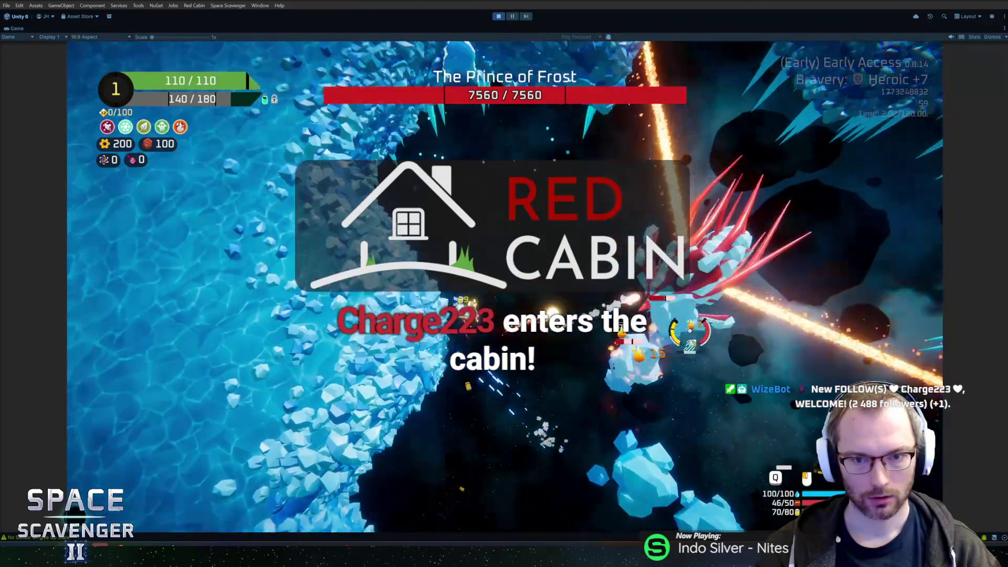
Open the debug console and enter a command to boost damage against the Prince of Frost
key("grave")
type("level clear")
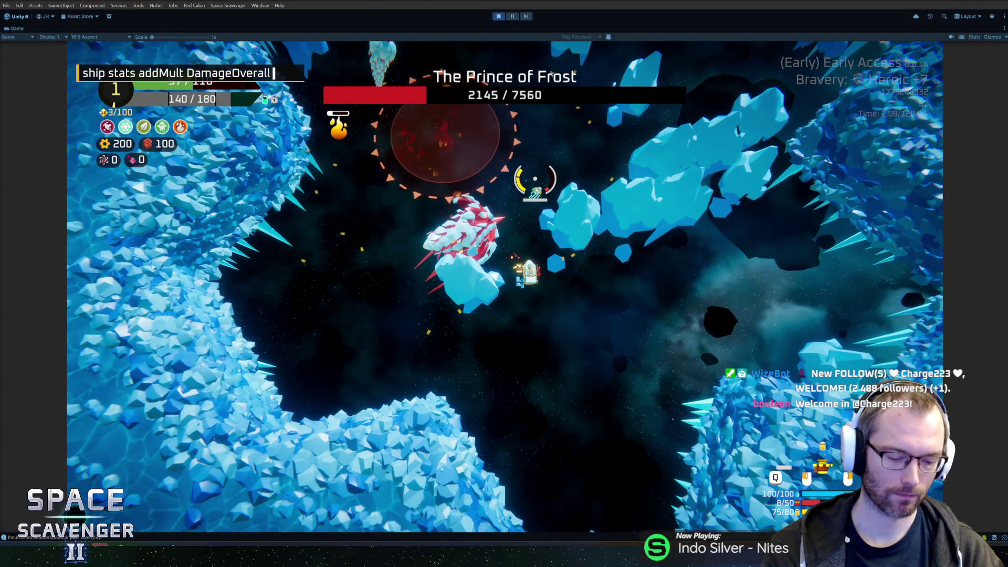
Run the damage multiplier command and keep fighting the boss until the Killed by Narwhal screen
key("Return")
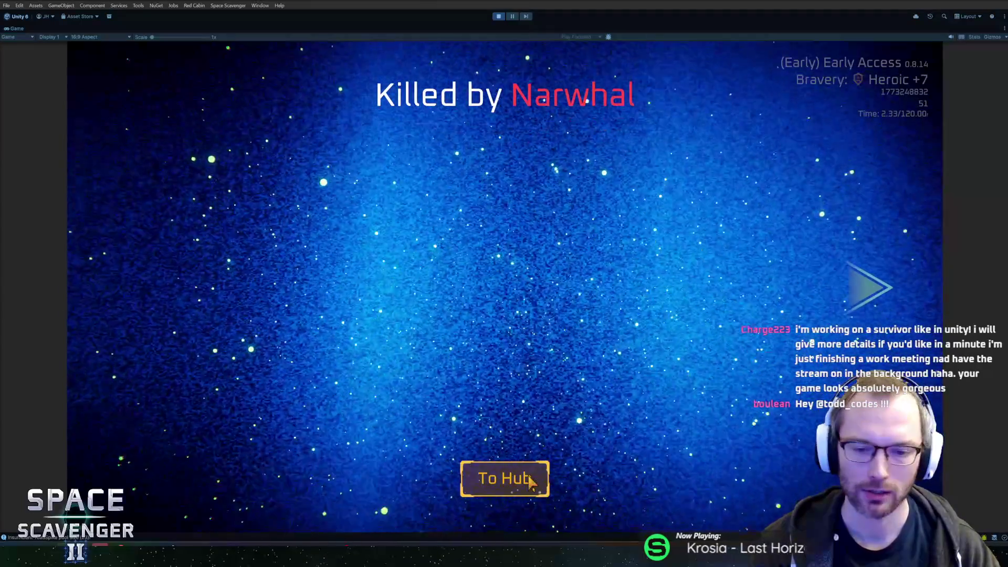
Restore the editor layout, search for and frame KilledBy_Narwhal, and expand Graphics to inspect Model
key("ctrl+shift+p")
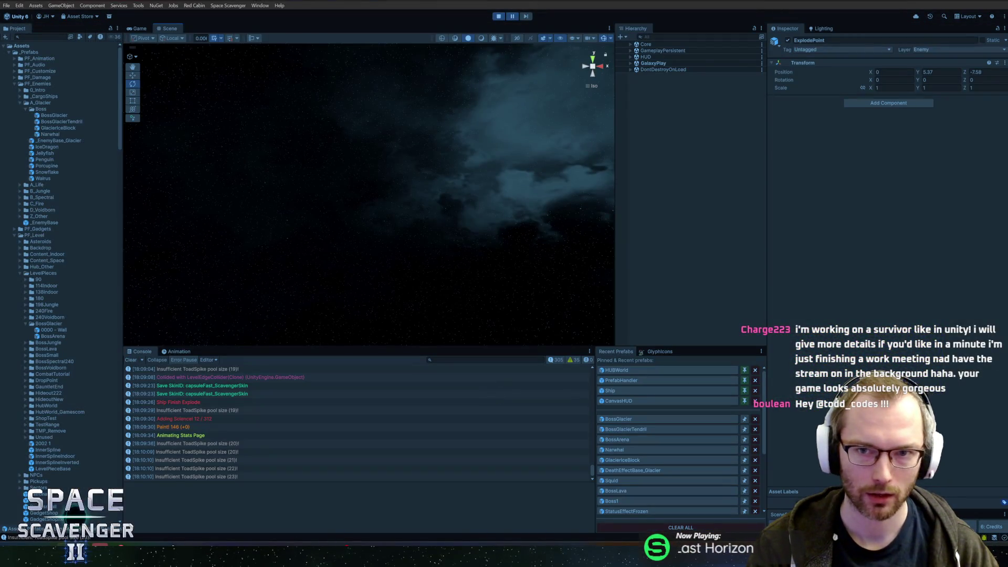
type("killedby")
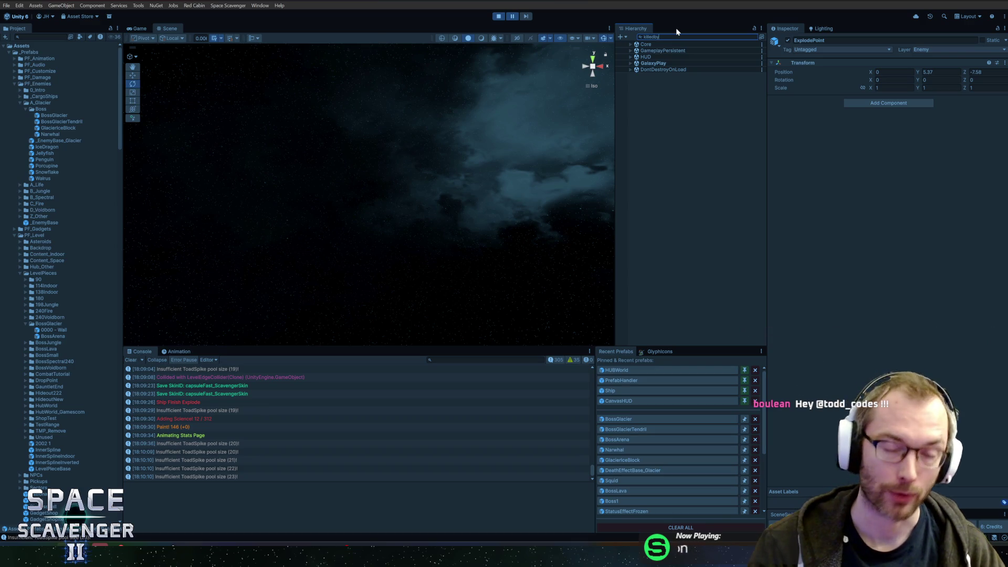
double_click(658, 62)
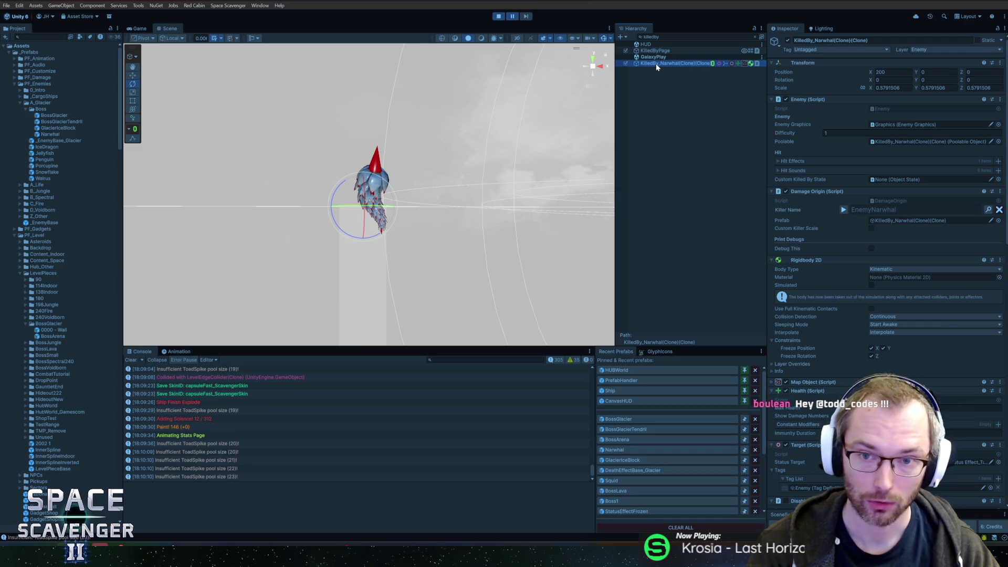
left_click(676, 87)
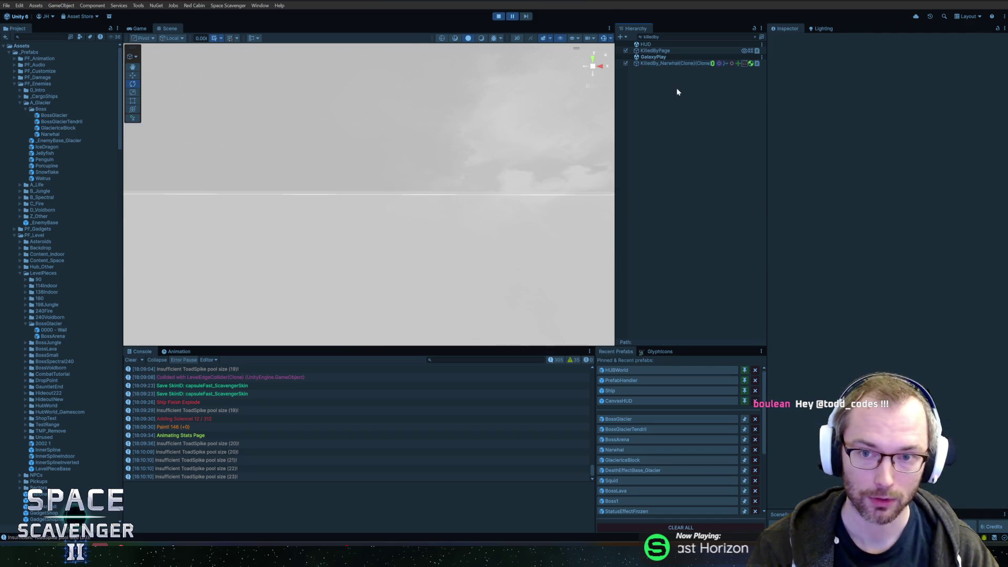
double_click(669, 63)
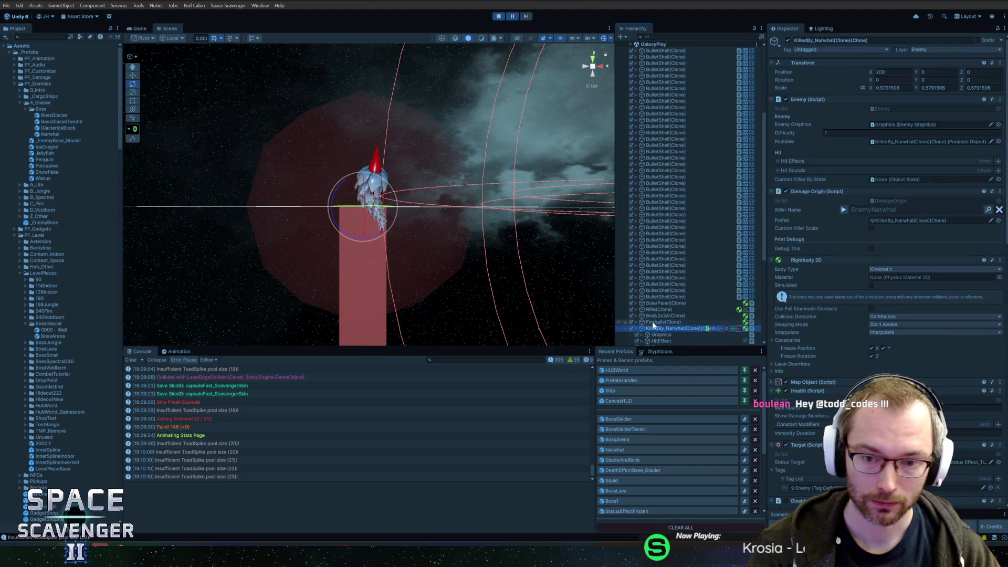
left_click(636, 328)
left_click(642, 216)
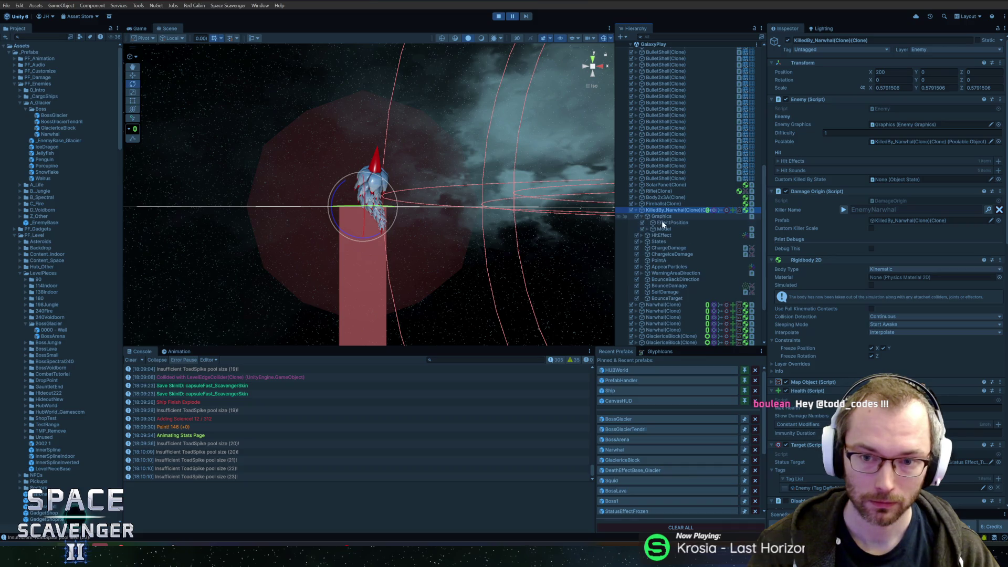
left_click(664, 229)
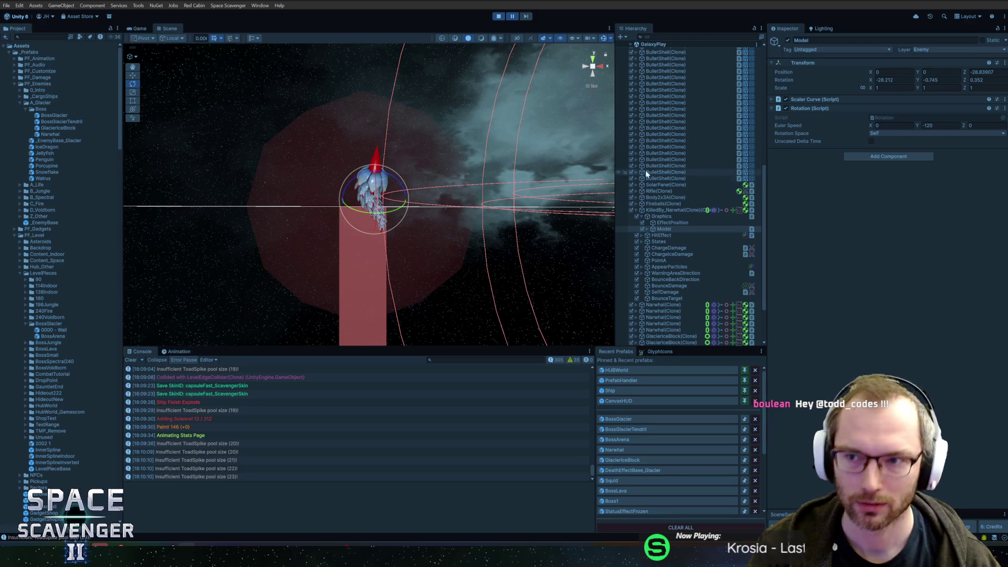
Inspect the Narwhal object, its Armature and mesh renderer, then show the Charge animation timeline
left_click(648, 229)
left_click(655, 236)
key("Right")
key("Right")
key("Down")
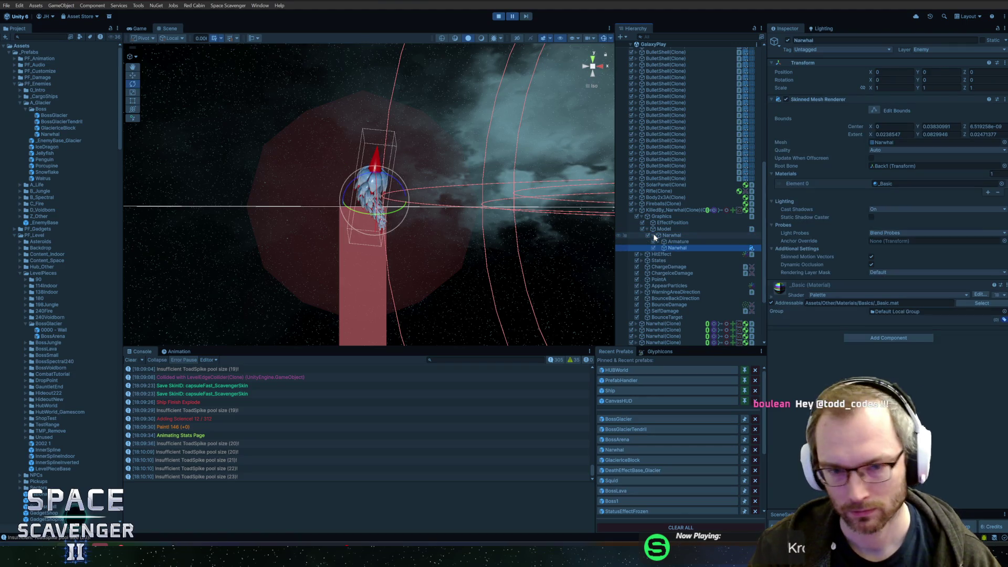
key("Up")
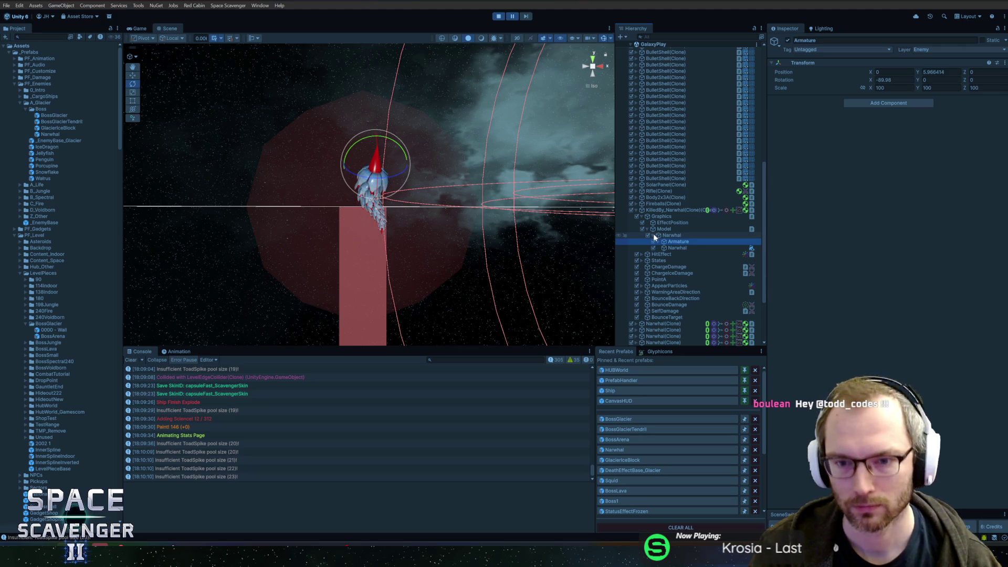
mouse_move(546, 236)
left_mouse_down()
mouse_move(566, 236)
mouse_move(383, 225)
mouse_move(462, 208)
mouse_move(392, 235)
mouse_move(493, 221)
mouse_move(351, 230)
mouse_move(301, 214)
mouse_move(465, 223)
mouse_move(395, 255)
left_mouse_up()
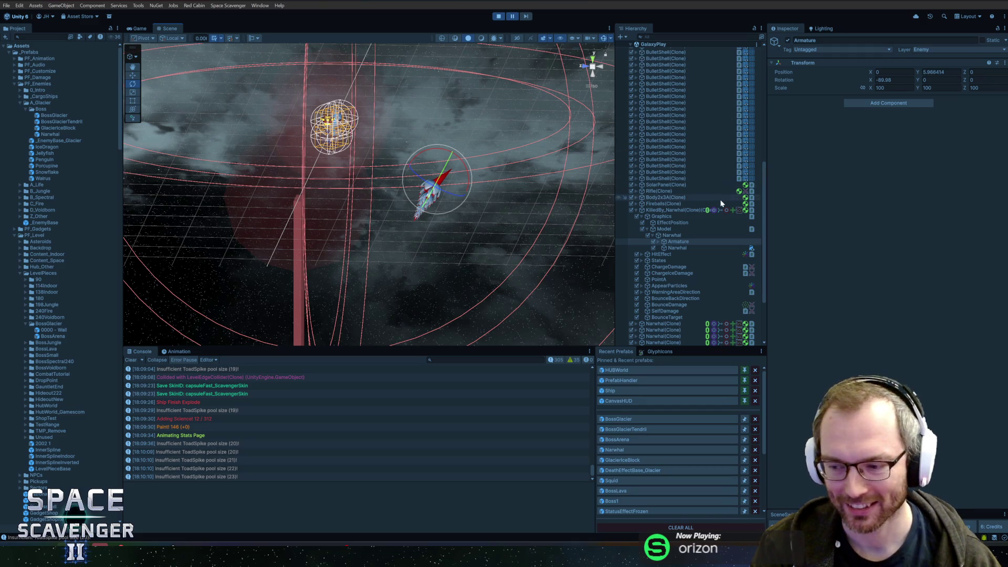
left_click(682, 247)
left_click(677, 236)
left_click(679, 242)
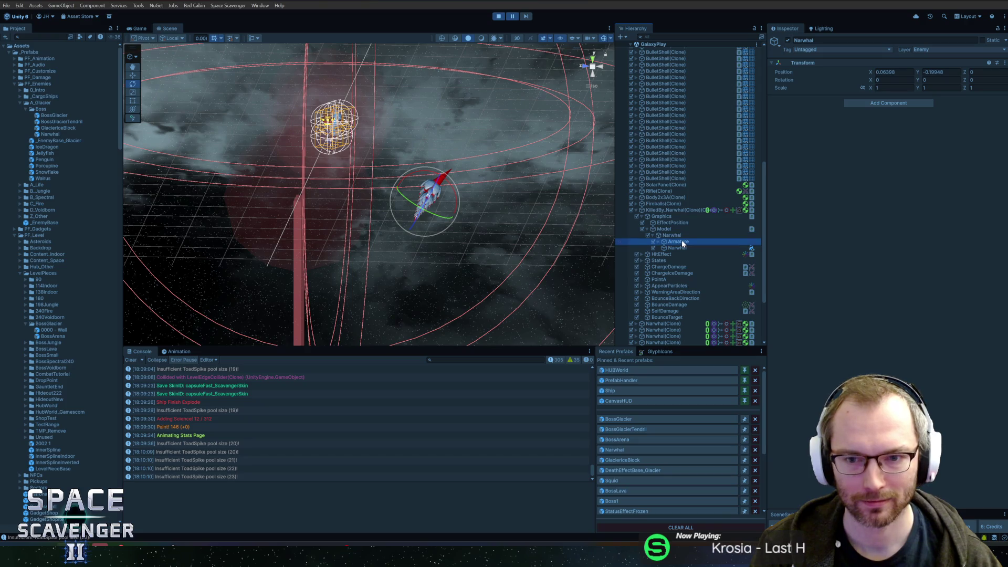
left_click(672, 236)
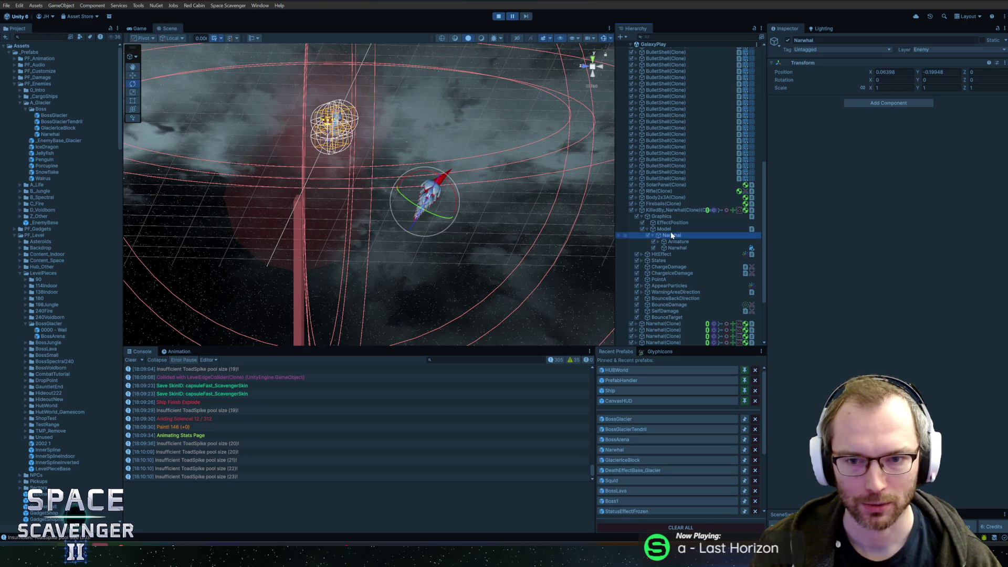
left_click(668, 229)
left_click(184, 351)
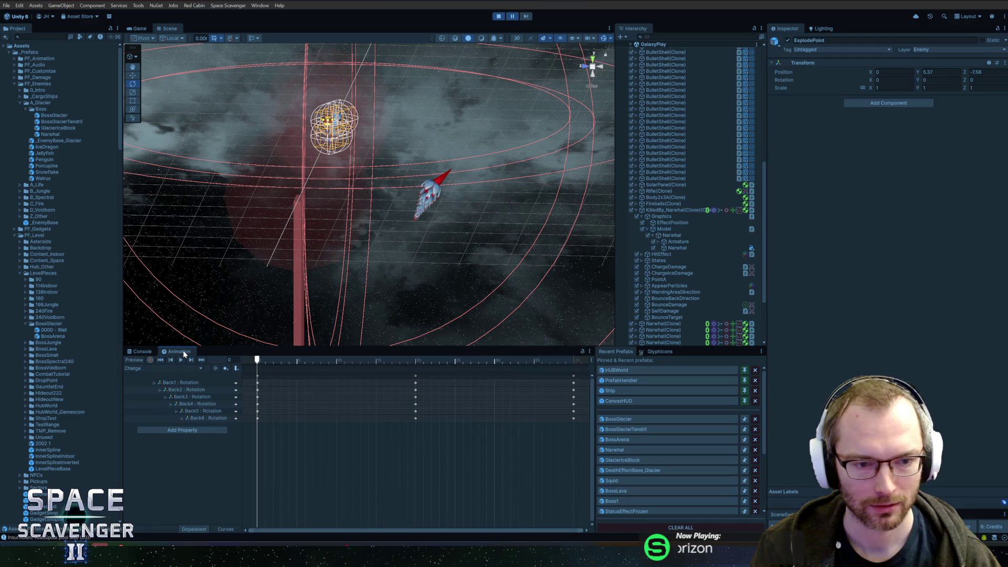
Scrub the Charge animation to frame 0 and set the narwhal Model's Position Z to 0
mouse_move(275, 362)
left_mouse_down()
mouse_move(508, 362)
mouse_move(210, 348)
left_mouse_up()
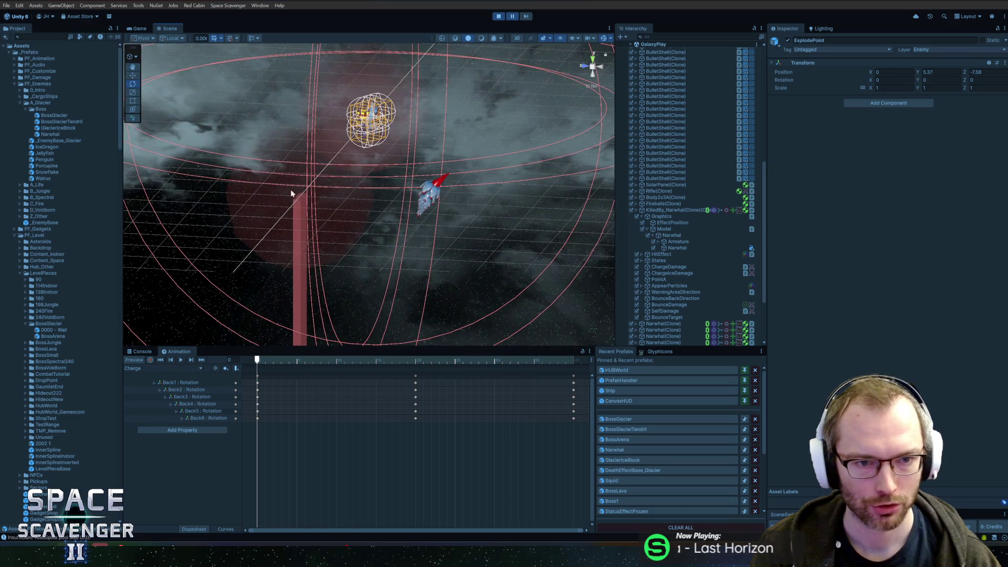
left_click(675, 210)
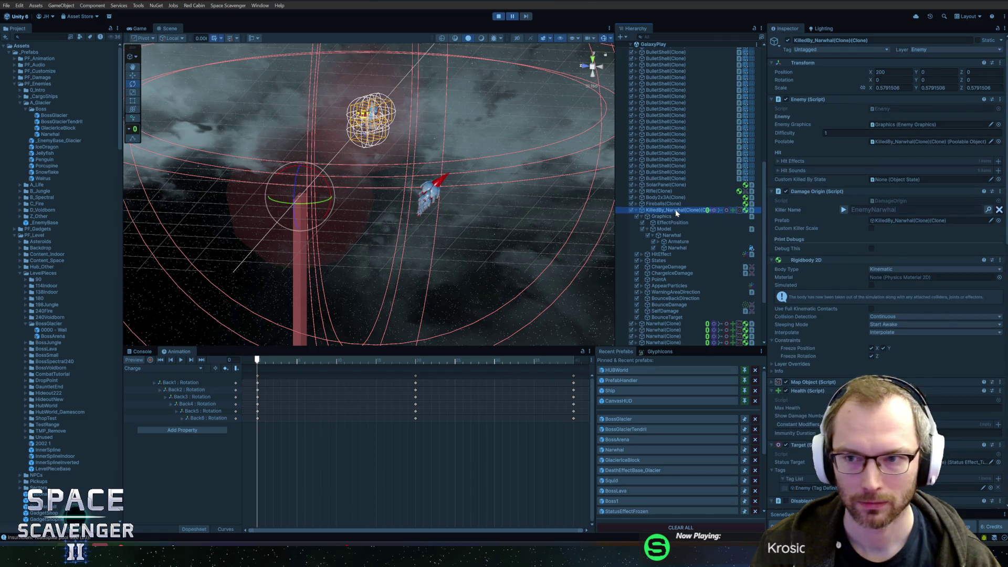
left_click(672, 223)
left_click(666, 229)
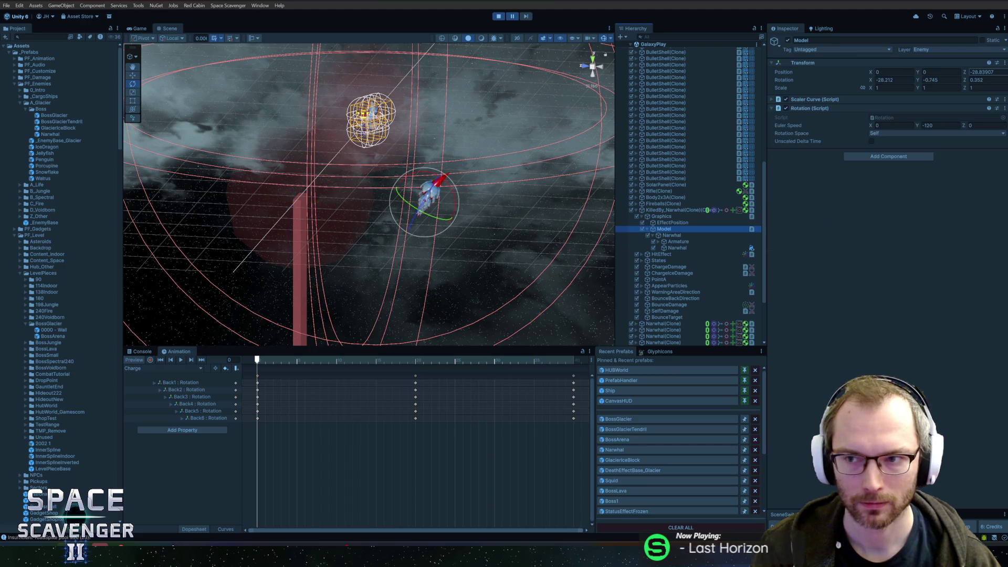
left_click(987, 72)
type("0")
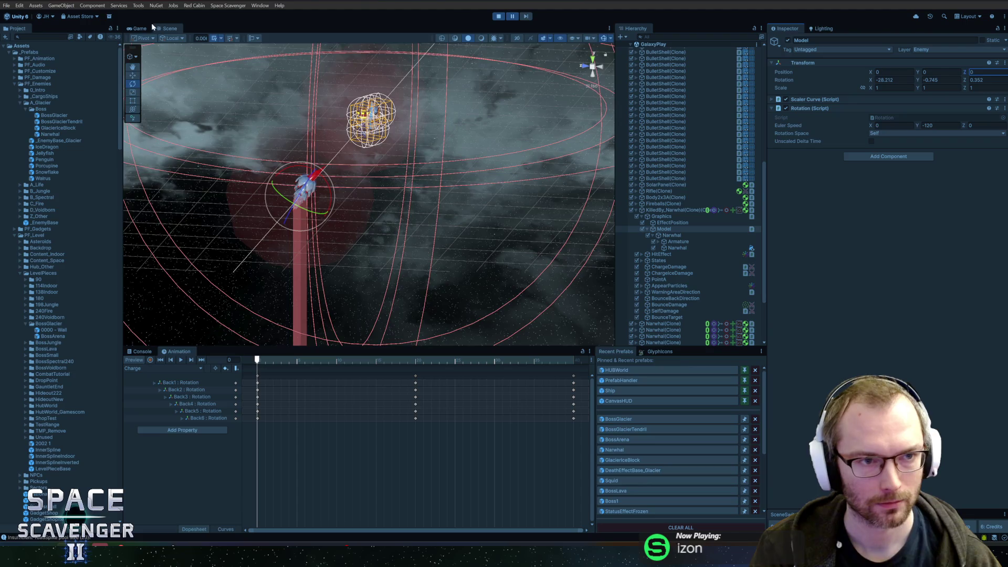
left_click(146, 26)
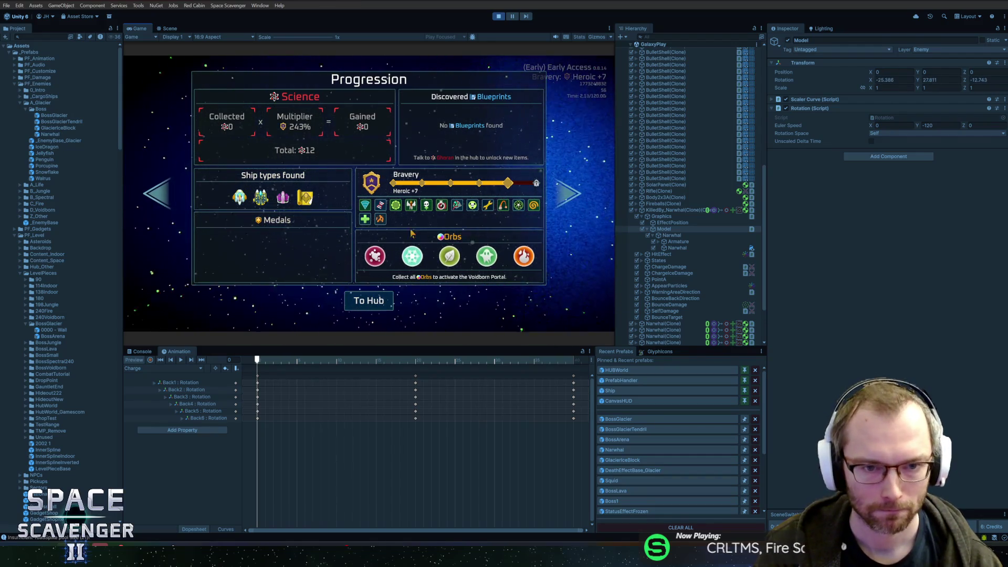
Return from the Progression screen to the hub, stop Play mode, and switch to Blender's BossGlacier model
left_click(369, 300)
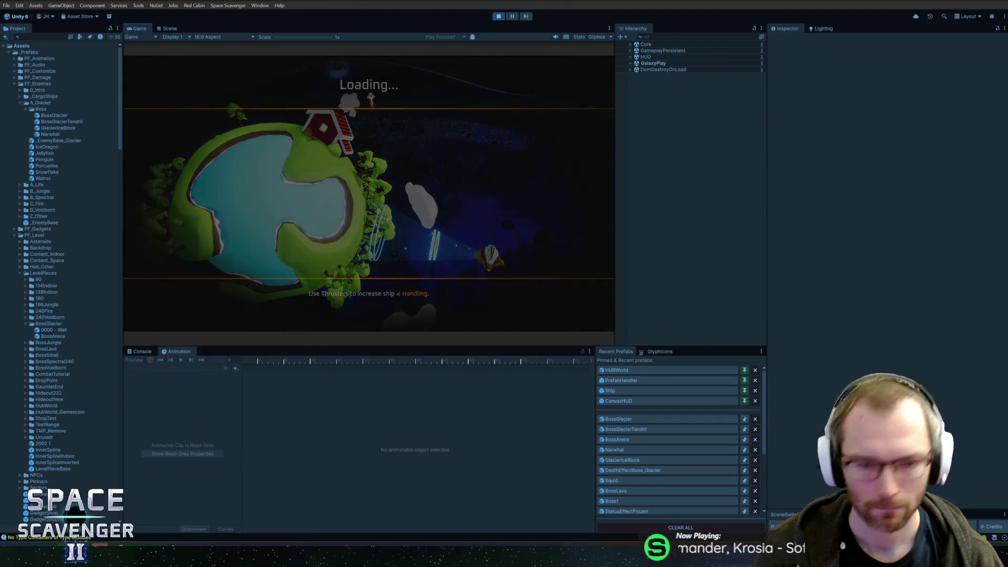
key("ctrl+p")
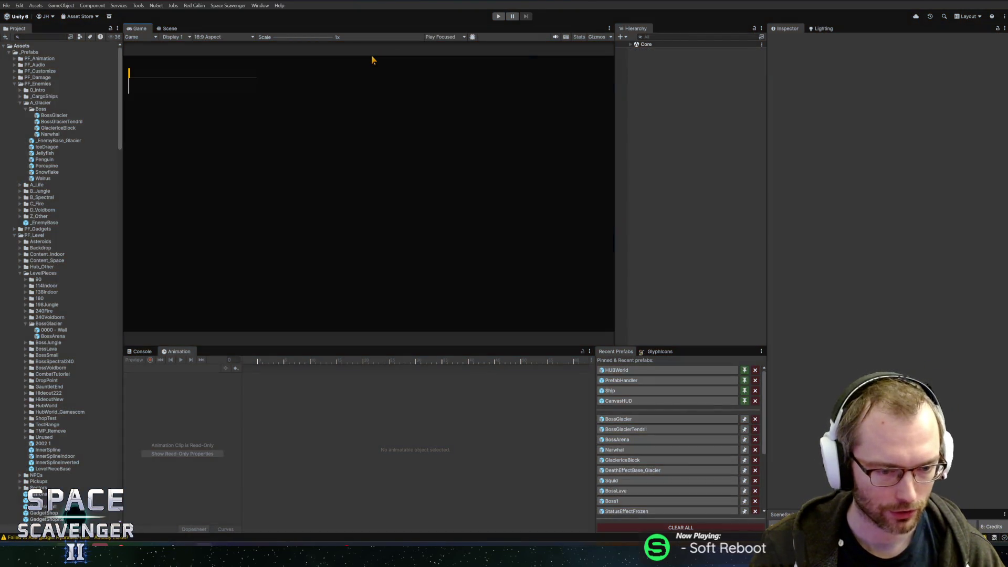
key("alt+Tab")
scroll(598, 291, "down", 5)
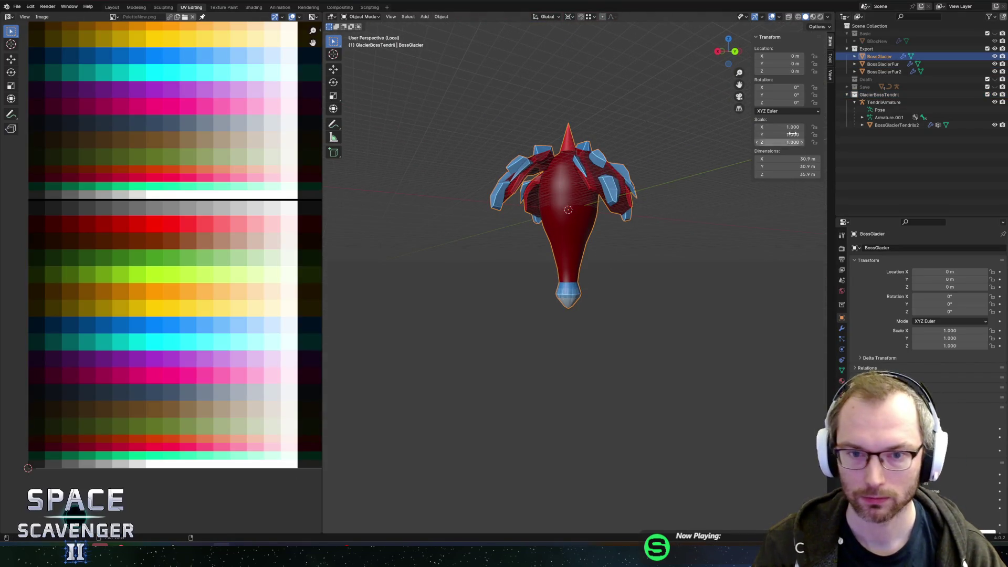
Leave local view and raise the lower spike's tip vertices along Z in Edit Mode
key("KP_Divide")
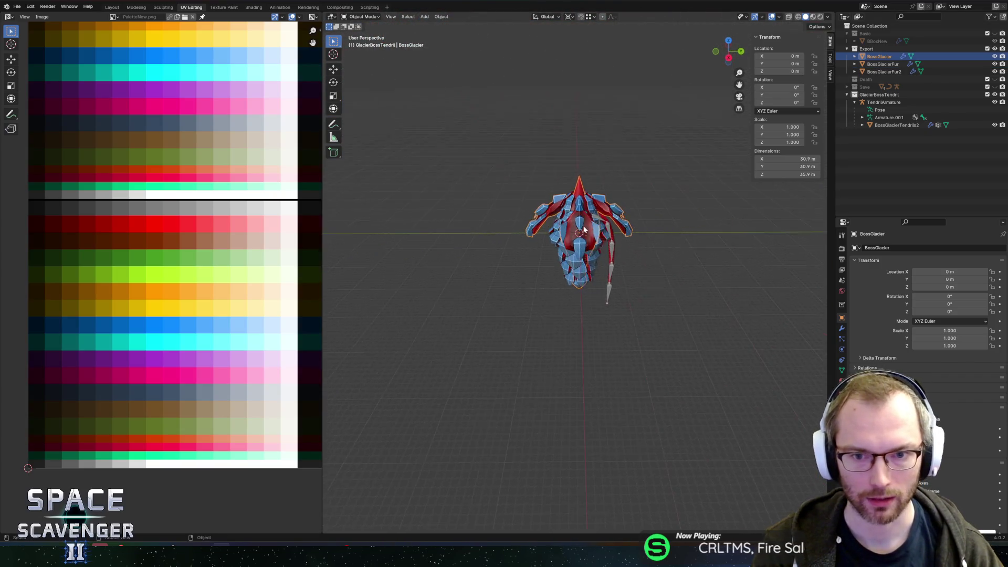
key("Tab")
scroll(598, 238, "up", 3)
scroll(598, 237, "up", 6)
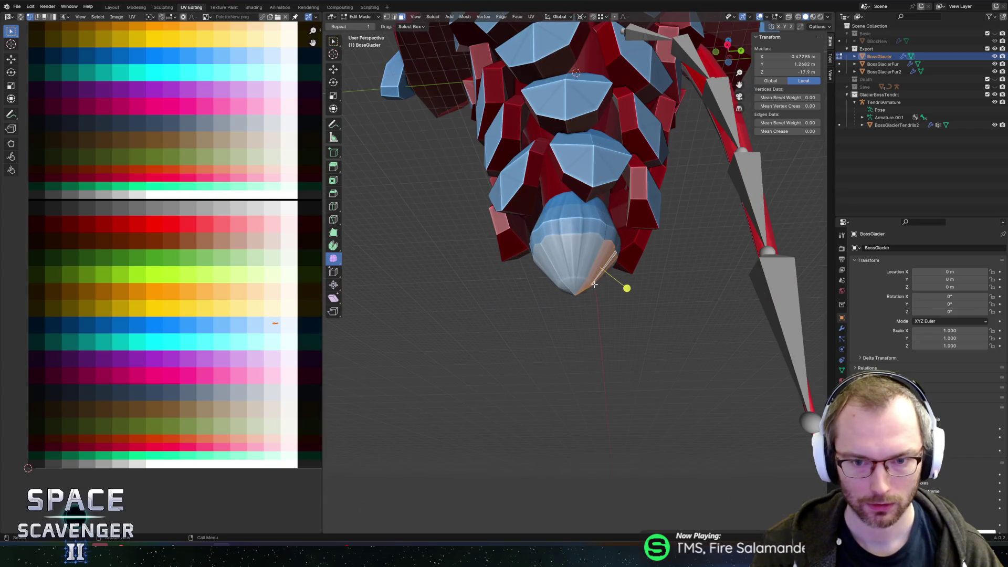
left_click(577, 290)
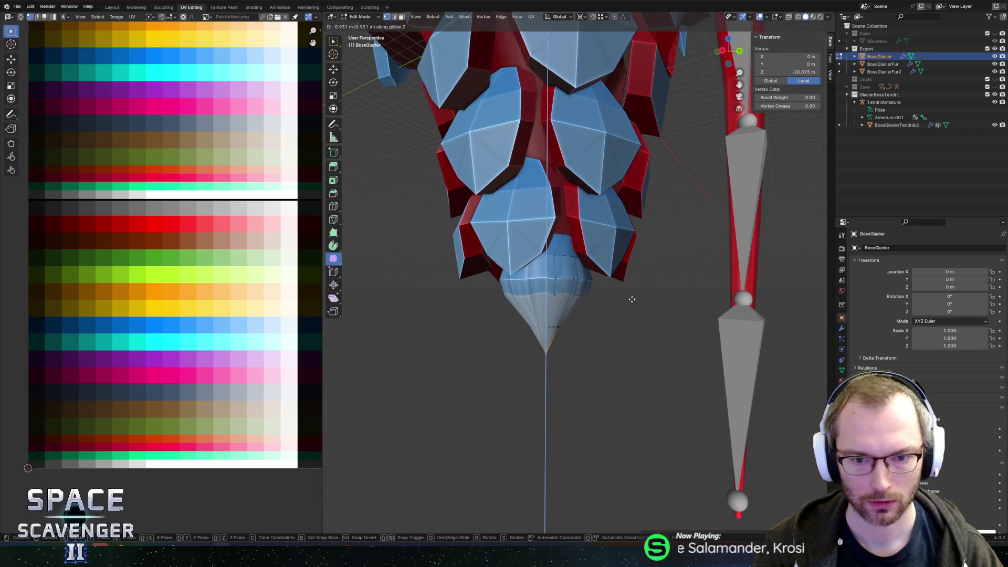
left_click(636, 315)
scroll(588, 315, "down", 6)
key("Tab")
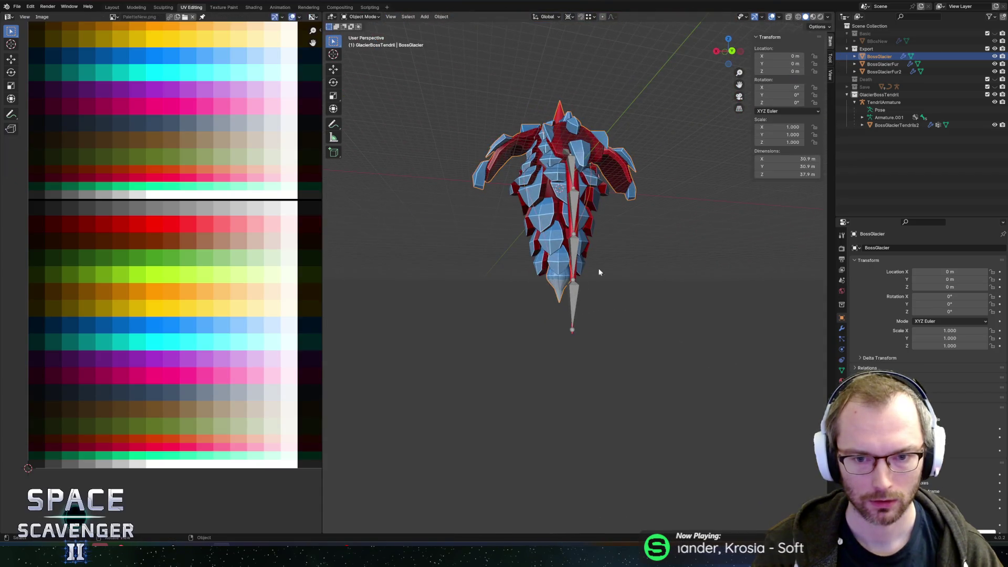
scroll(583, 277, "up", 6)
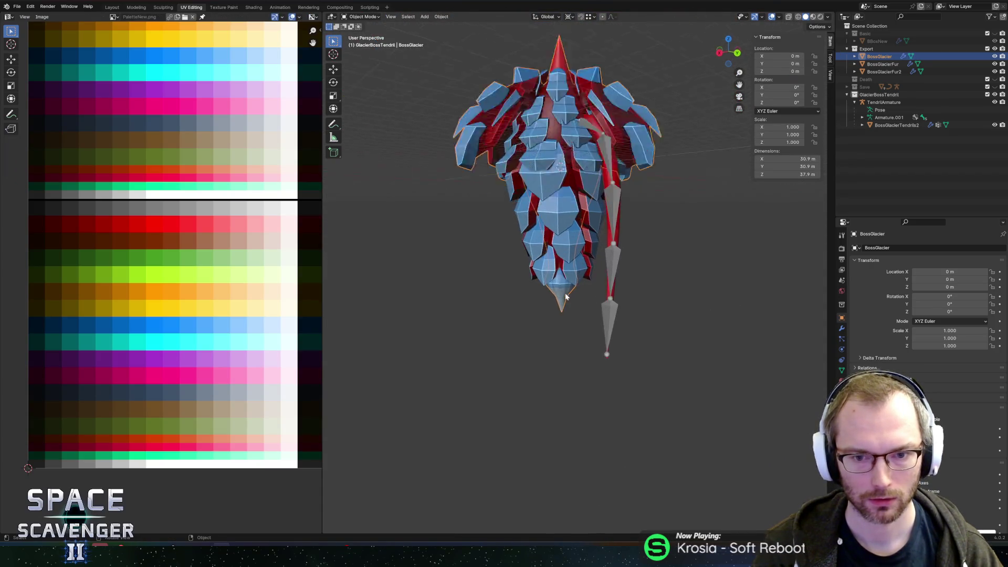
key("Tab")
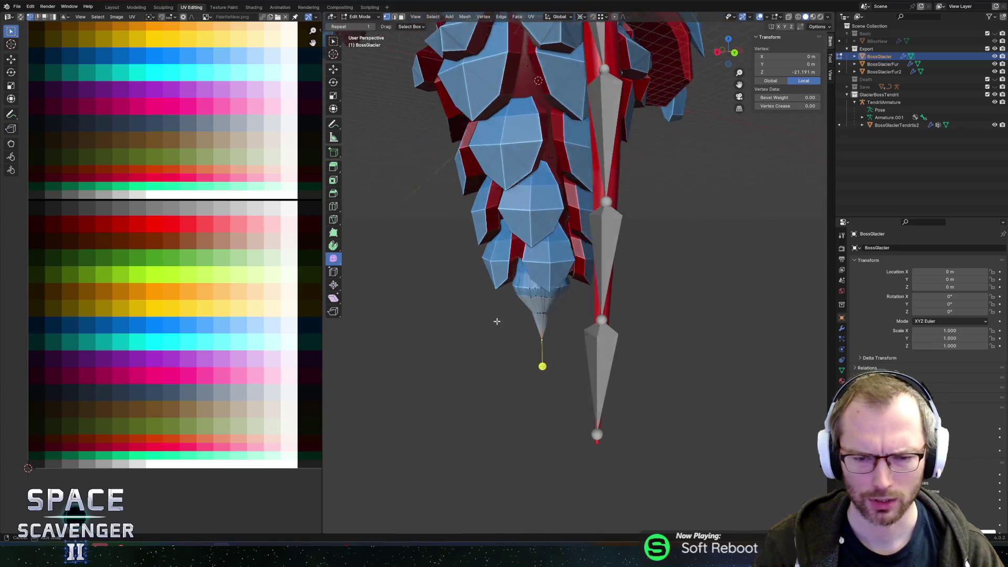
mouse_move(493, 308)
left_mouse_down()
mouse_move(598, 376)
mouse_move(595, 389)
left_mouse_up()
key("g")
key("z")
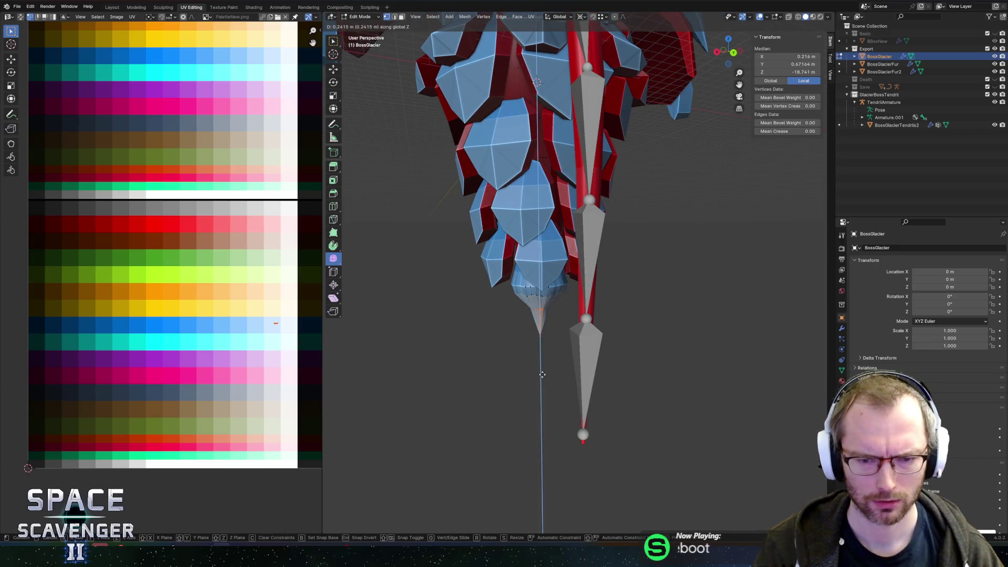
left_click(541, 370)
Slide the edge loops at the spike's base into new positions where it meets the body
scroll(603, 283, "up", 5)
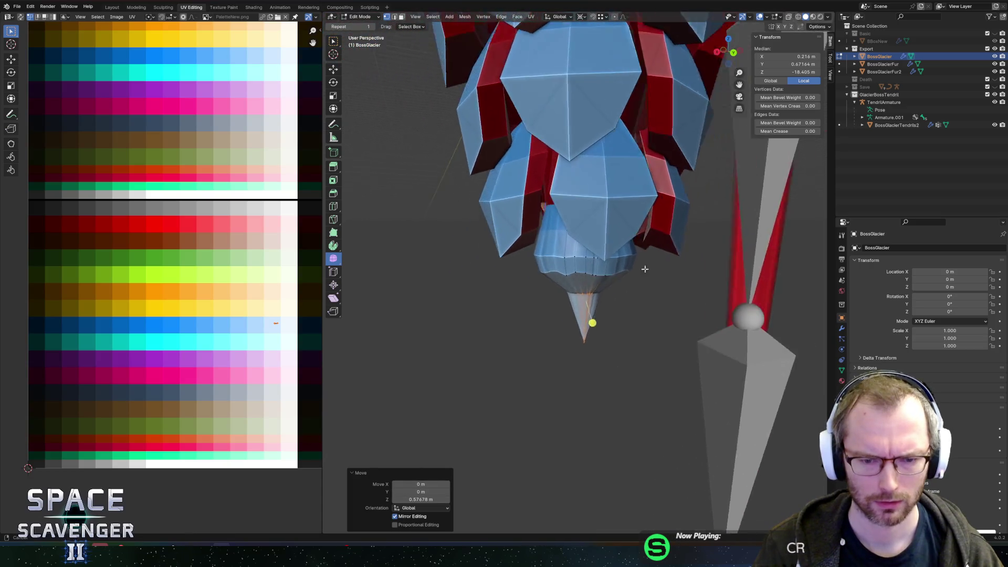
left_click(630, 241, "alt")
key("g")
key("g")
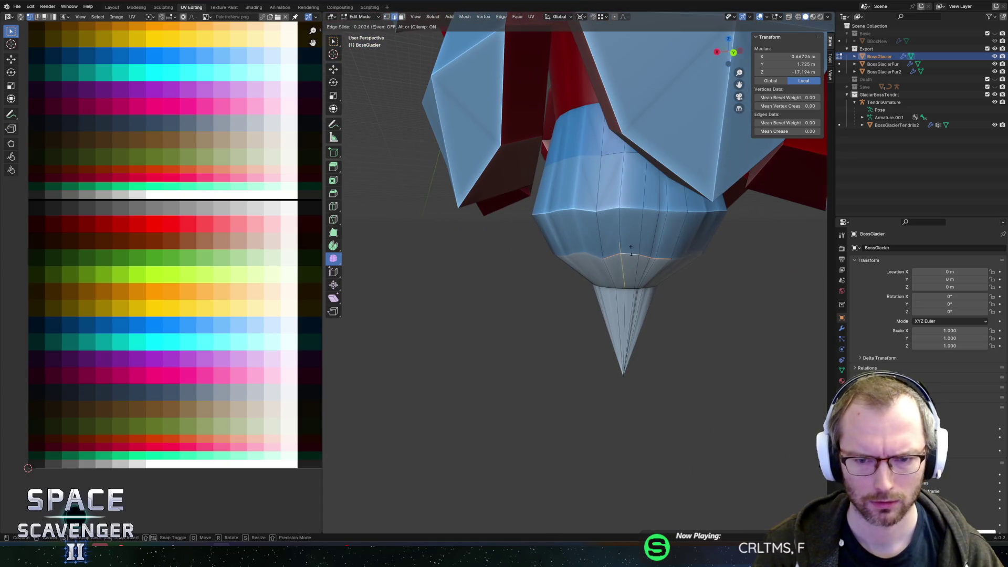
left_click(630, 252)
key("Tab")
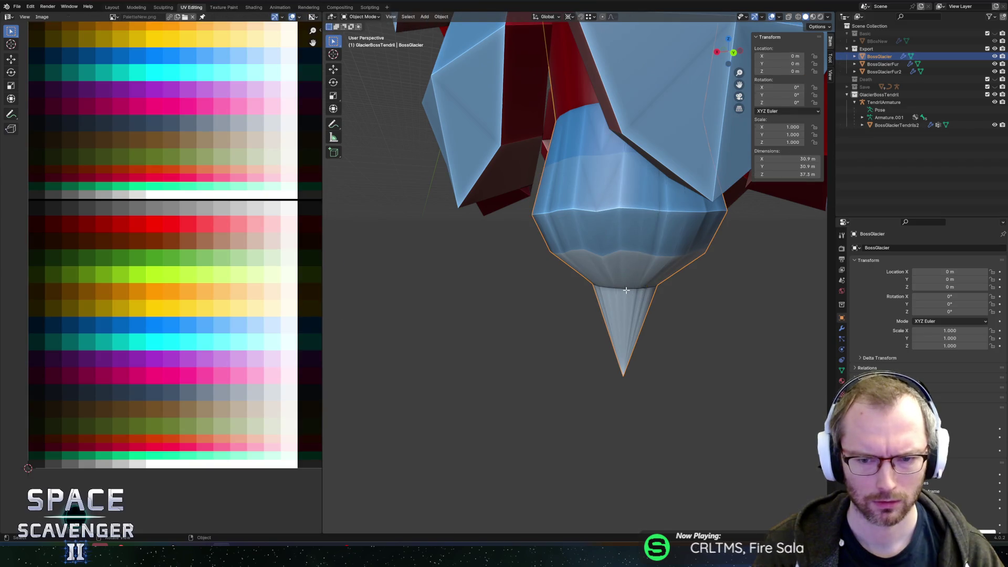
key("Tab")
left_click(620, 288, "alt")
key("g")
key("g")
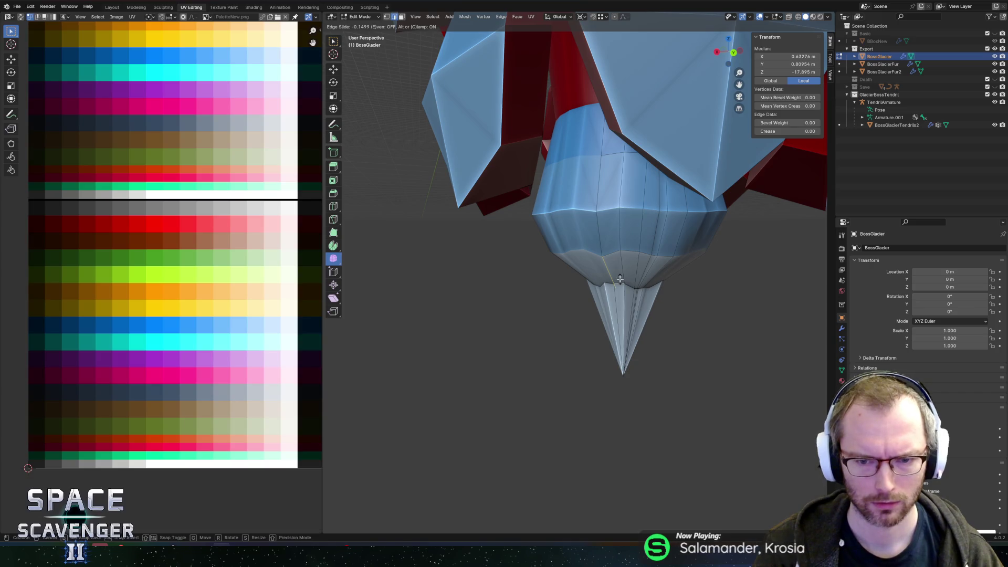
left_click(620, 279)
scroll(622, 268, "up", 3)
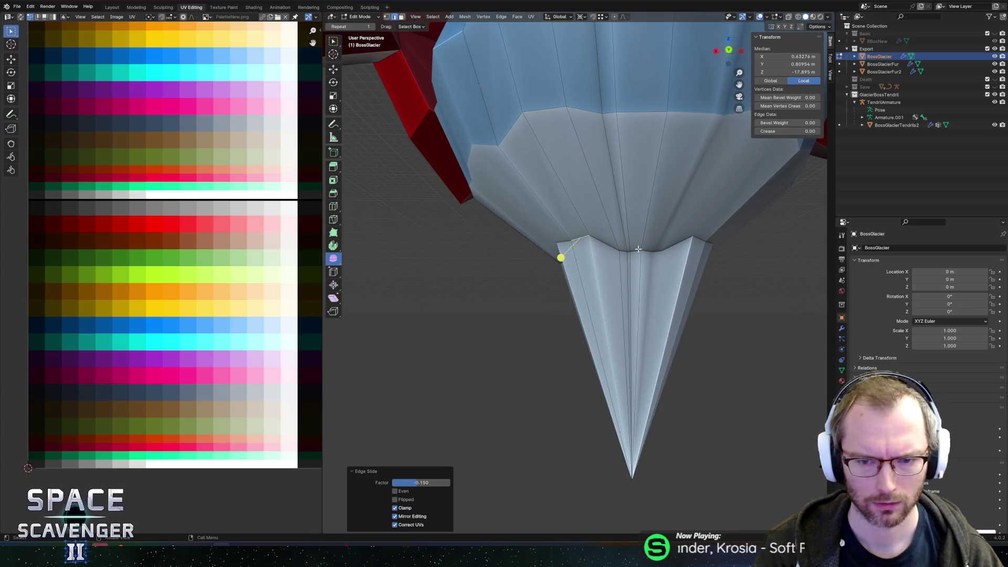
left_click(635, 270)
key("g")
key("g")
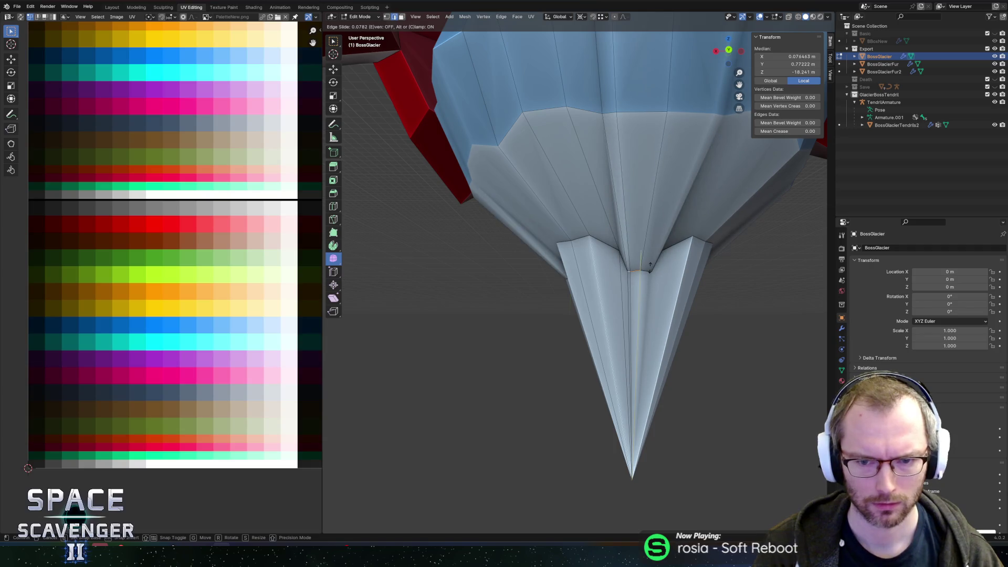
left_click(635, 283)
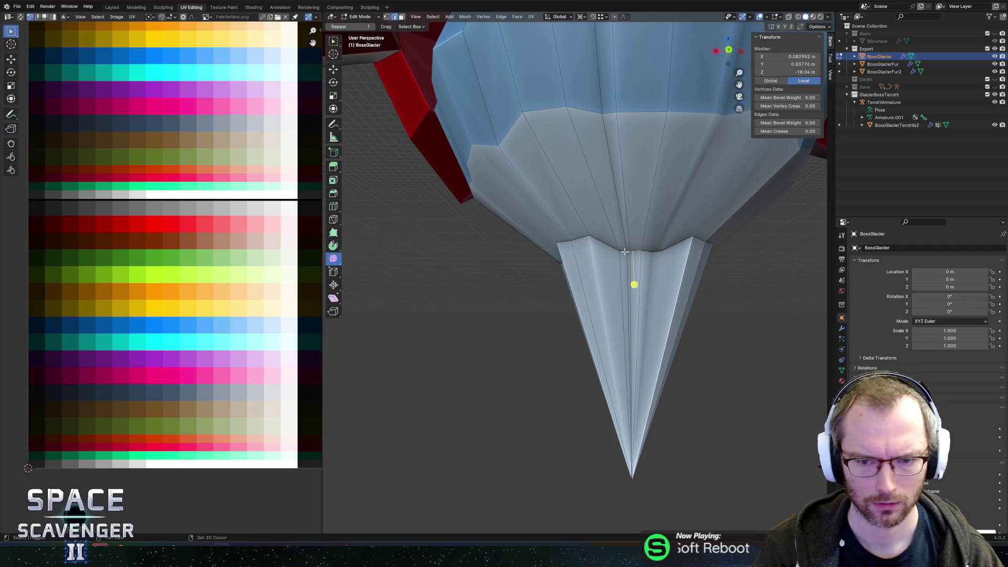
key("ctrl+z")
key("ctrl+z")
key("ctrl+z")
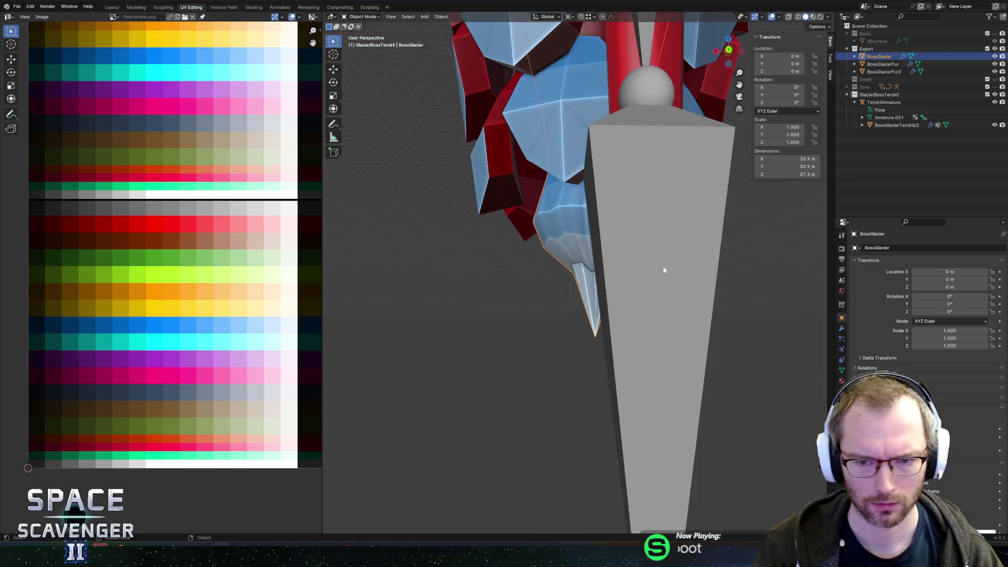
key("ctrl+shift+z")
key("ctrl+shift+z")
key("ctrl+shift+z")
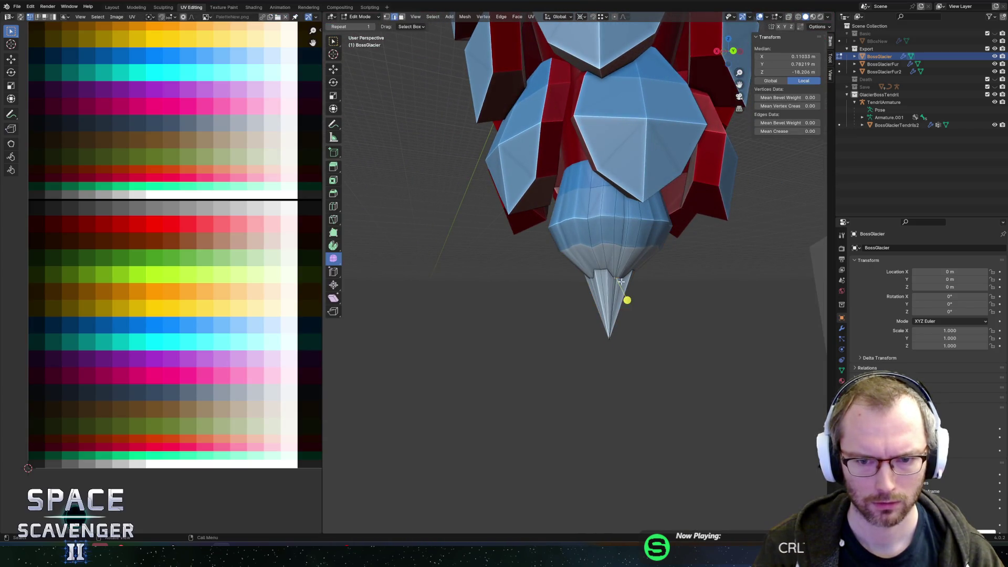
Shift the UVs of three spike faces sideways along X, then bring up the FBX export
left_click(615, 301)
left_click(601, 258)
left_click(608, 230, "shift")
key("g")
key("x")
left_click(268, 343)
key("Tab")
key("KP_Decimal")
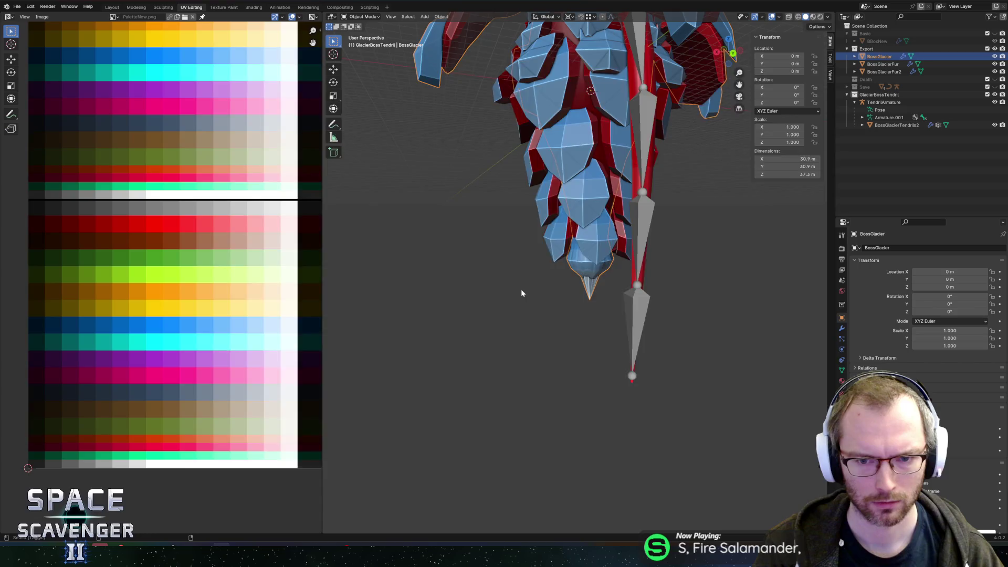
key("ctrl+shift+e")
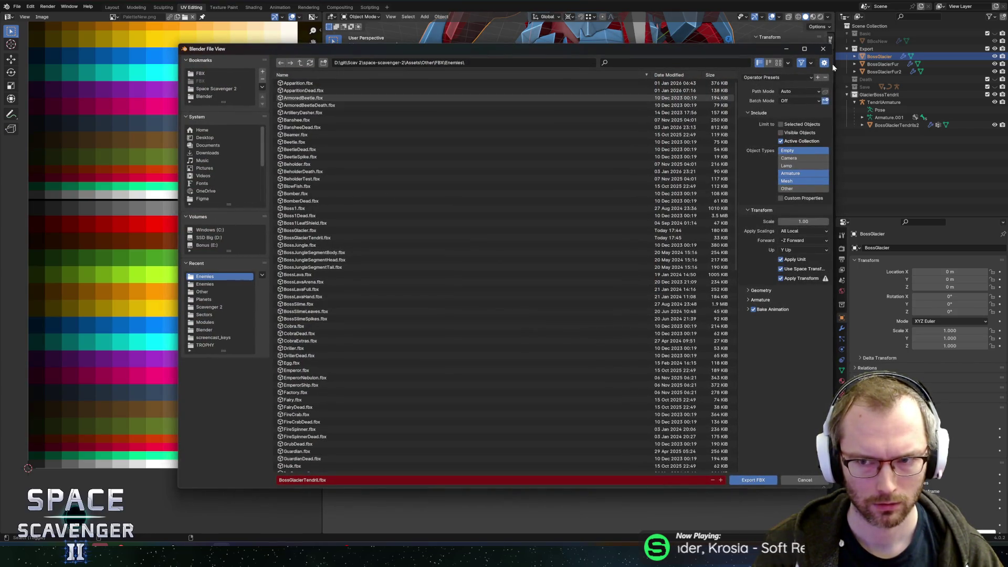
With the Export collection active, overwrite BossGlacier.fbx in the Enemies folder, then return to Unity
left_click(880, 42)
left_click(880, 48)
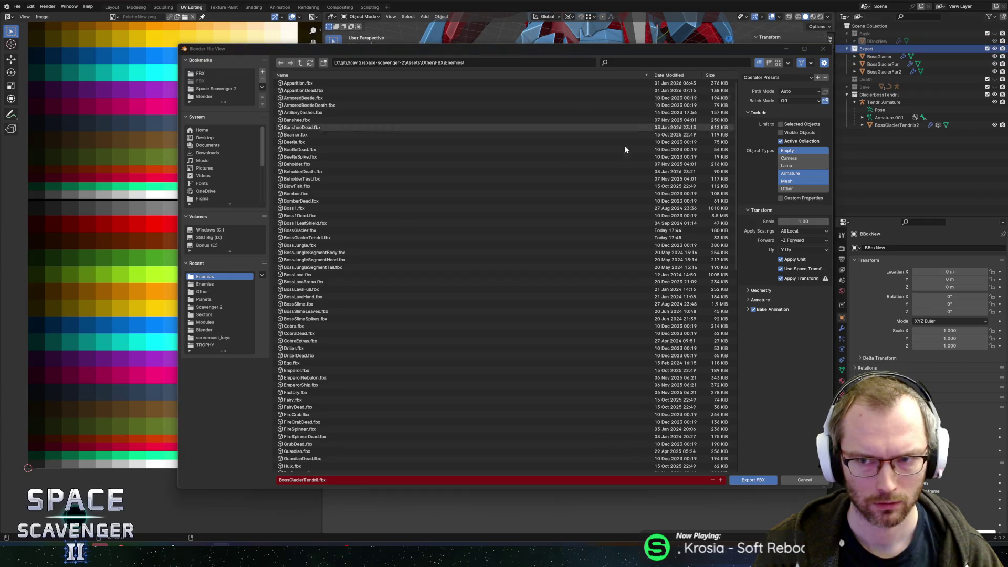
left_click(300, 229)
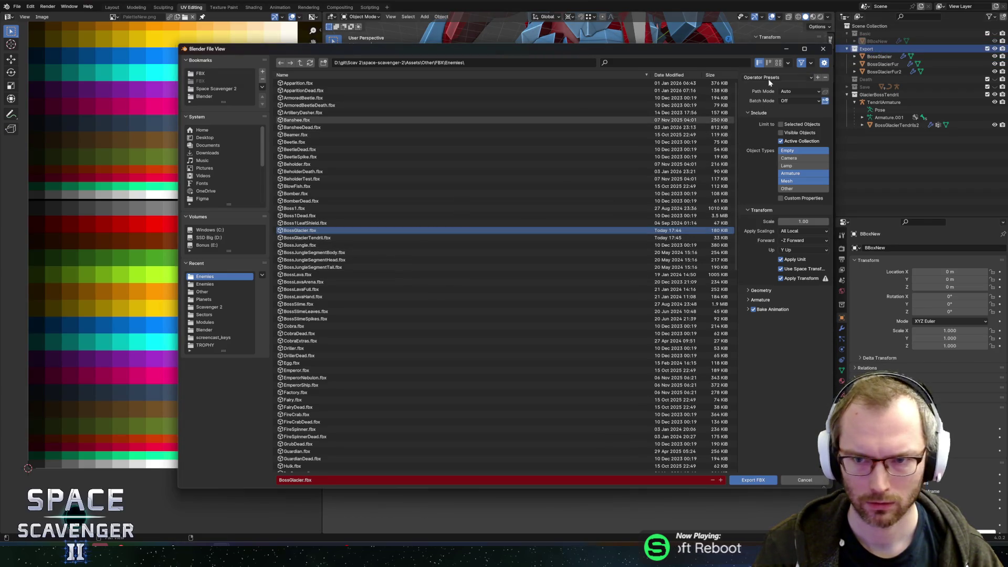
left_click(756, 480)
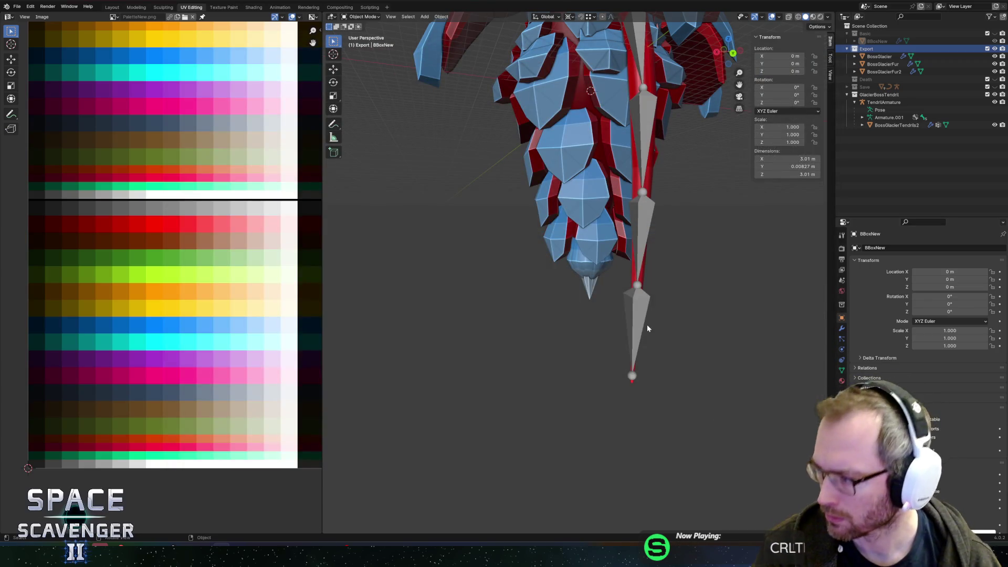
key("alt+Tab")
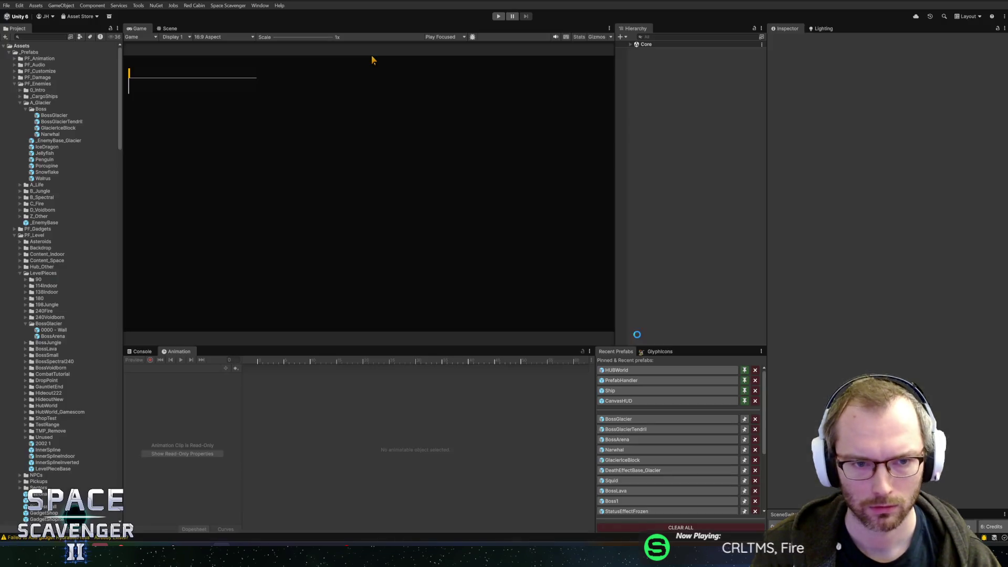
Inspect the re-imported BossGlacier prefab in Unity's Scene view, then return to Blender
left_click(630, 414)
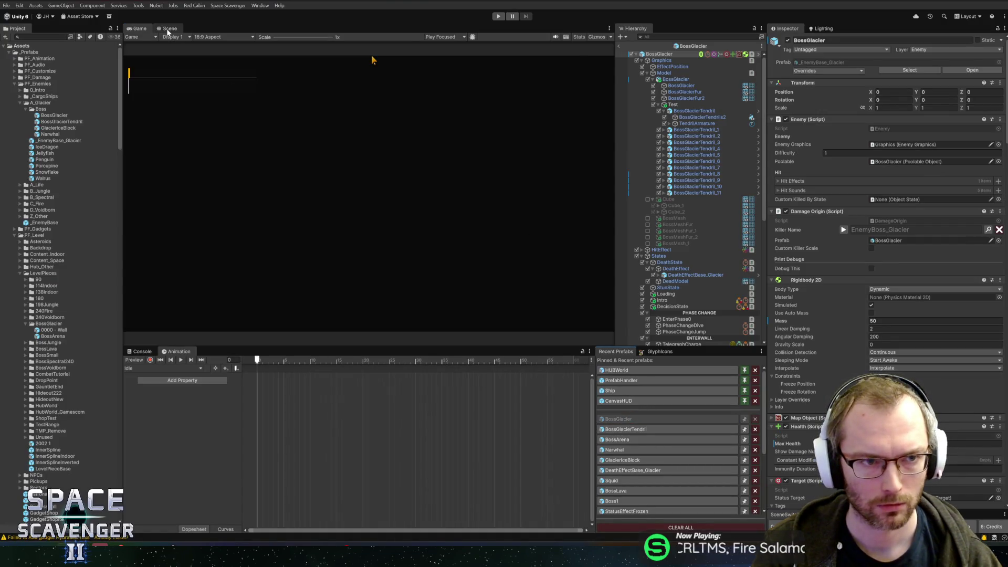
left_click(169, 29)
mouse_move(376, 171)
left_mouse_down()
mouse_move(411, 212)
mouse_move(618, 213)
mouse_move(583, 250)
mouse_move(612, 254)
mouse_move(603, 251)
mouse_move(645, 217)
mouse_move(626, 219)
mouse_move(608, 190)
left_mouse_up()
key("alt+Tab")
Briefly inspect the BossGlacier mesh near the tendril in Edit Mode, then return to Object Mode
left_click(606, 187)
key("Tab")
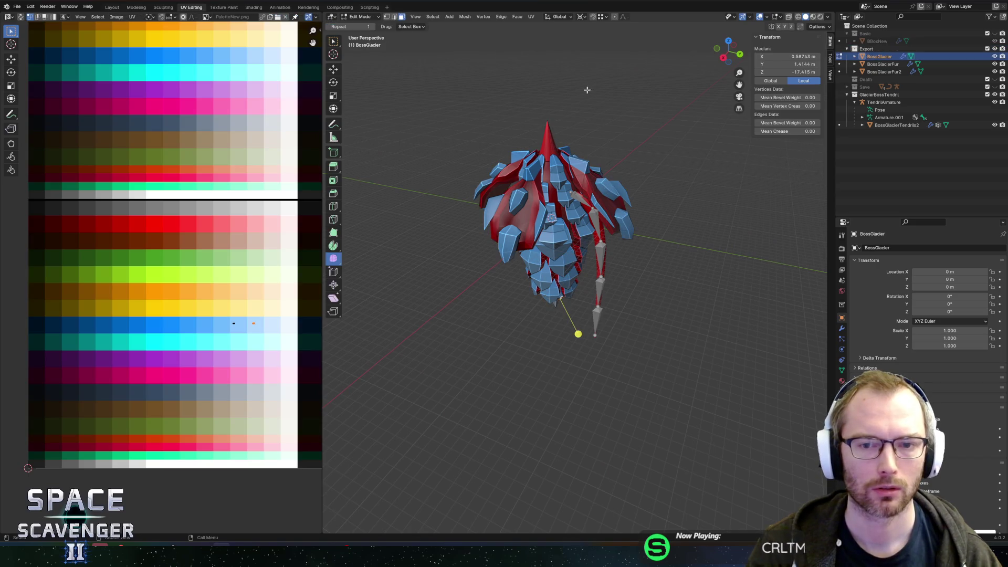
left_click_drag(626, 149, 585, 159)
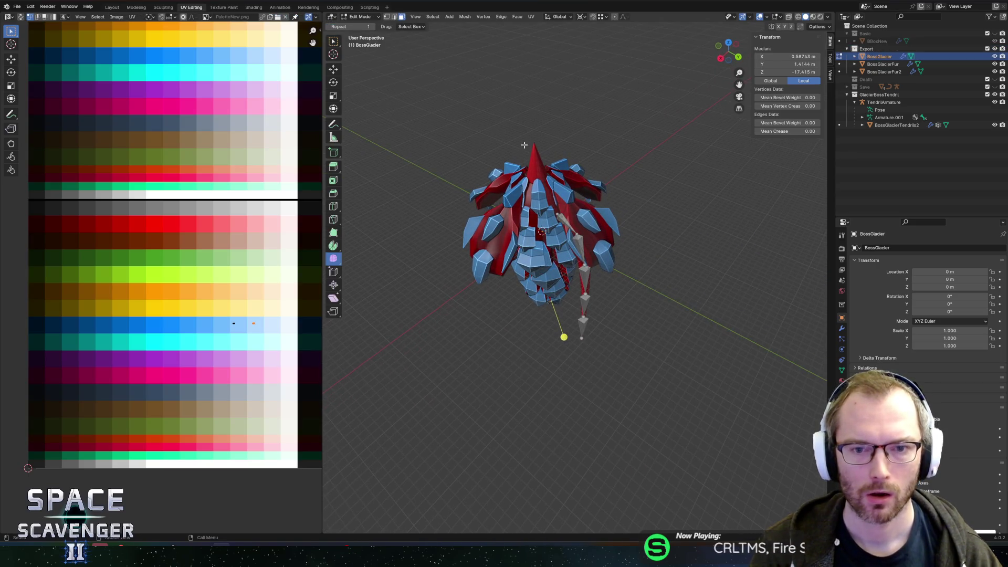
left_click(557, 187)
key("Tab")
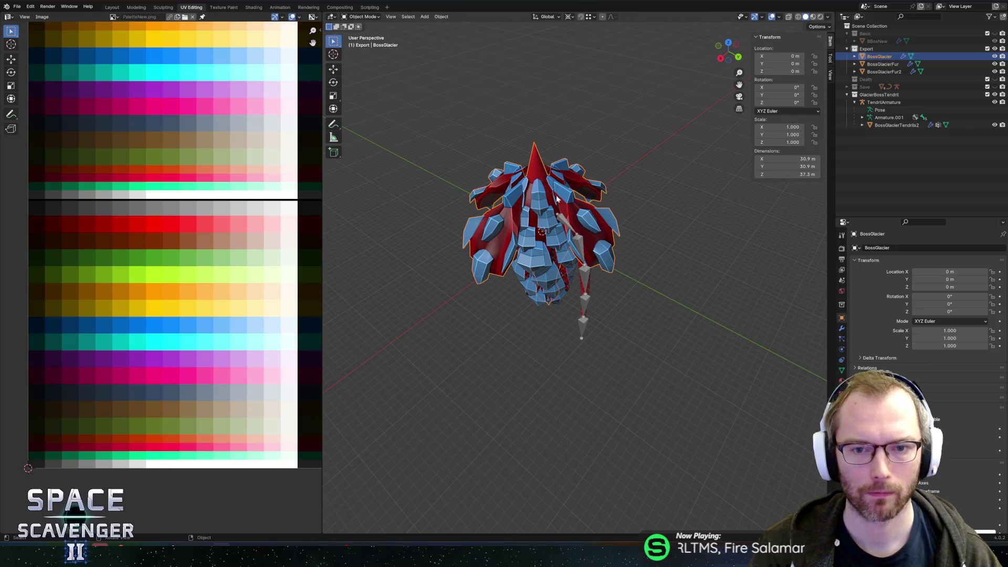
Add a new collection under Scene Collection and name it SaveFinal
right_click(870, 27)
left_click(869, 30)
left_click(893, 125)
double_click(873, 133)
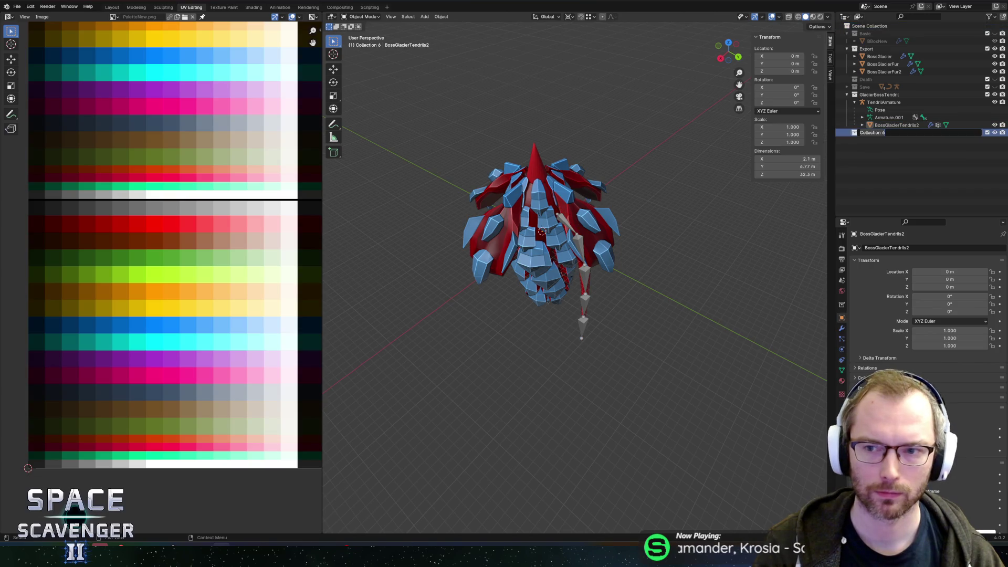
type("SaveFinal")
key("Return")
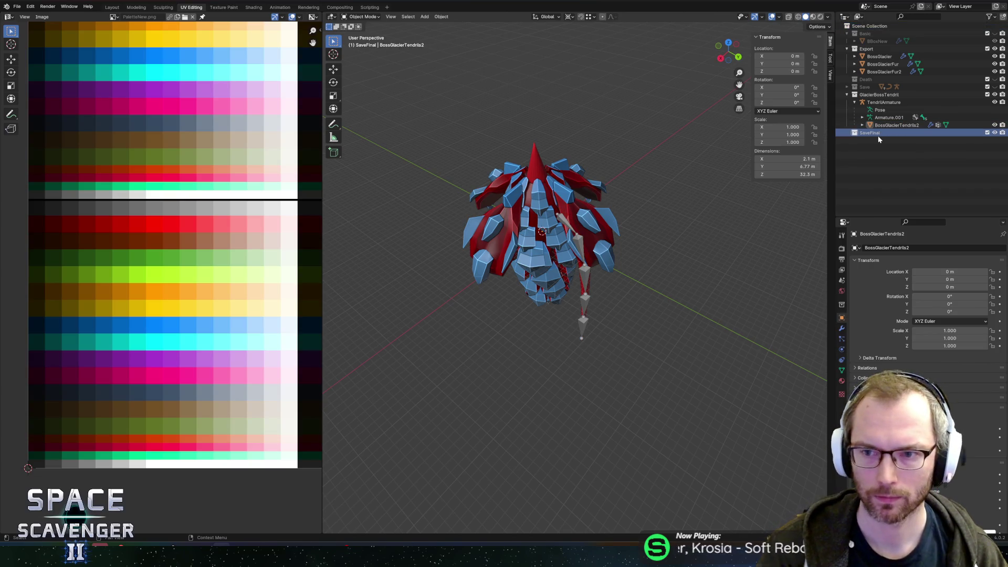
Duplicate BossGlacier, BossGlacierFur and BossGlacierFur2 and move the copies into SaveFinal
left_click(880, 57)
left_click(885, 72, "shift")
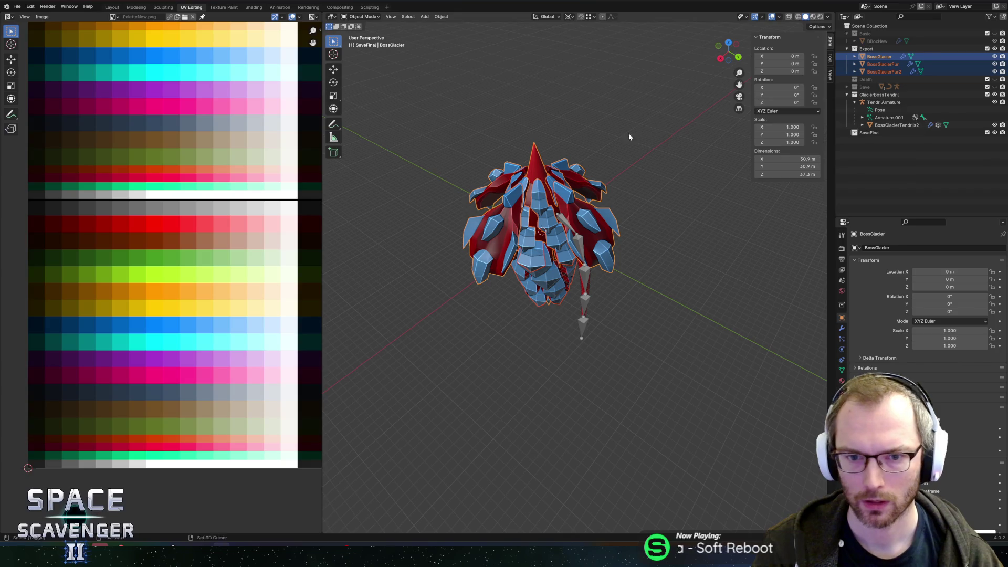
key("shift+d")
key("Escape")
left_click_drag(876, 95, 869, 156)
left_click(994, 133)
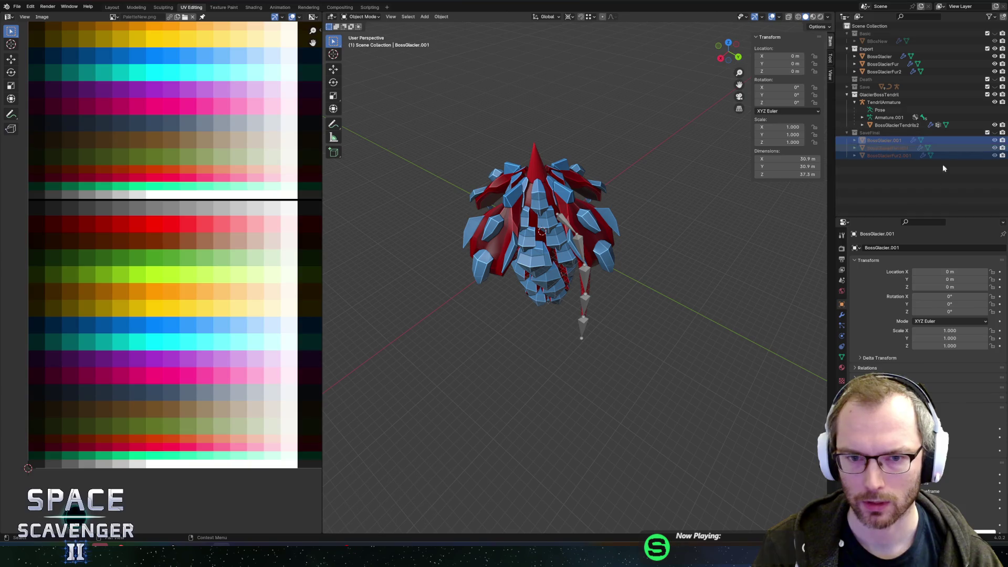
Select the original BossGlacier and show its Mirror and Mirror.001 modifiers
left_click(879, 56)
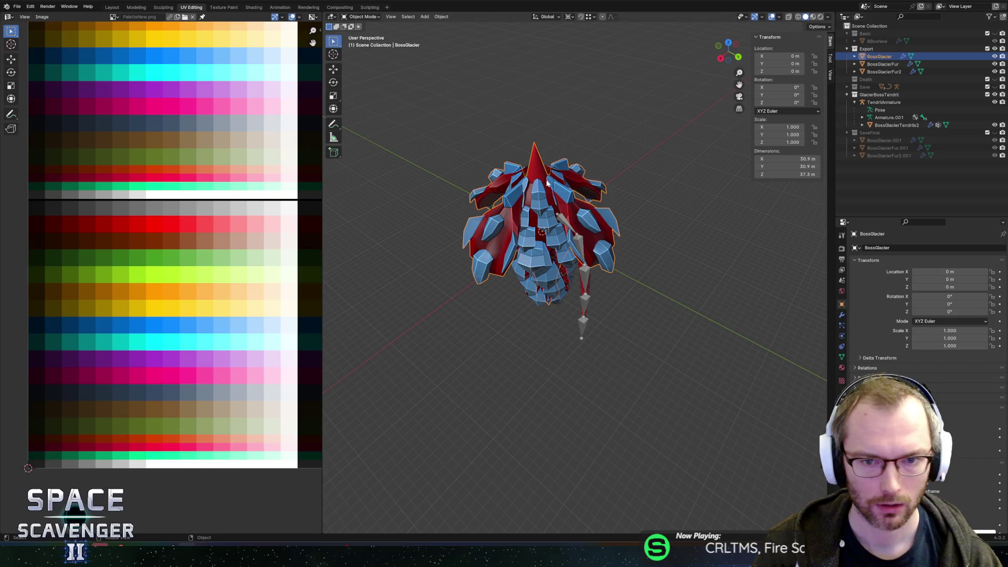
left_click(639, 131)
left_click_drag(639, 130, 551, 148)
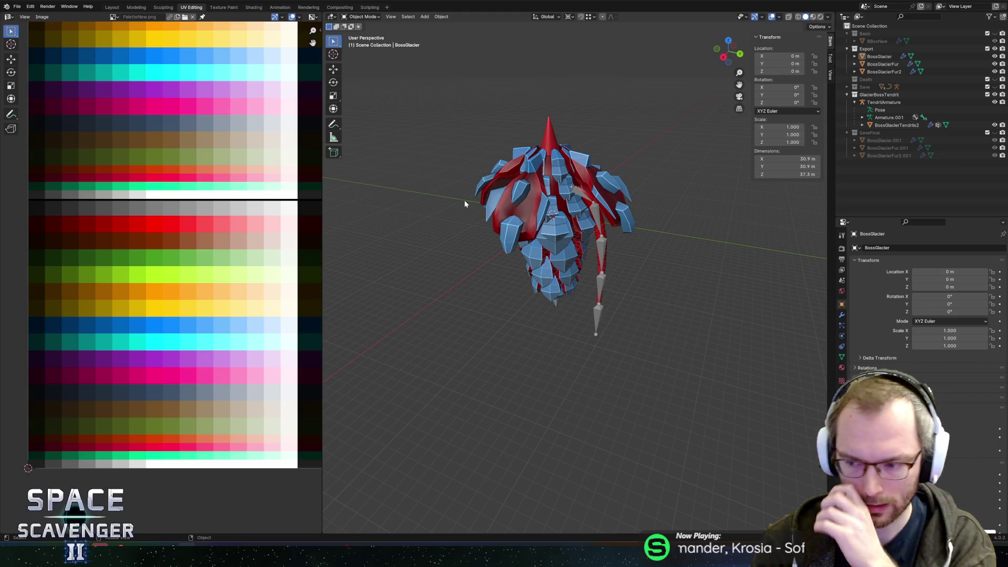
left_click(535, 158)
mouse_move(535, 157)
left_mouse_down()
mouse_move(586, 141)
mouse_move(558, 173)
left_mouse_up()
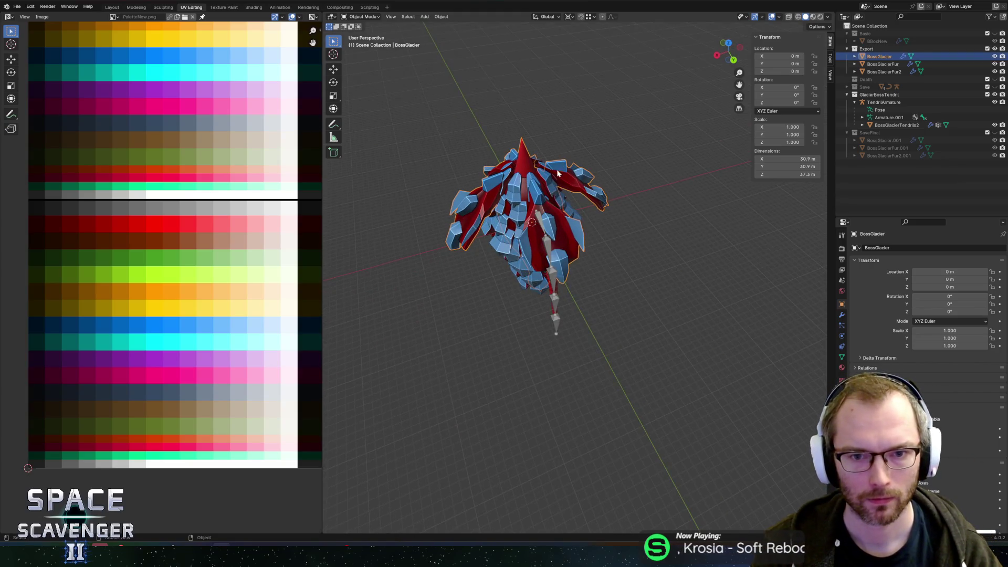
left_click(842, 314)
mouse_move(764, 300)
left_mouse_down()
mouse_move(594, 237)
mouse_move(675, 207)
left_mouse_up()
scroll(650, 253, "up", 2)
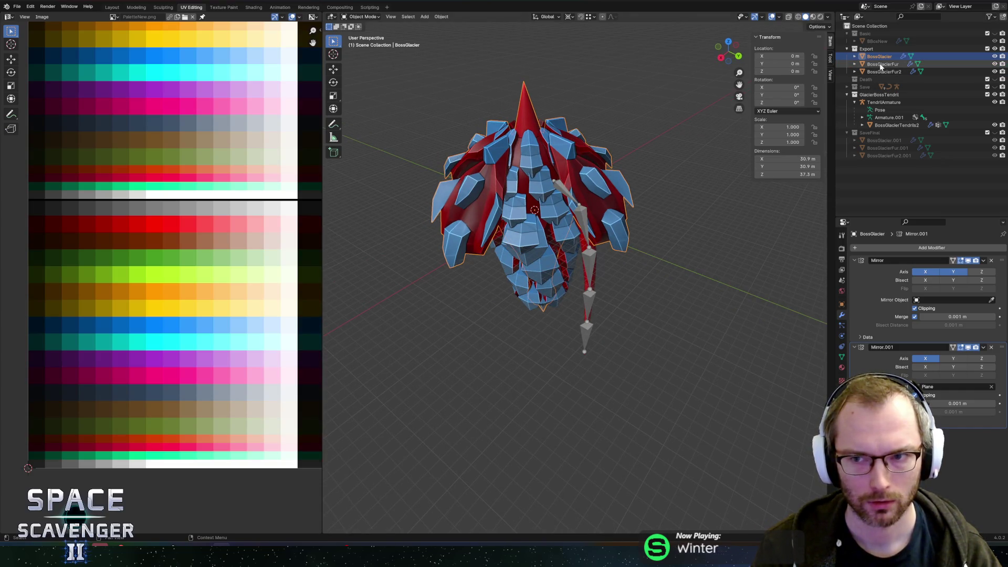
Review BossGlacierFur's modifier stack, then select BossGlacierFur2
left_click(882, 64)
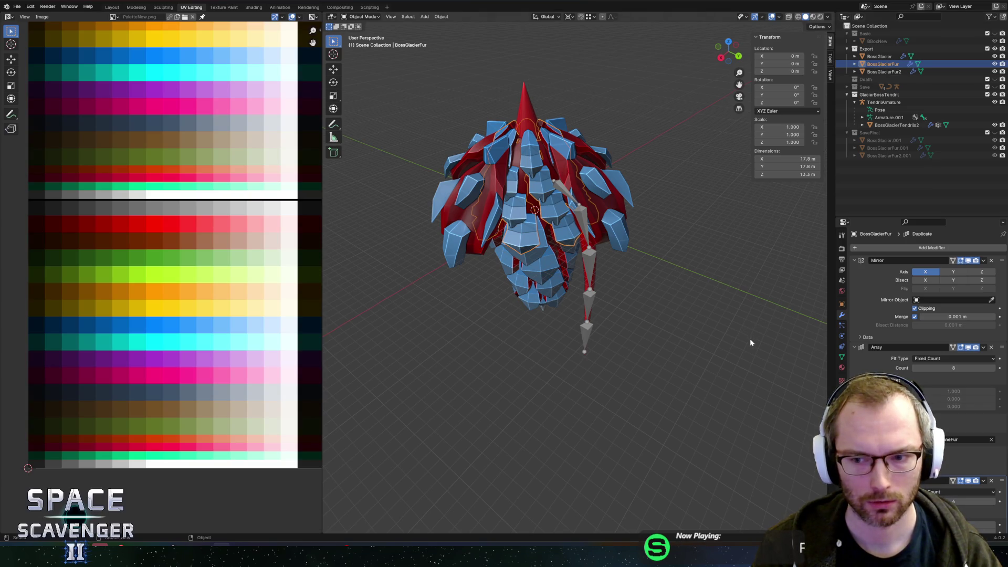
left_click_drag(749, 339, 709, 340)
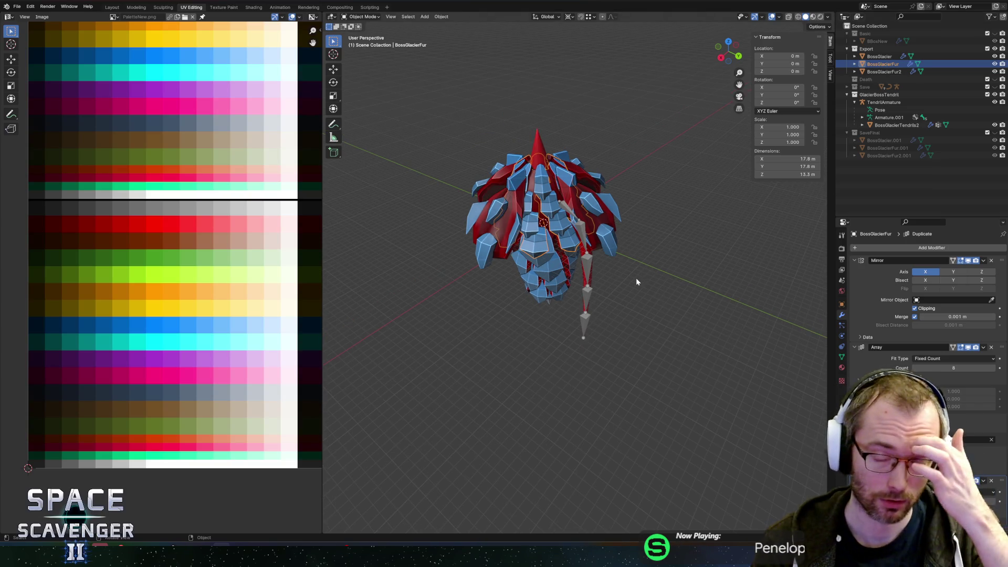
scroll(903, 323, "down", 5)
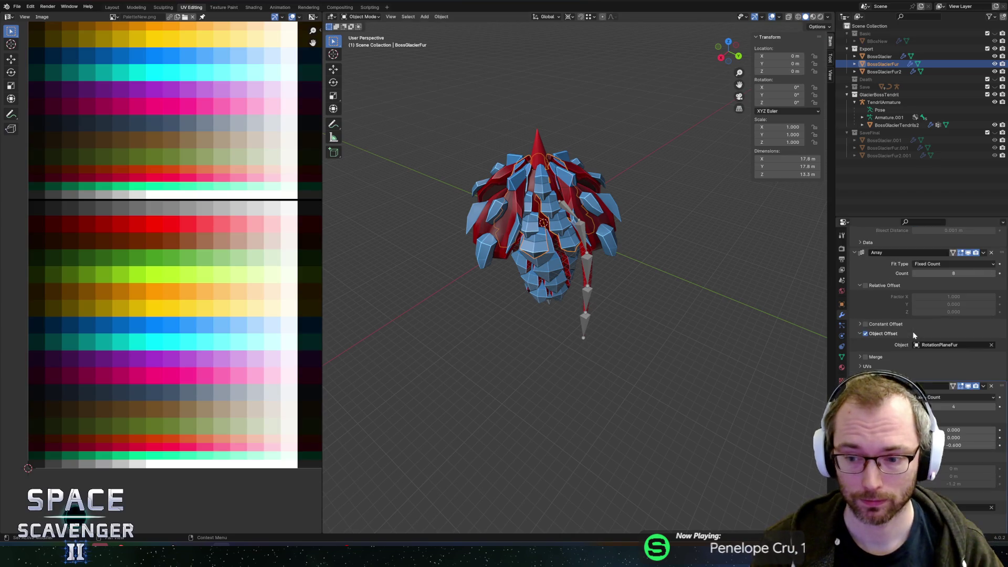
scroll(913, 335, "down", 1)
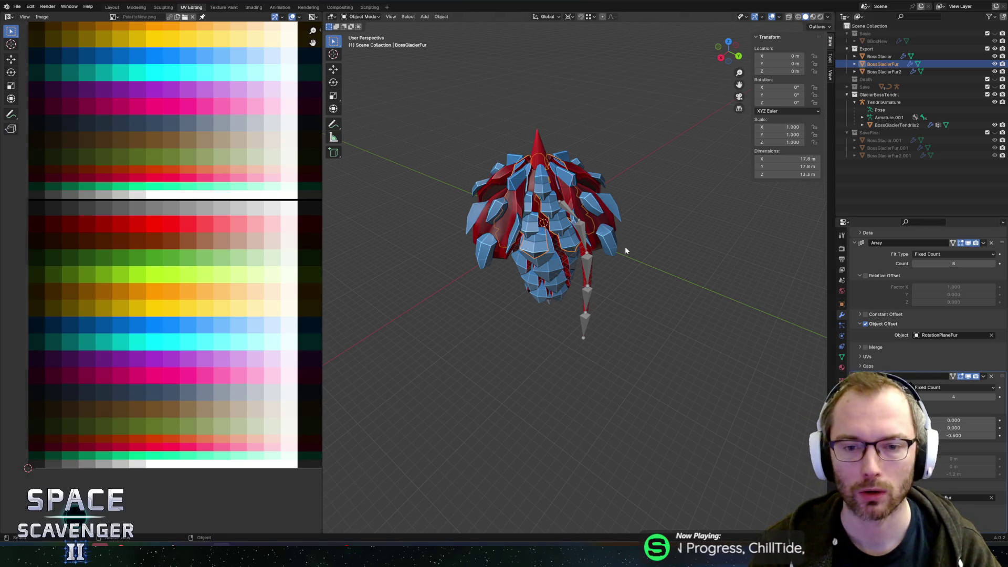
scroll(625, 246, "up", 3)
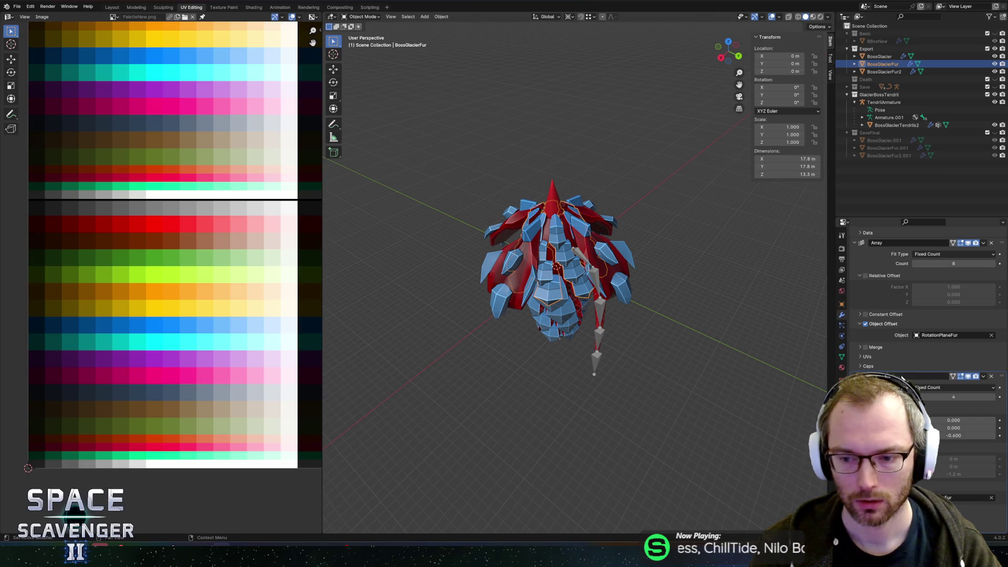
scroll(901, 376, "up", 5)
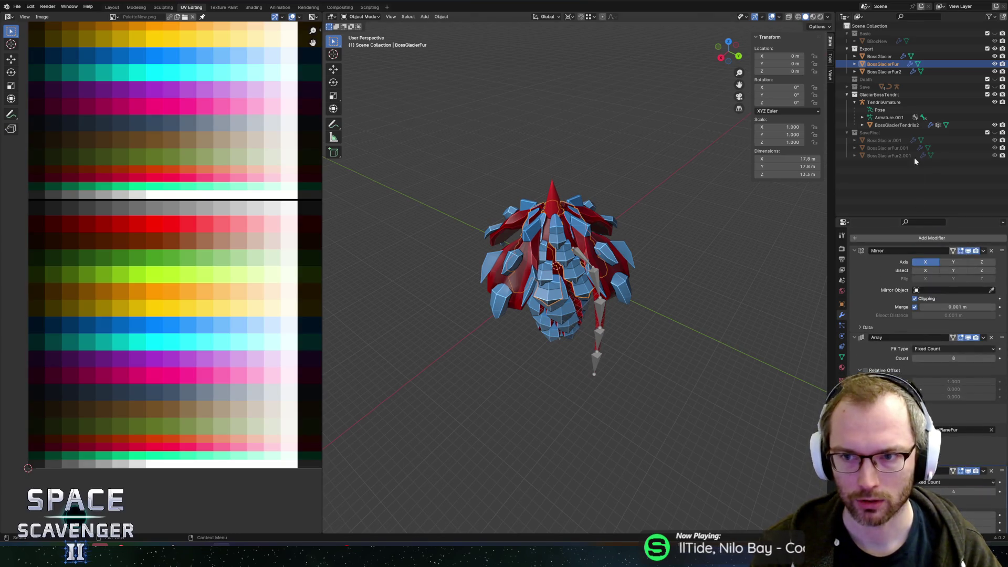
left_click(887, 72)
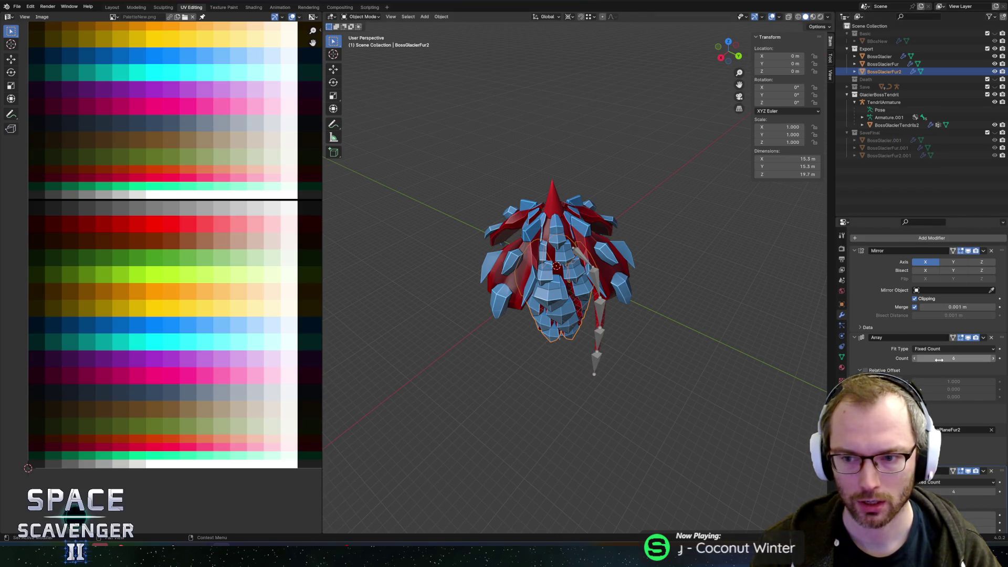
mouse_move(653, 333)
left_mouse_down()
mouse_move(650, 310)
mouse_move(710, 301)
mouse_move(637, 310)
mouse_move(654, 313)
left_mouse_up()
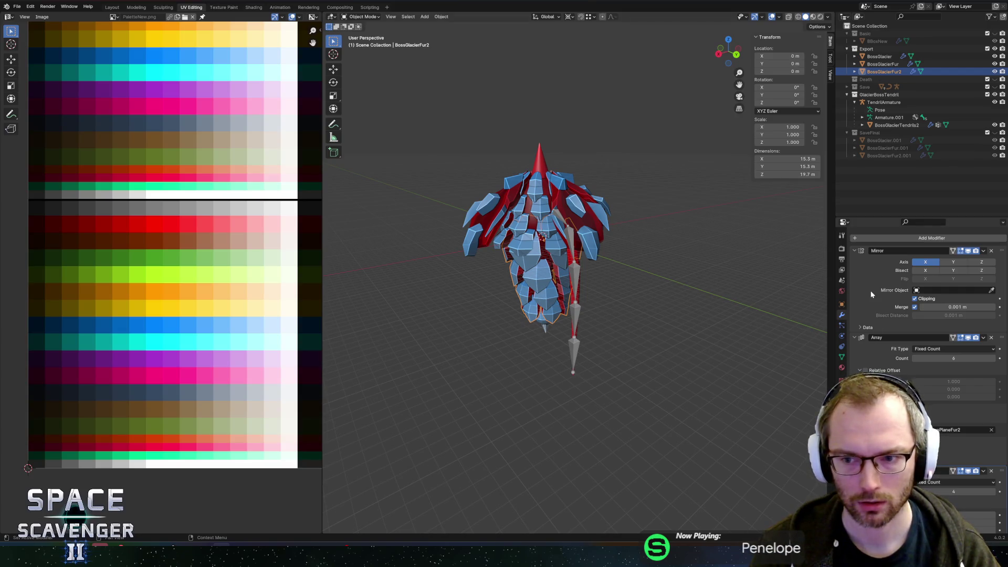
Apply BossGlacierFur2's Mirror and remaining modifiers, leaving the fur stacks empty
key("ctrl+a")
key("ctrl+a")
key("ctrl+a")
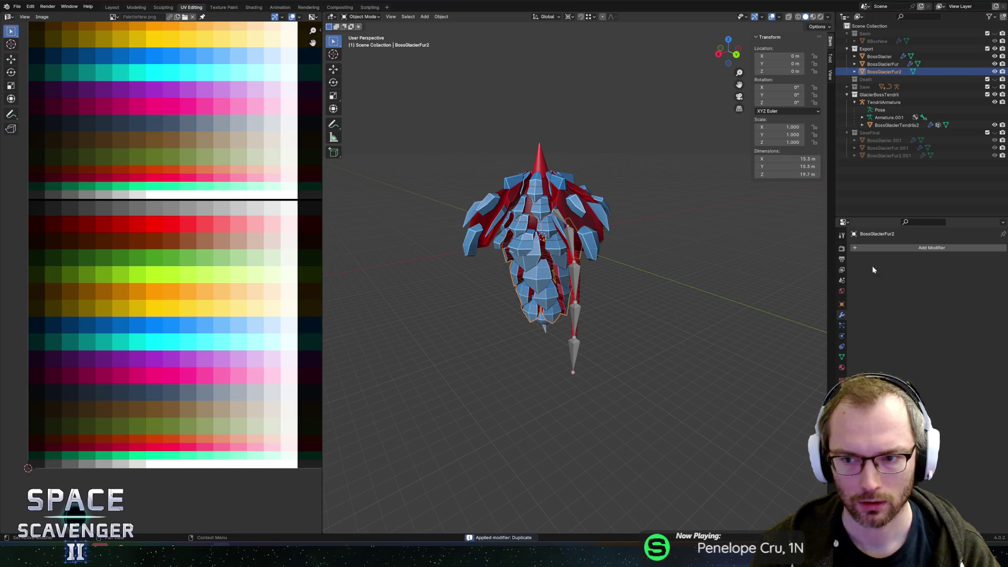
left_click(883, 64)
key("ctrl+a")
key("ctrl+a")
key("ctrl+a")
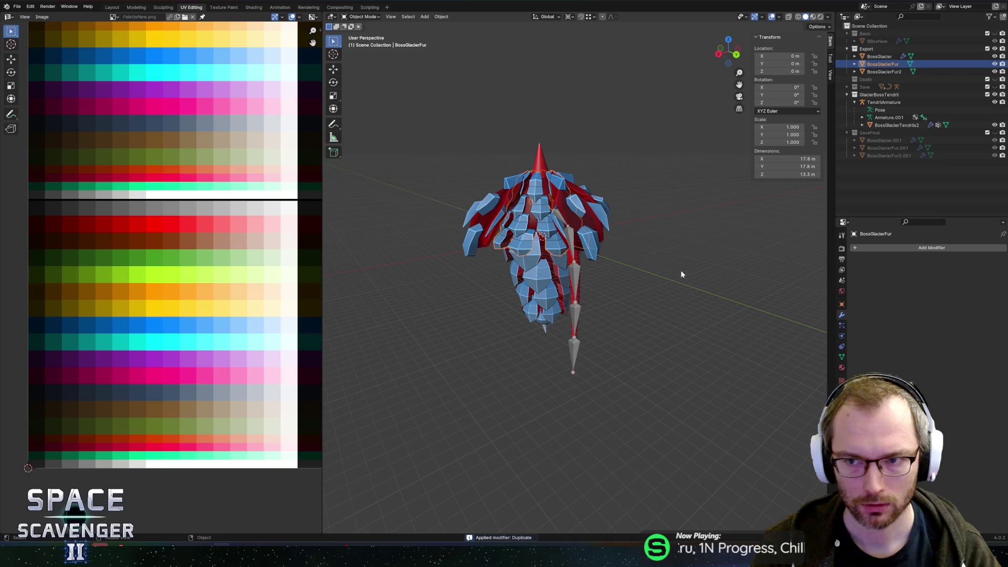
left_click(875, 58)
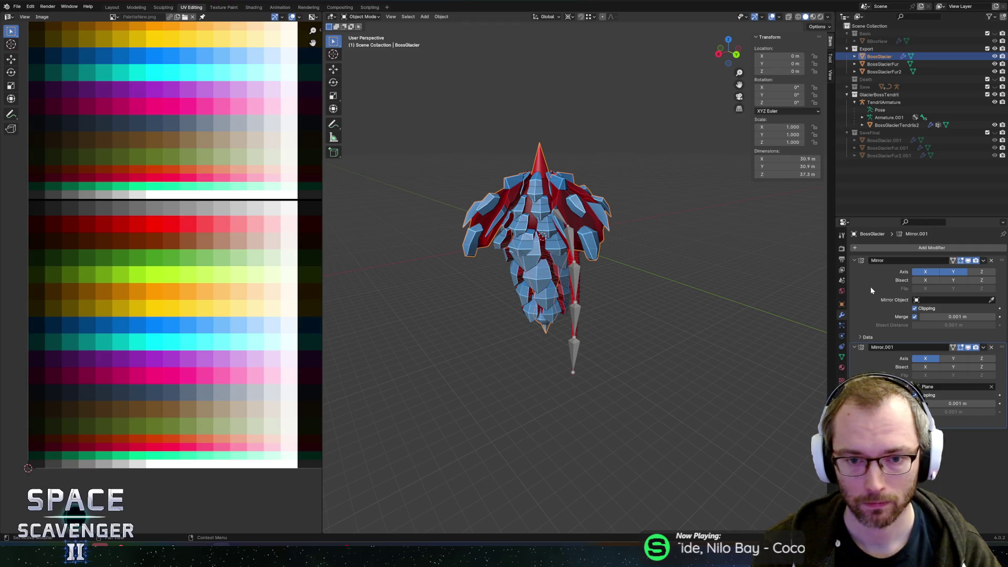
From the back ortho view with X-ray, put BossGlacierFur in Edit Mode with all faces selected
left_click(736, 55)
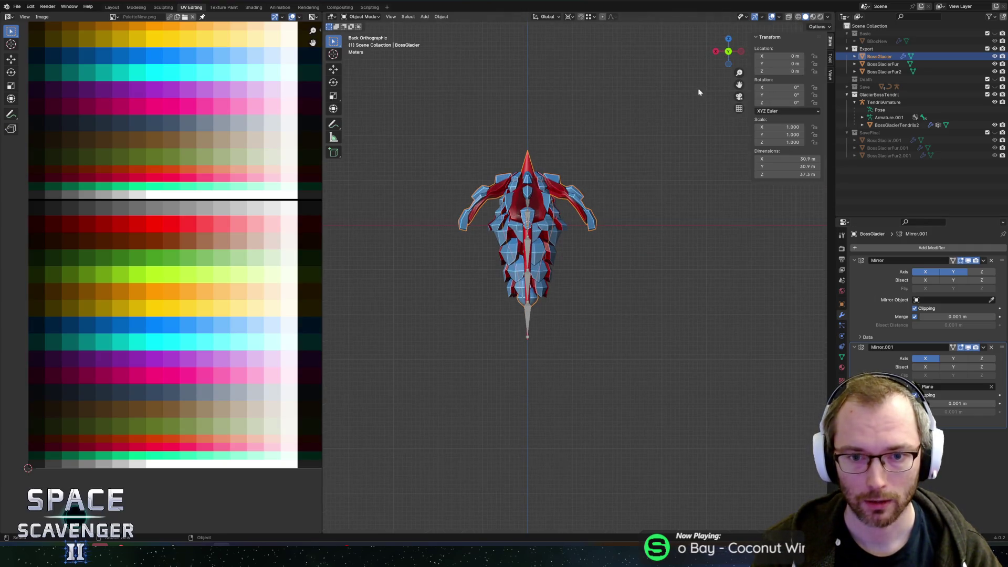
key("alt+z")
scroll(553, 181, "up", 3)
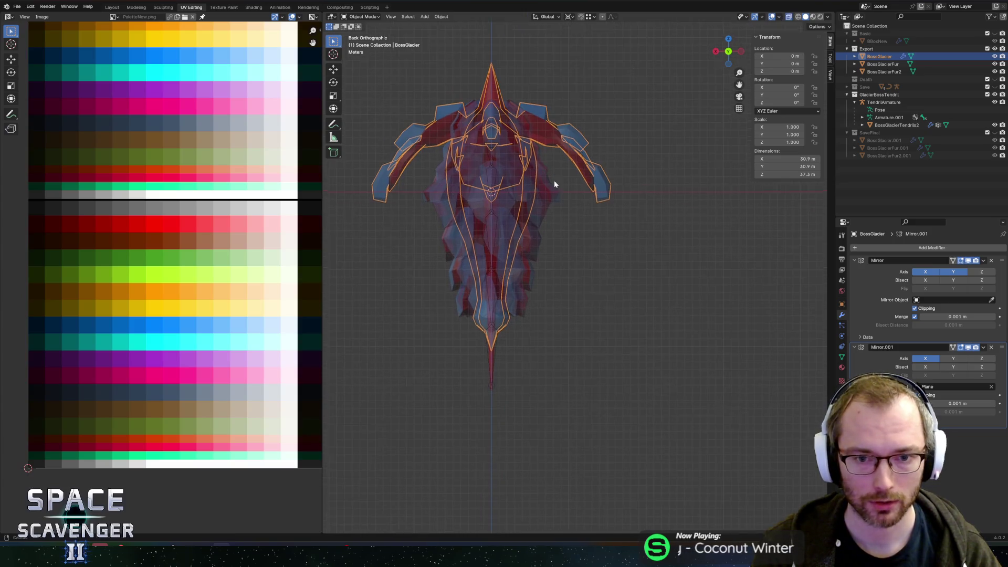
left_click(595, 249)
key("Tab")
key("alt+z")
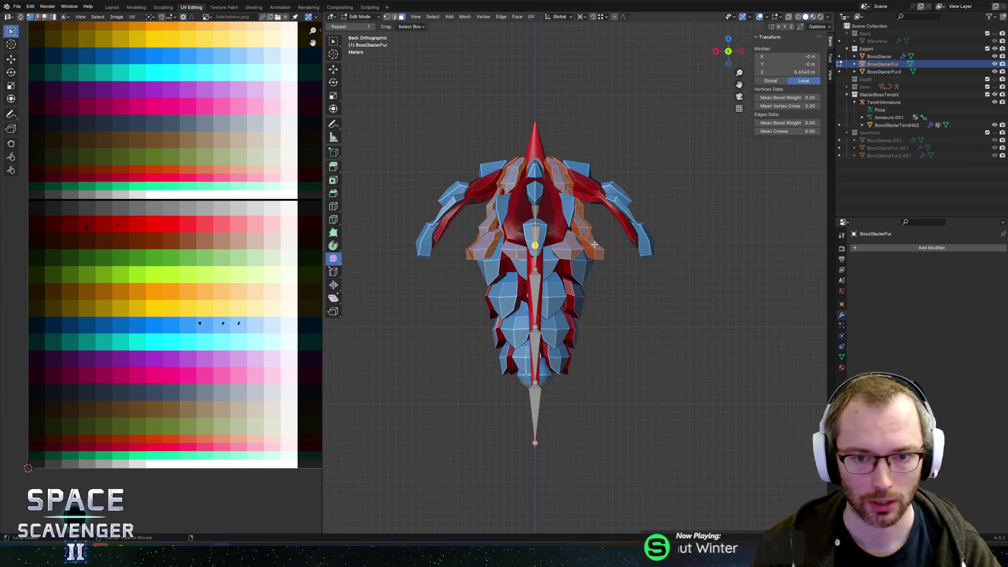
key("alt+z")
mouse_move(598, 196)
left_mouse_down()
mouse_move(548, 254)
mouse_move(560, 239)
mouse_move(614, 233)
left_mouse_up()
scroll(641, 231, "down", 6)
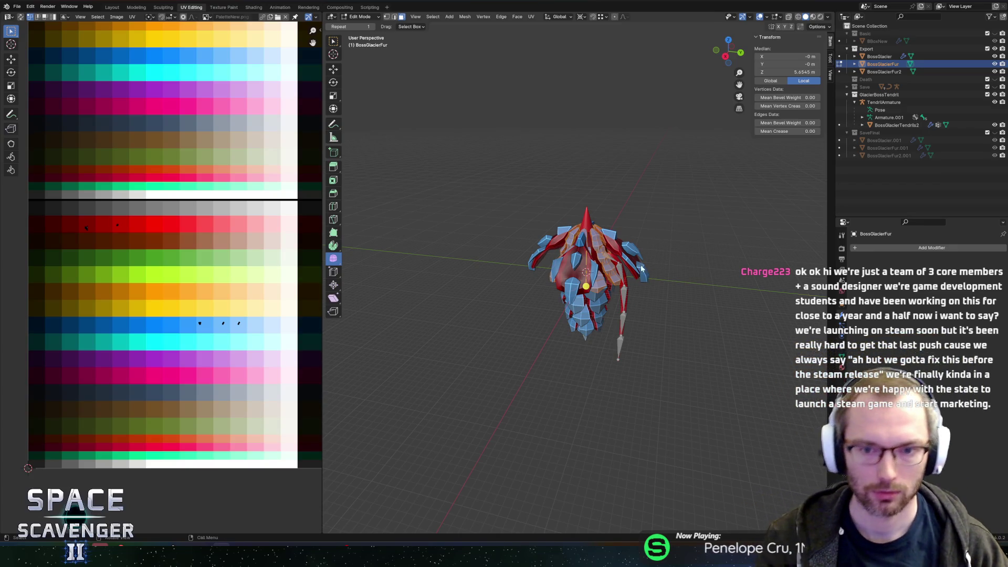
Re-inspect BossGlacierFur's mesh, then return to Object Mode with BossGlacier selected
key("Tab")
scroll(630, 263, "up", 3)
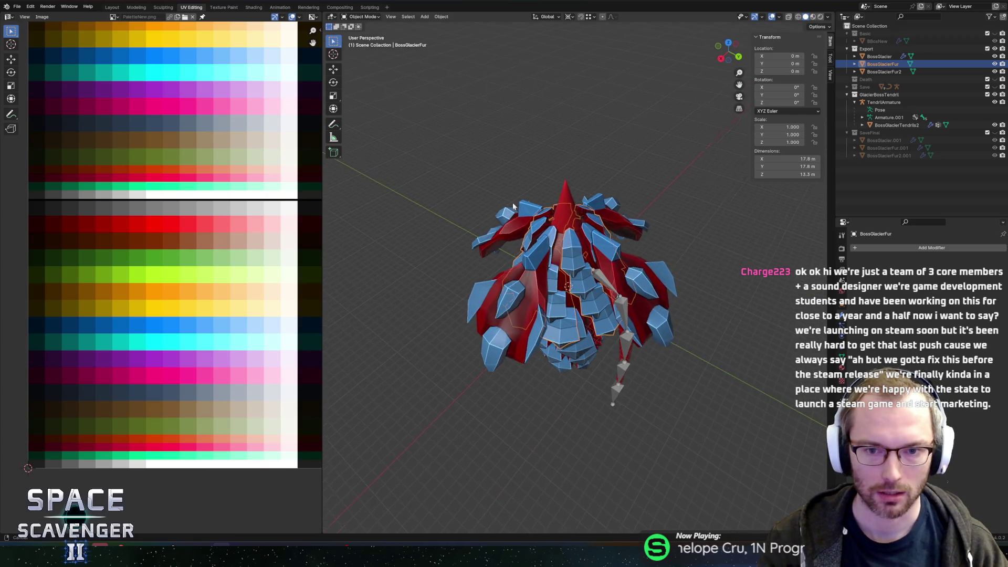
left_click_drag(513, 206, 499, 185)
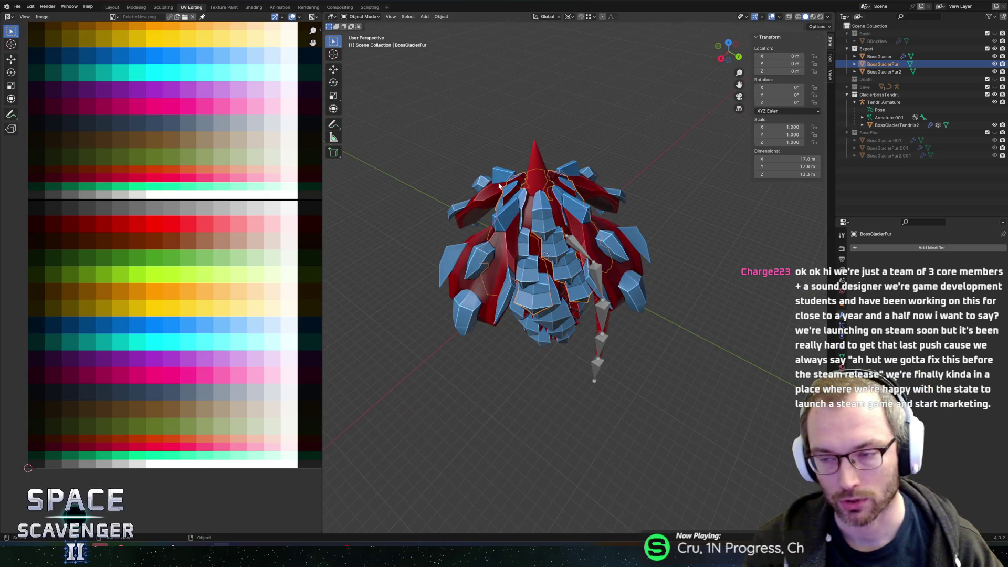
key("Tab")
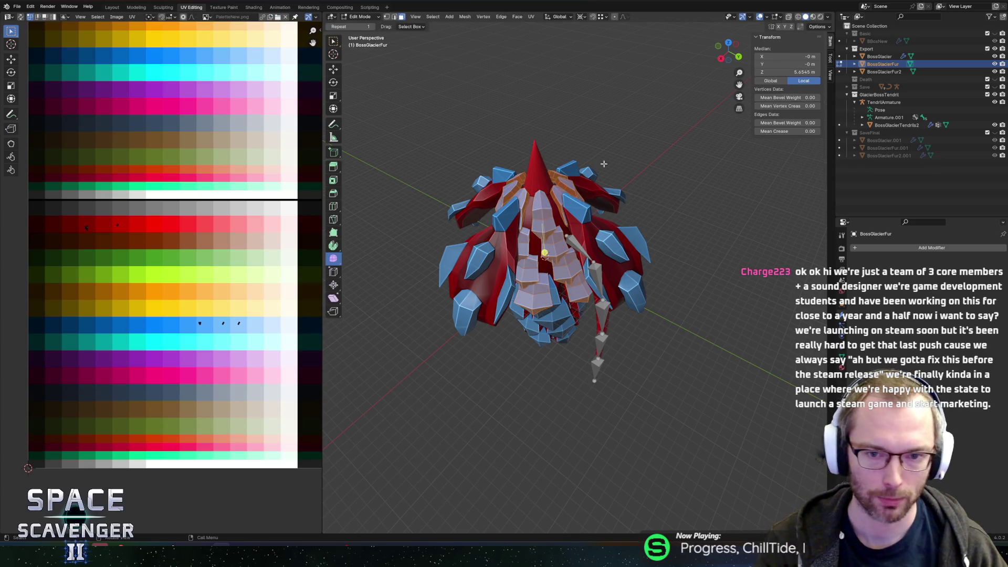
scroll(593, 250, "up", 4)
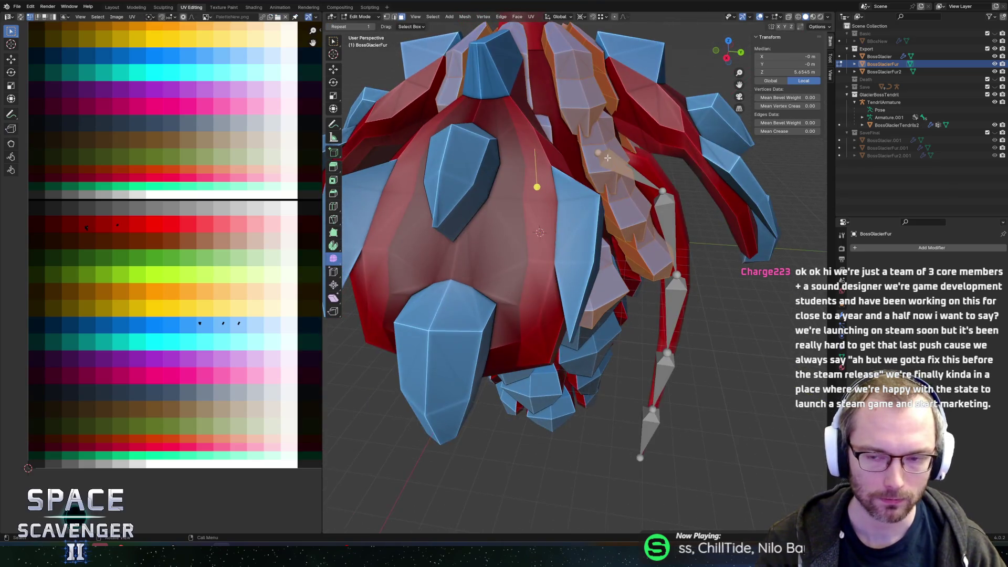
scroll(634, 177, "down", 6)
key("Tab")
left_click_drag(634, 176, 583, 183)
left_click(551, 188)
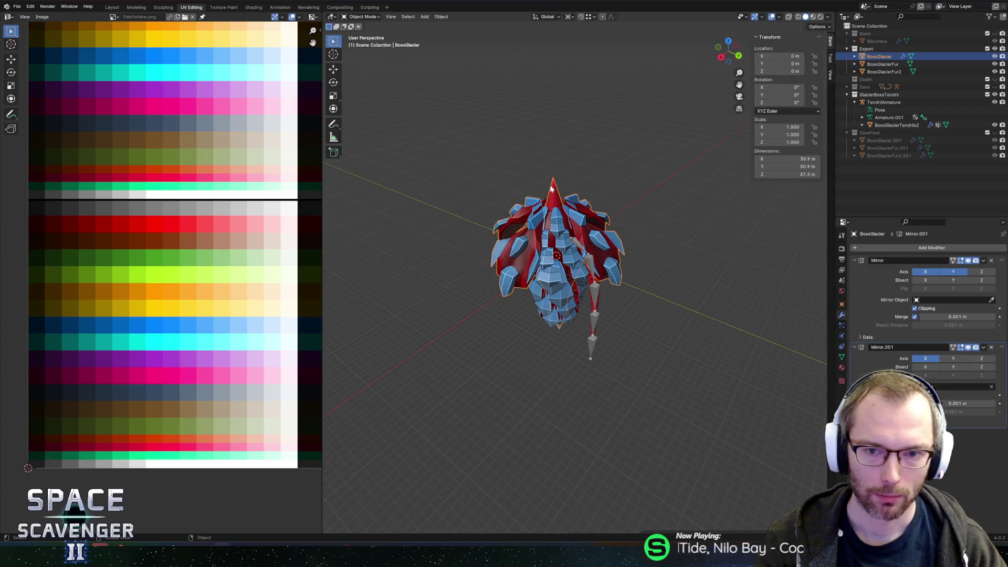
scroll(551, 189, "up", 3)
left_click(558, 194)
left_click_drag(558, 194, 587, 184)
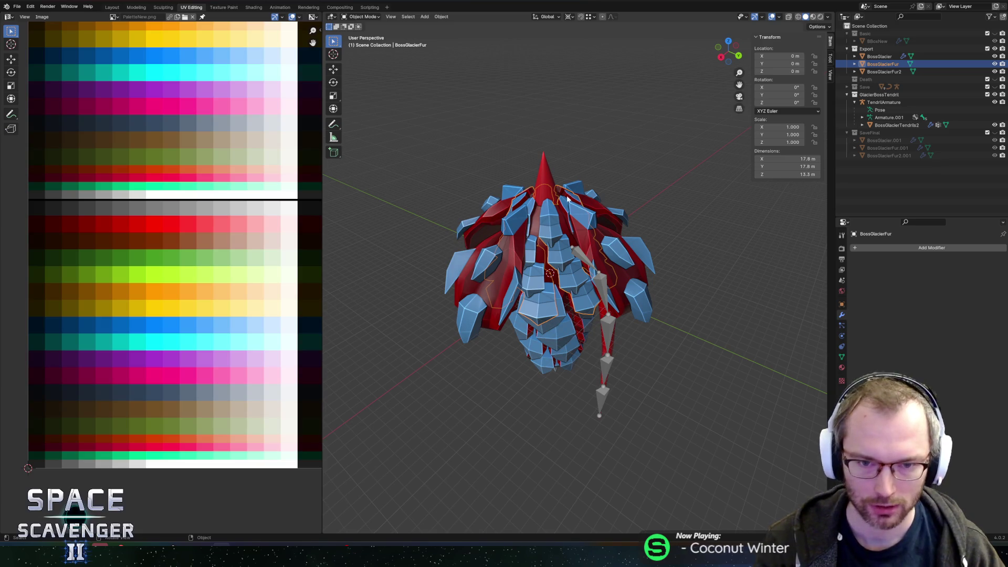
left_click(543, 174)
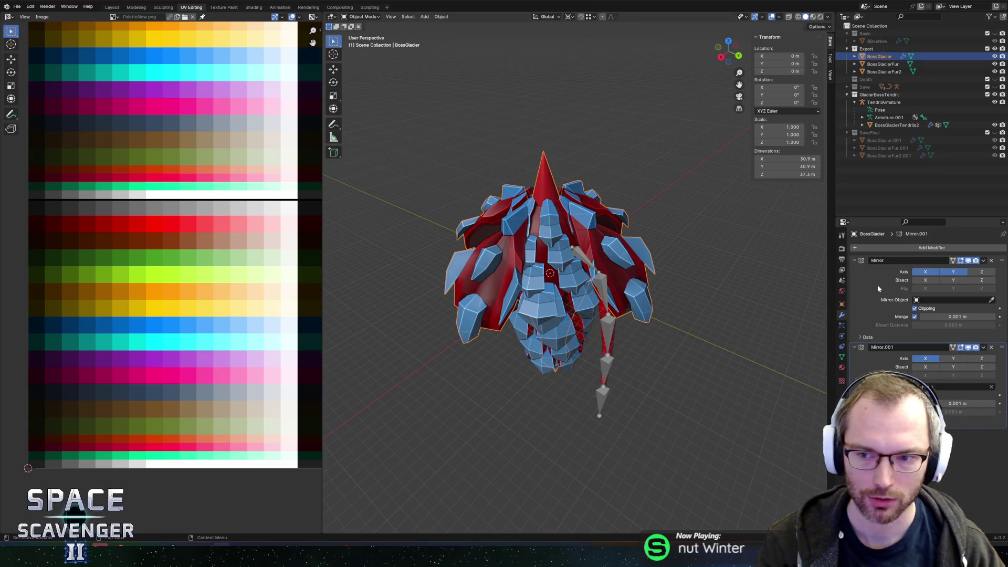
Apply BossGlacier's Mirror and Mirror.001 modifiers
key("ctrl+a")
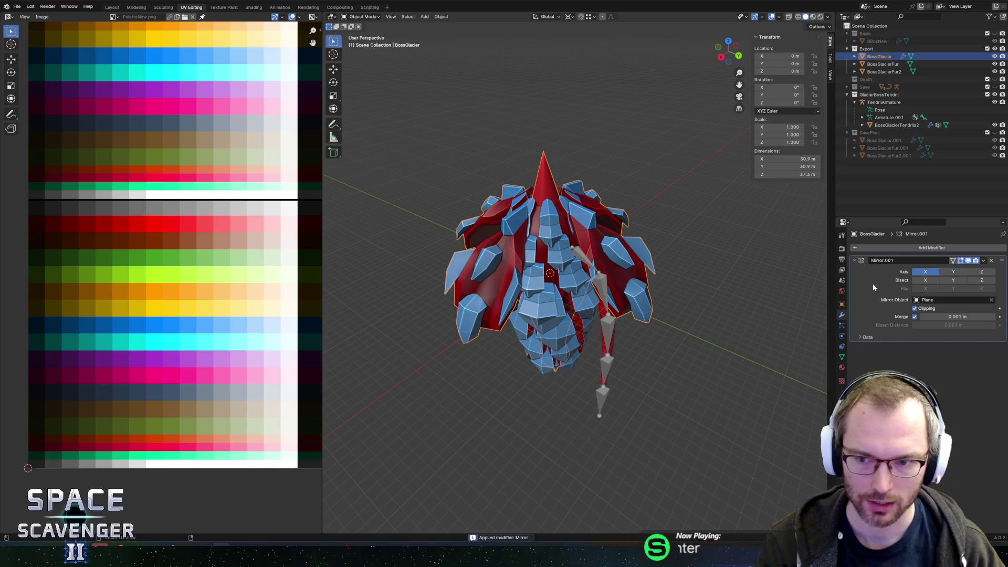
key("ctrl+a")
mouse_move(664, 240)
left_mouse_down()
mouse_move(677, 210)
mouse_move(645, 200)
left_mouse_up()
Join BossGlacier, BossGlacierFur and BossGlacierFur2 into a single BossGlacierFur2 mesh
key("a")
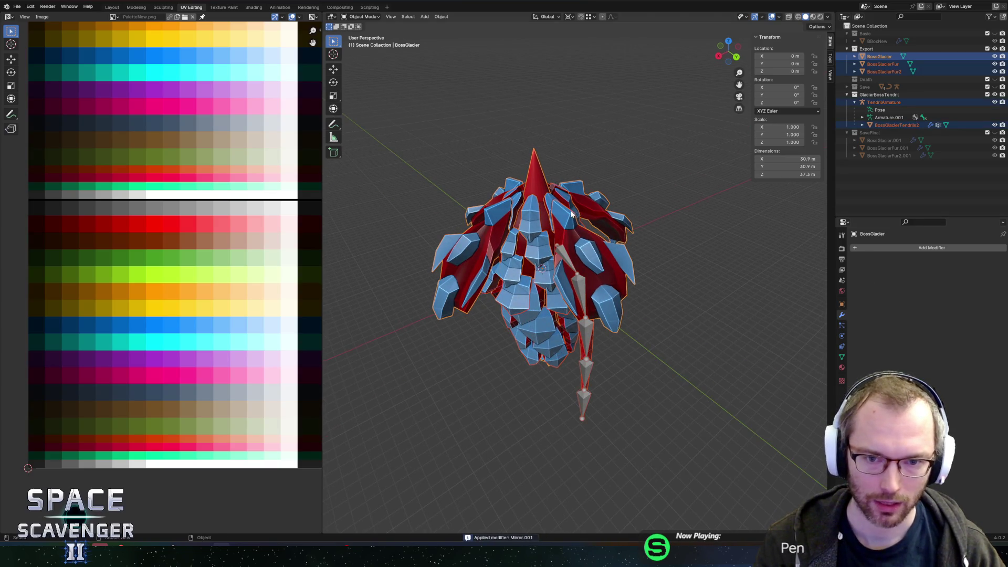
left_click(540, 197)
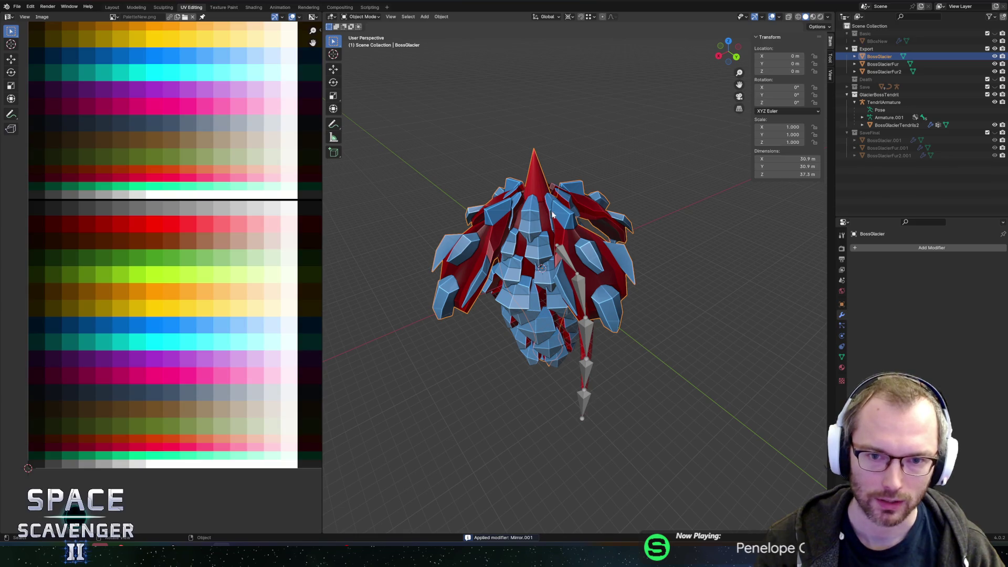
left_click_drag(590, 203, 576, 219)
left_click(570, 343, "shift")
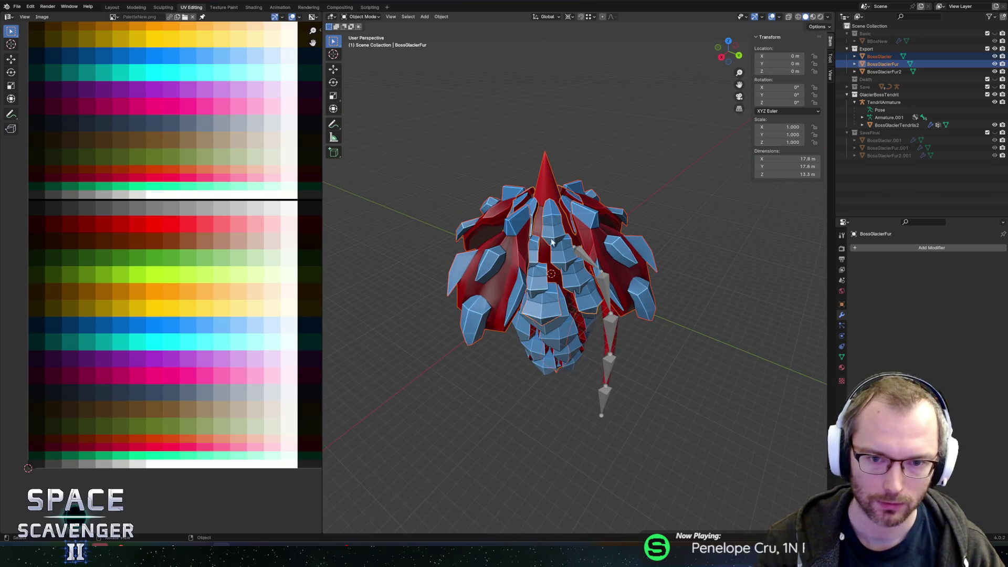
left_click(568, 339, "shift")
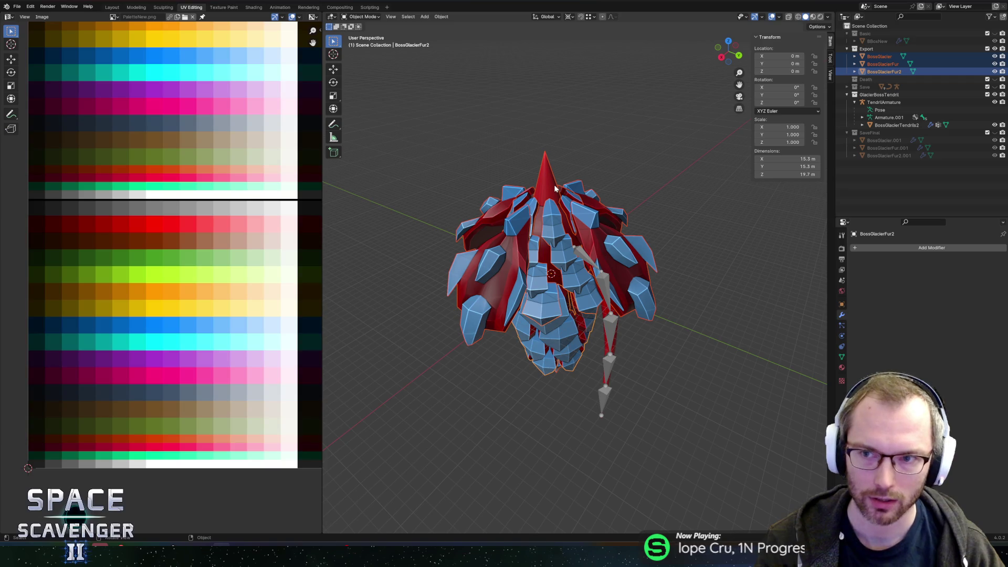
key("ctrl+j")
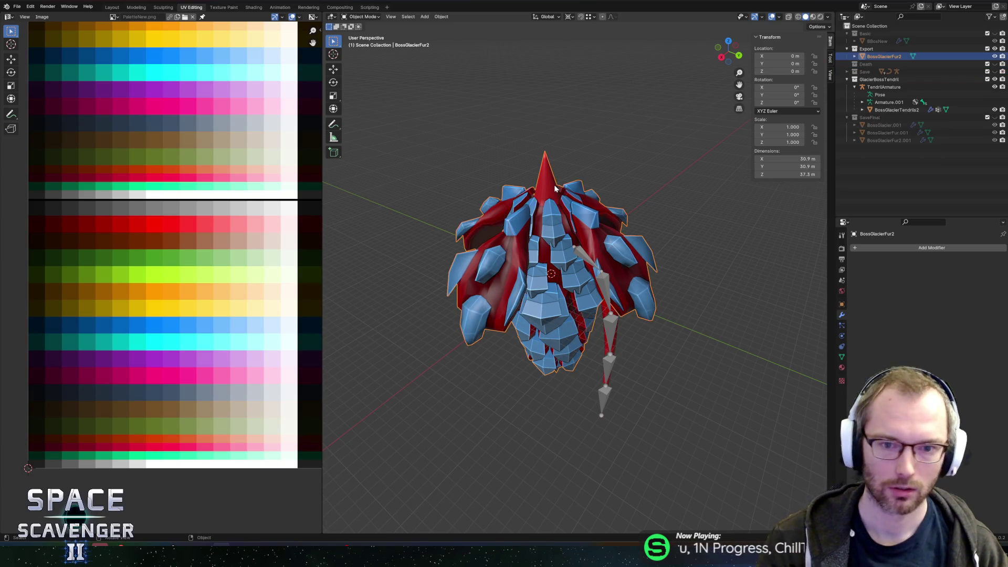
key("ctrl+z")
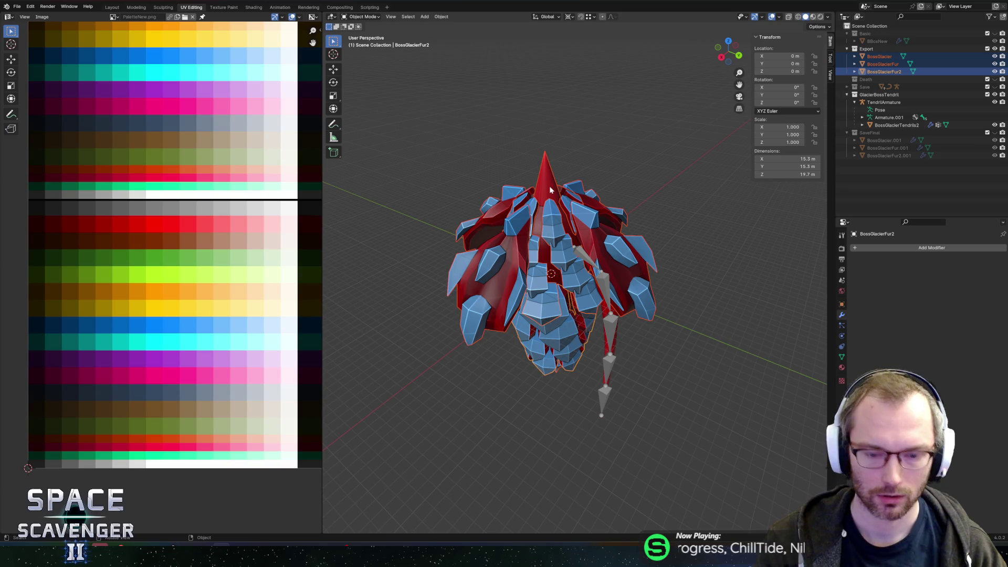
key("ctrl+j")
Apply Shade Auto Smooth to the joined mesh with a 60° angle
right_click(540, 237)
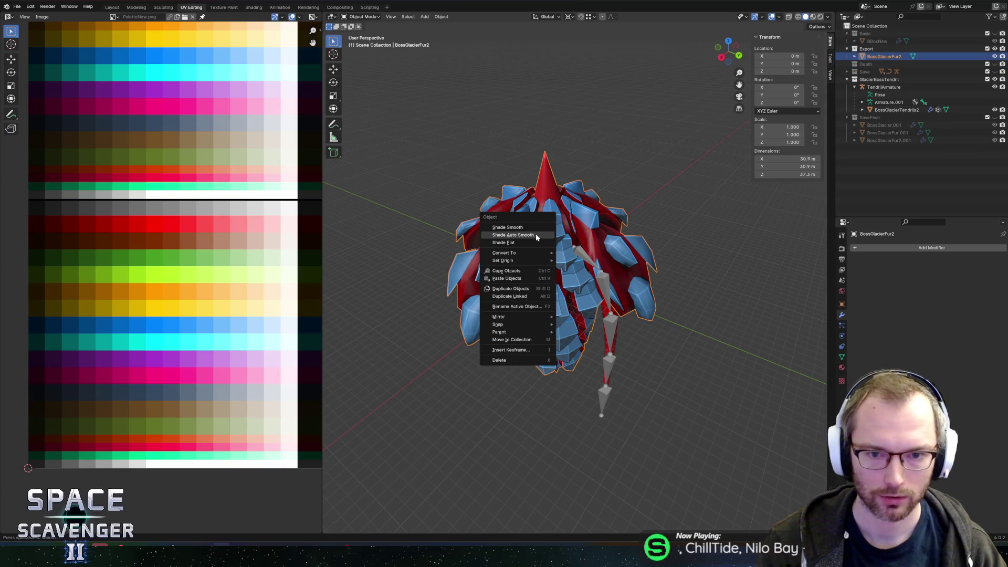
left_click(536, 238)
left_click(420, 525)
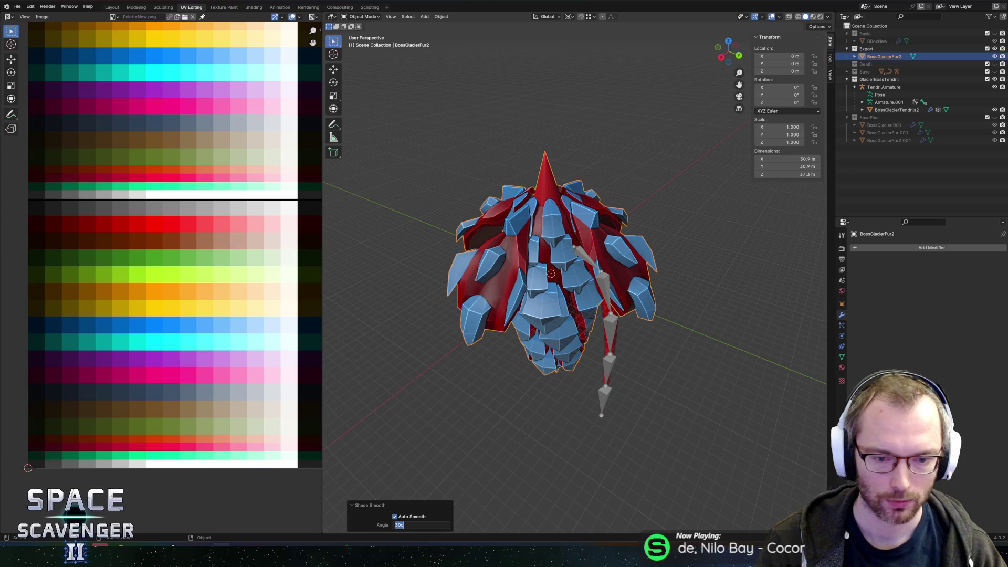
type("0")
key("Return")
mouse_move(530, 212)
left_mouse_down()
mouse_move(554, 202)
mouse_move(526, 194)
mouse_move(690, 164)
mouse_move(683, 155)
mouse_move(630, 167)
mouse_move(508, 230)
left_mouse_up()
Inspect the joined BossGlacierFur2 mesh in Edit Mode, toggling X-ray on and off
key("Tab")
scroll(575, 163, "up", 3)
scroll(533, 221, "up", 3)
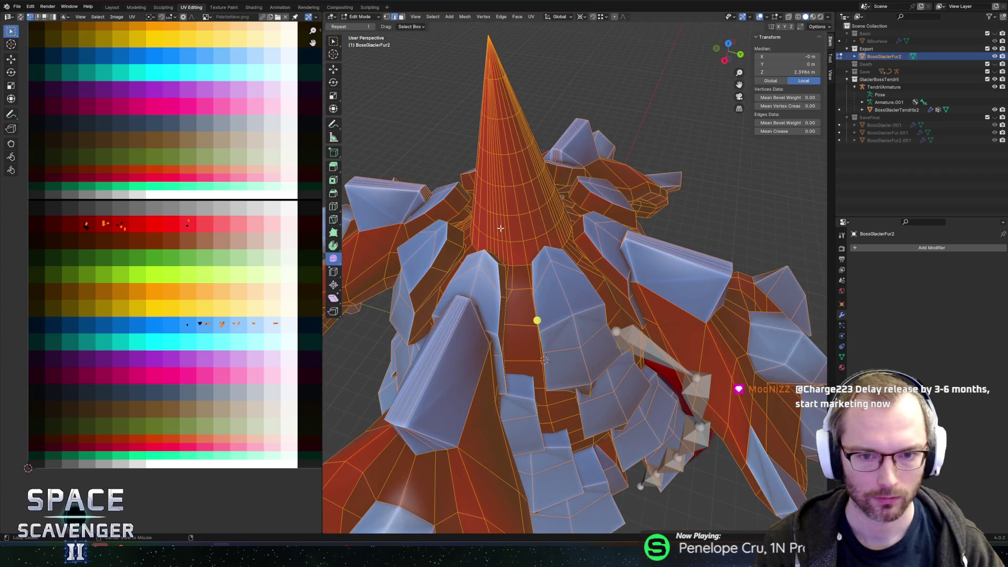
left_click(501, 230)
scroll(577, 195, "down", 5)
mouse_move(577, 195)
left_mouse_down()
mouse_move(560, 160)
mouse_move(536, 173)
mouse_move(582, 172)
mouse_move(576, 193)
left_mouse_up()
key("alt+z")
scroll(515, 174, "up", 5)
key("alt+z")
scroll(514, 175, "down", 5)
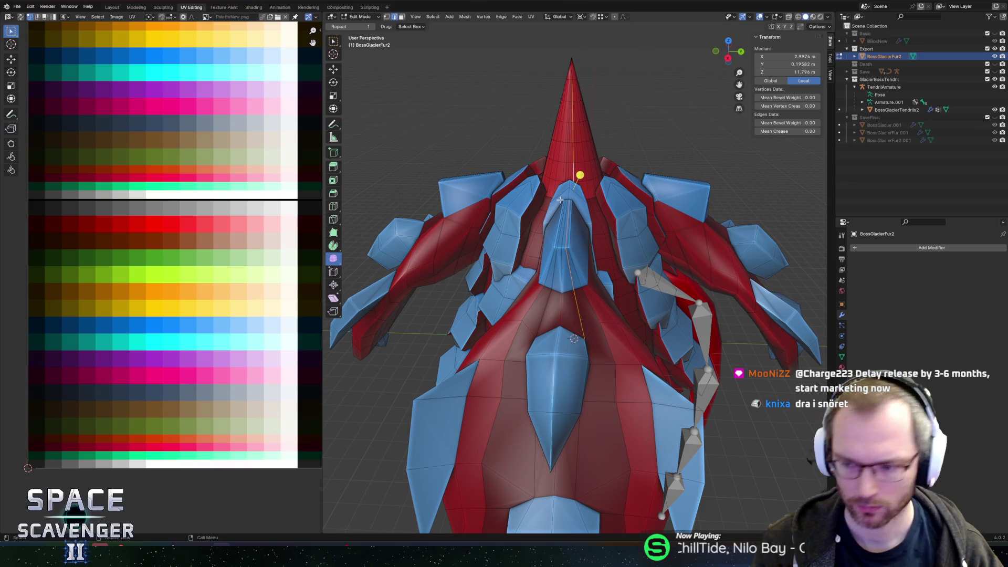